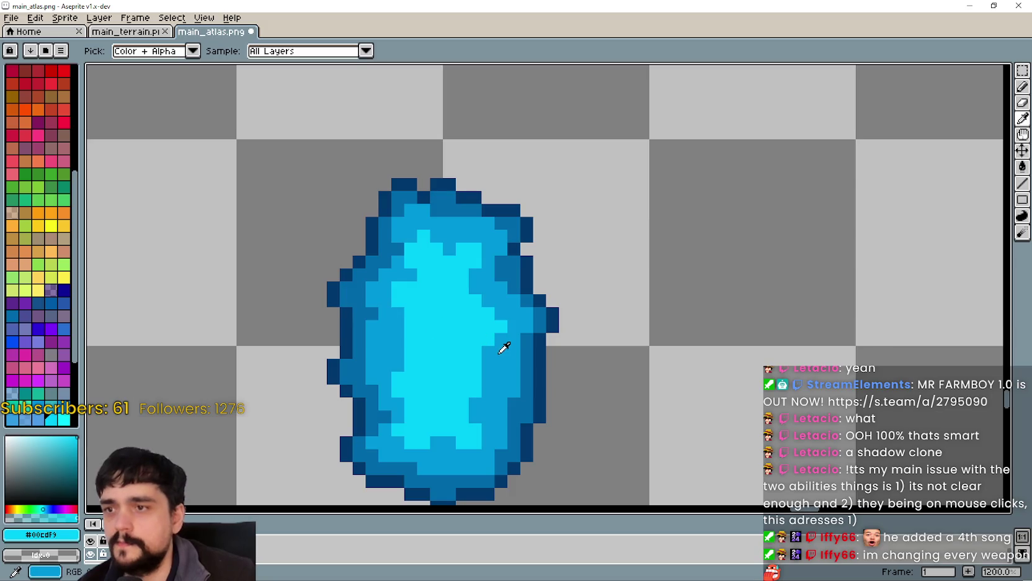
Eyedrop the crystal's dark blue and pencil an outline along the sprite's bottom edge
{"action": "left_click", "coordinate": [502, 346]}
{"action": "scroll", "coordinate": [761, 341], "scroll_direction": "down", "scroll_amount": 3}
{"action": "scroll", "coordinate": [786, 281], "scroll_direction": "up", "scroll_amount": 1}
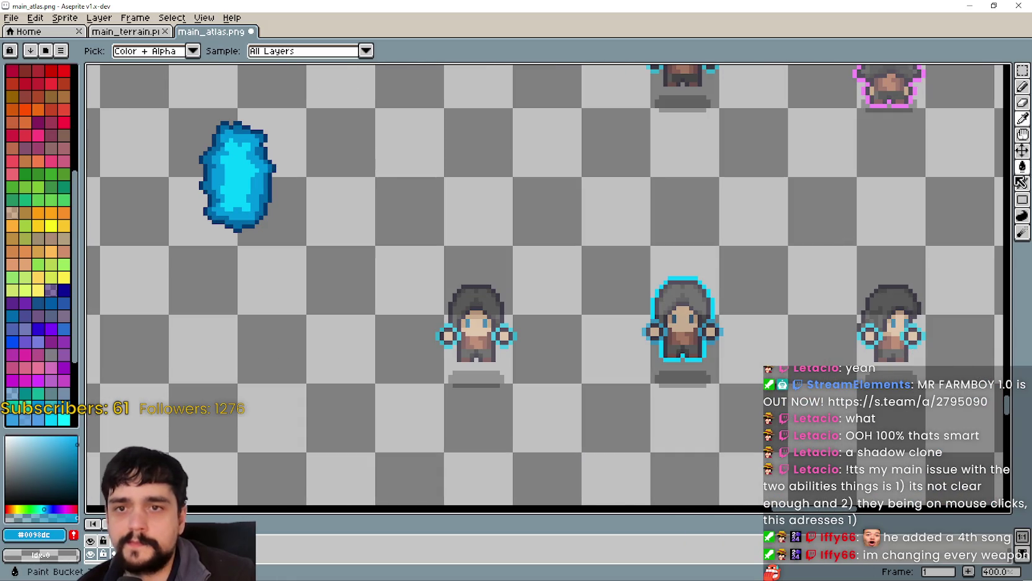
{"action": "key", "text": "shift+l"}
{"action": "scroll", "coordinate": [538, 337], "scroll_direction": "up", "scroll_amount": 2}
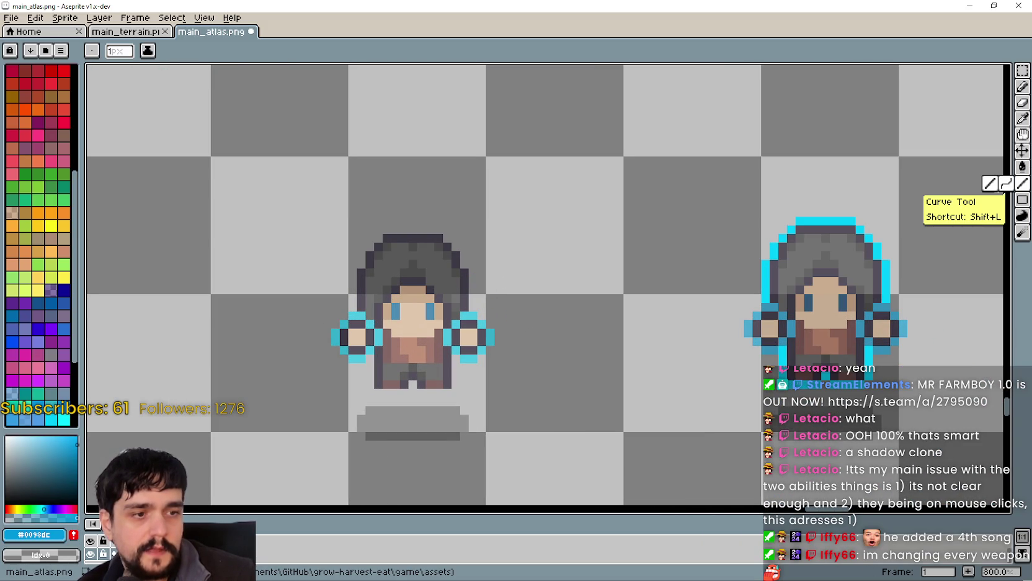
{"action": "scroll", "coordinate": [575, 352], "scroll_direction": "up", "scroll_amount": 2}
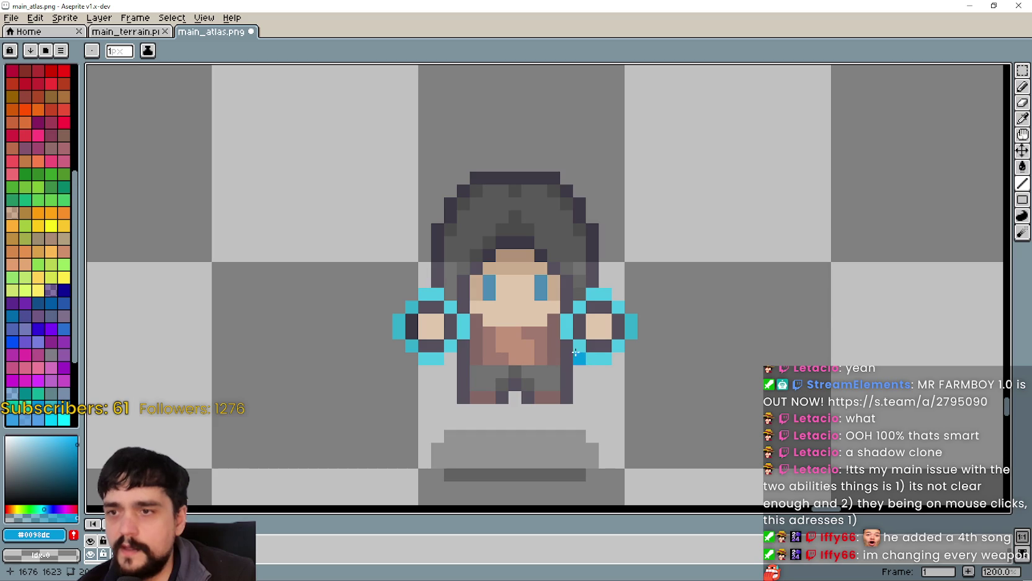
{"action": "mouse_move", "coordinate": [580, 362]}
{"action": "left_mouse_down"}
{"action": "mouse_move", "coordinate": [571, 407]}
{"action": "mouse_move", "coordinate": [515, 398]}
{"action": "mouse_move", "coordinate": [500, 410]}
{"action": "mouse_move", "coordinate": [465, 410]}
{"action": "mouse_move", "coordinate": [451, 397]}
{"action": "mouse_move", "coordinate": [448, 363]}
{"action": "left_mouse_up"}
Outline the right and left sides of the character's hood in dark blue
{"action": "left_click_drag", "start_coordinate": [470, 329], "coordinate": [446, 298]}
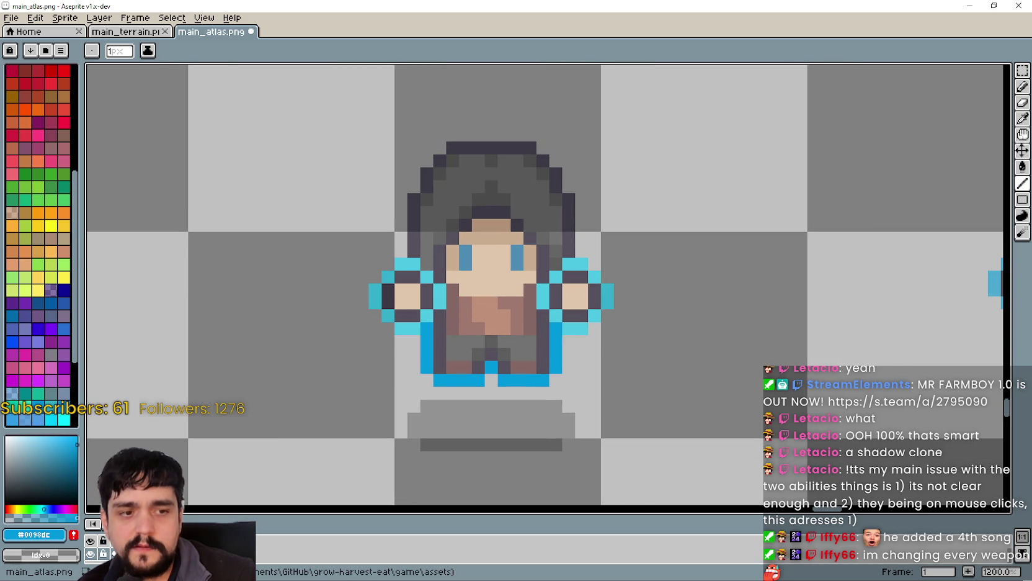
{"action": "key", "text": "alt+Tab"}
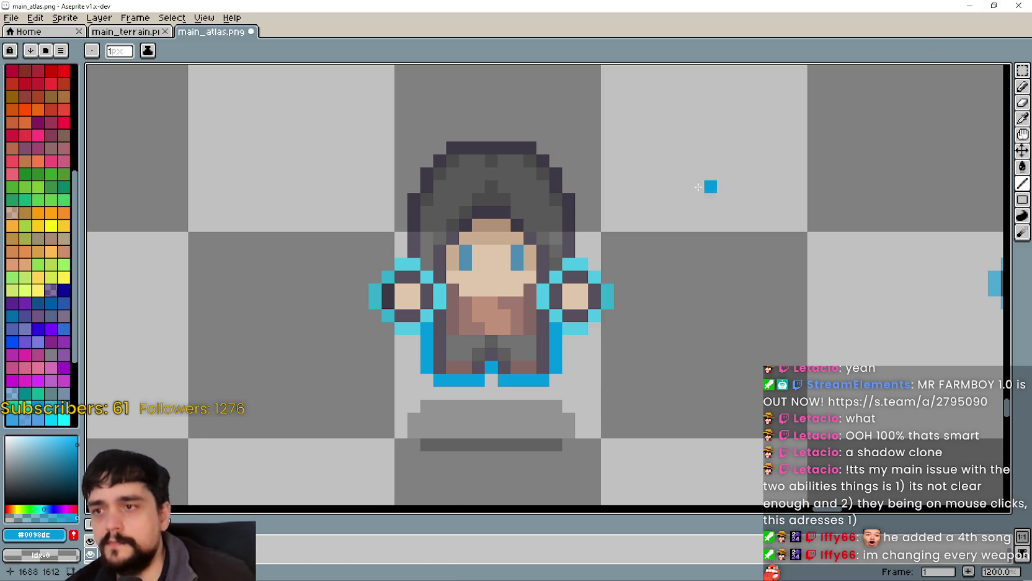
{"action": "scroll", "coordinate": [697, 187], "scroll_direction": "up", "scroll_amount": 4}
{"action": "scroll", "coordinate": [449, 184], "scroll_direction": "down", "scroll_amount": 3}
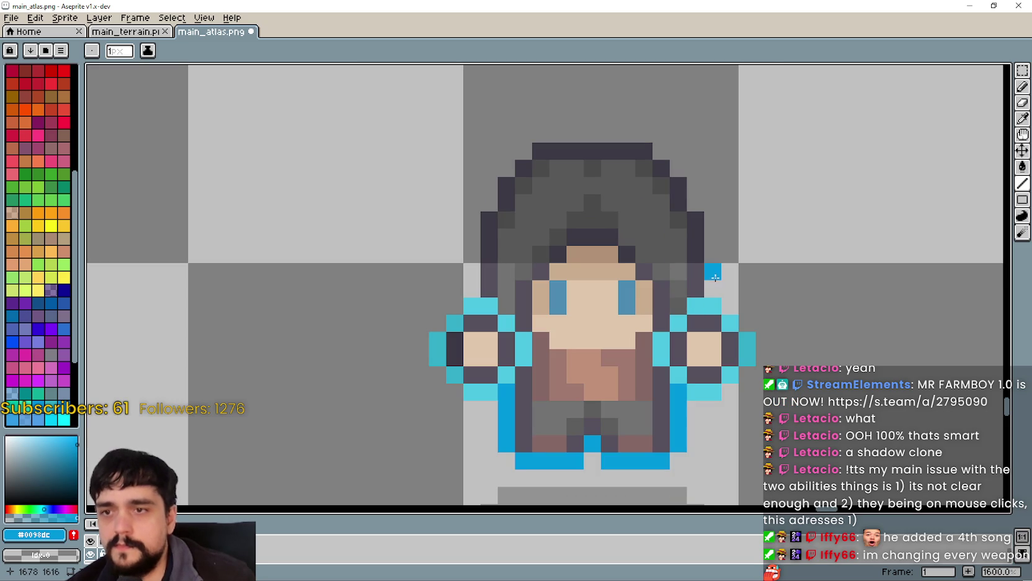
{"action": "mouse_move", "coordinate": [716, 278]}
{"action": "left_mouse_down"}
{"action": "mouse_move", "coordinate": [714, 288]}
{"action": "mouse_move", "coordinate": [708, 216]}
{"action": "mouse_move", "coordinate": [679, 169]}
{"action": "left_mouse_up"}
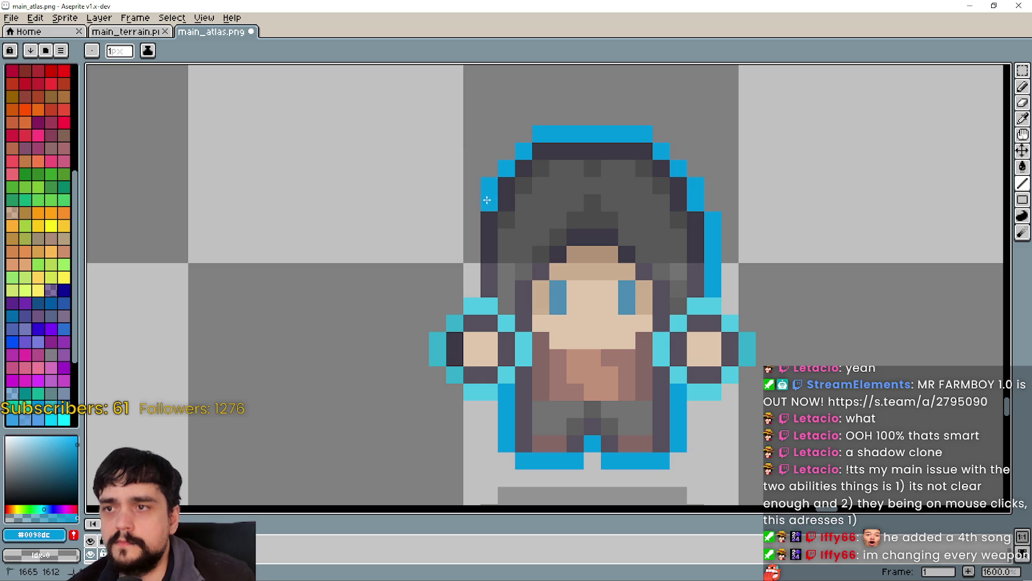
{"action": "left_click_drag", "start_coordinate": [472, 217], "coordinate": [472, 288]}
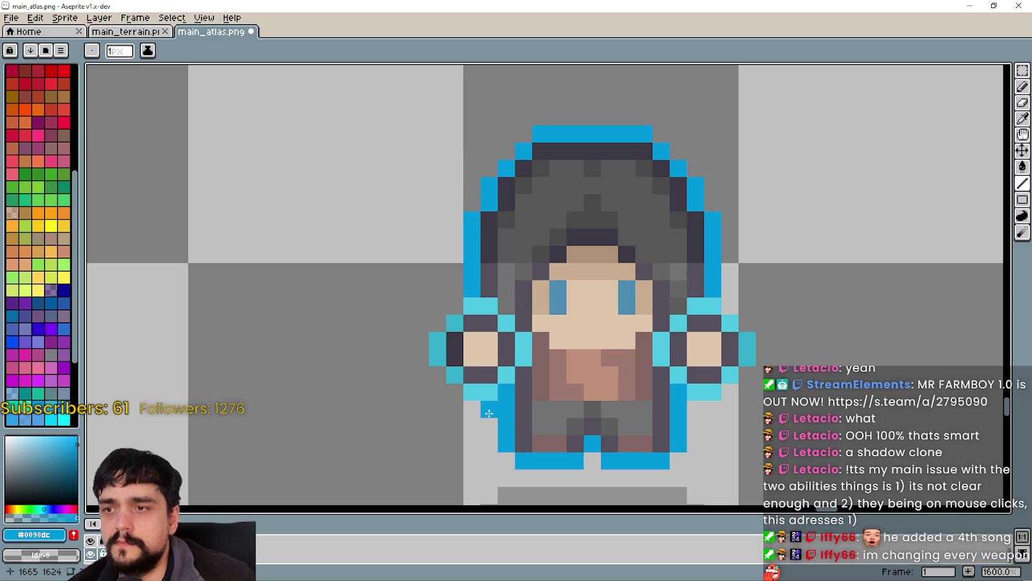
{"action": "scroll", "coordinate": [621, 435], "scroll_direction": "down", "scroll_amount": 4}
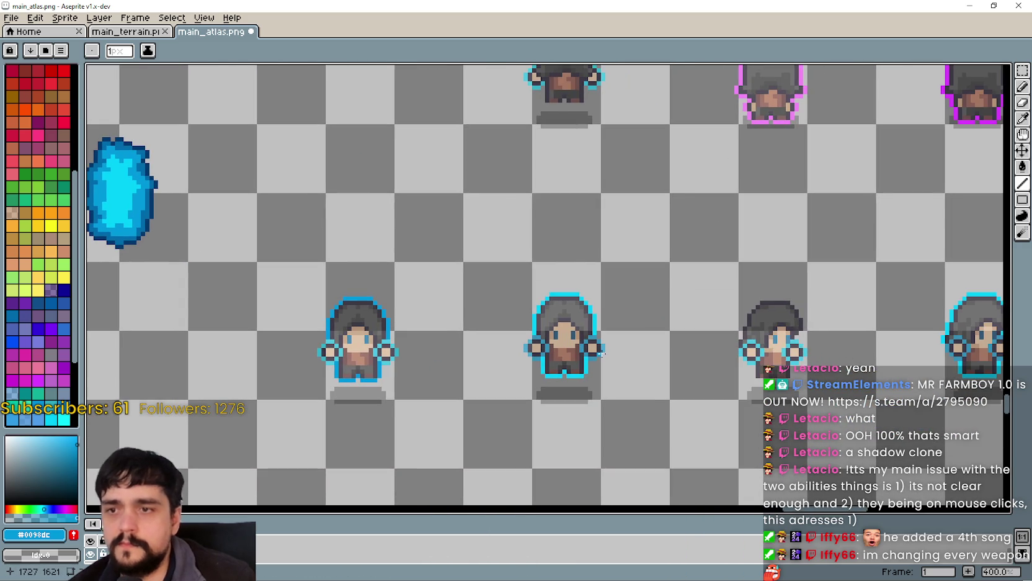
Outline the next character's hair along its right edge and top, erasing a stray pixel
{"action": "mouse_move", "coordinate": [766, 347]}
{"action": "left_mouse_down"}
{"action": "mouse_move", "coordinate": [582, 335]}
{"action": "mouse_move", "coordinate": [618, 297]}
{"action": "mouse_move", "coordinate": [614, 250]}
{"action": "left_mouse_up"}
{"action": "scroll", "coordinate": [582, 335], "scroll_direction": "up", "scroll_amount": 6}
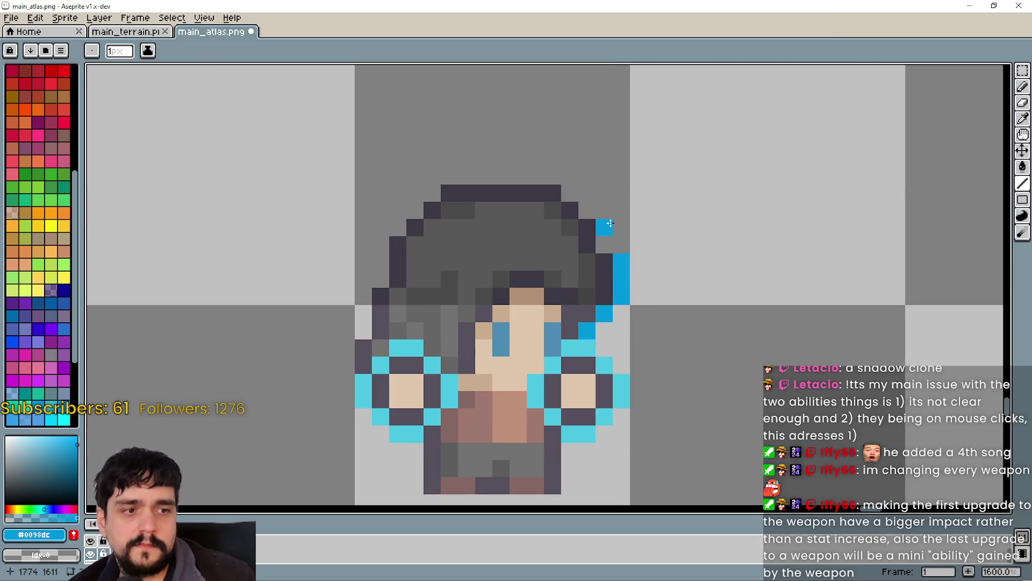
{"action": "left_click_drag", "start_coordinate": [610, 222], "coordinate": [567, 211]}
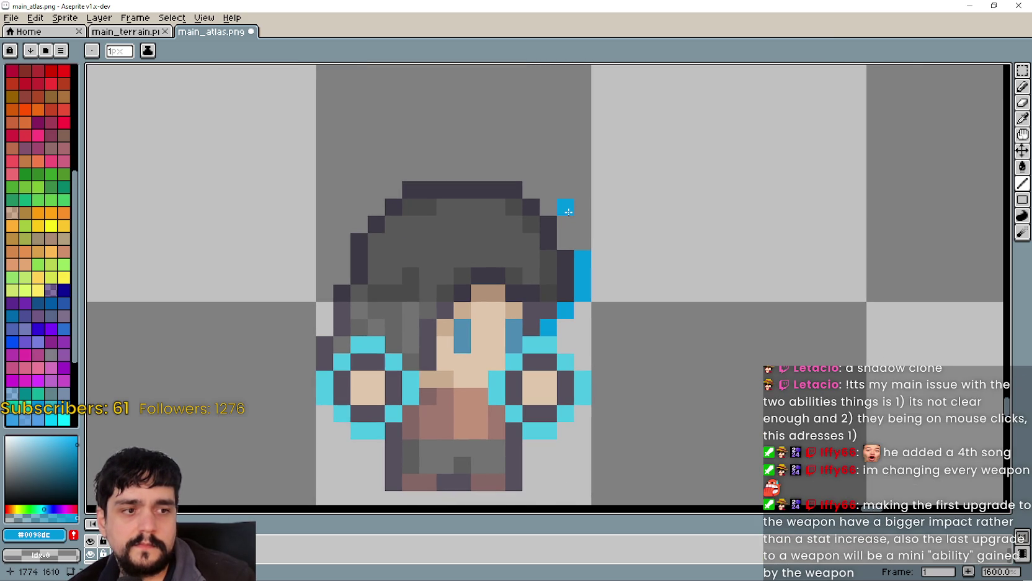
{"action": "scroll", "coordinate": [657, 239], "scroll_direction": "down", "scroll_amount": 4}
{"action": "scroll", "coordinate": [552, 281], "scroll_direction": "up", "scroll_amount": 3}
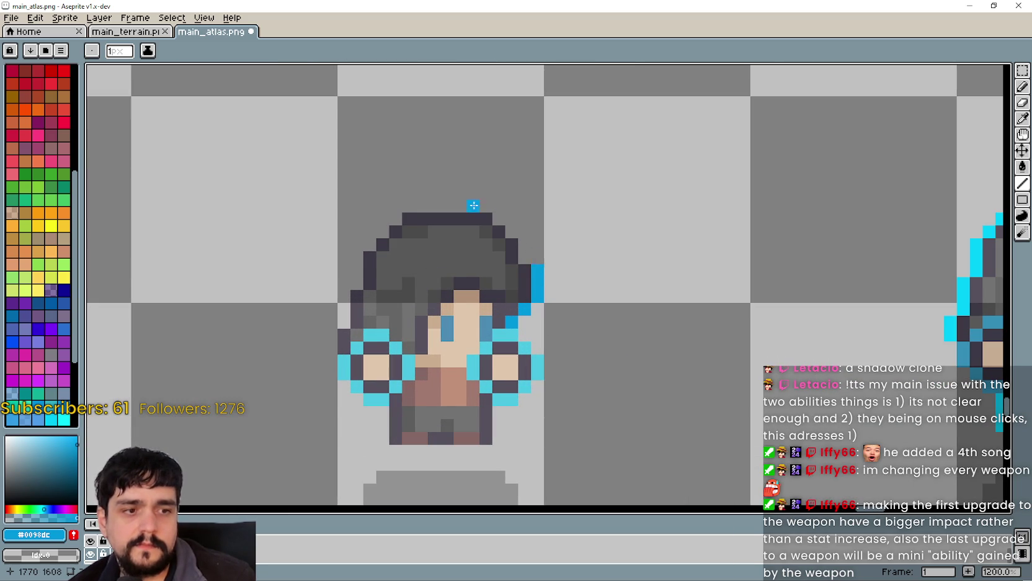
{"action": "scroll", "coordinate": [549, 270], "scroll_direction": "up", "scroll_amount": 1}
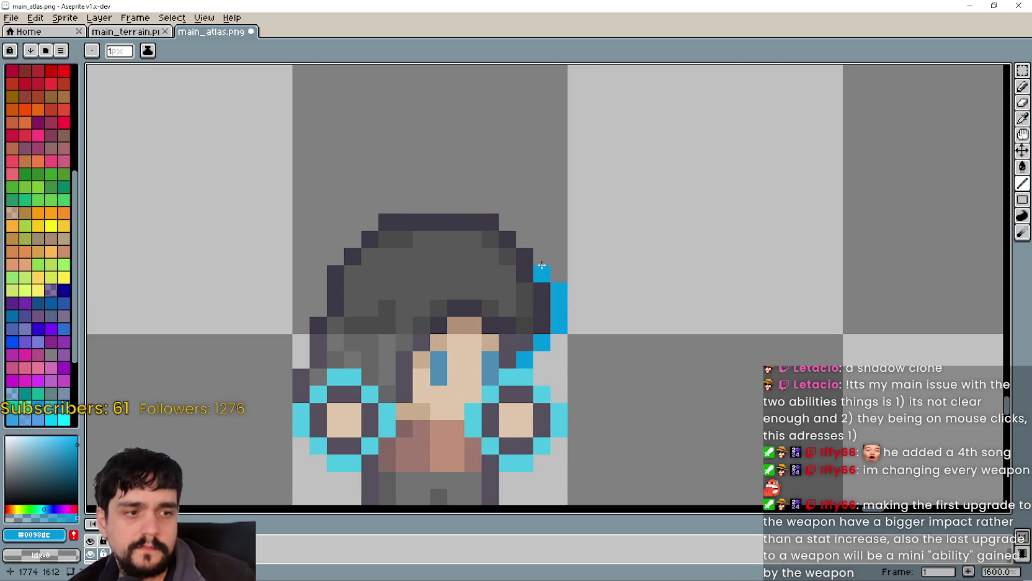
{"action": "mouse_move", "coordinate": [541, 264]}
{"action": "left_mouse_down"}
{"action": "mouse_move", "coordinate": [528, 239]}
{"action": "mouse_move", "coordinate": [431, 201]}
{"action": "mouse_move", "coordinate": [510, 226]}
{"action": "mouse_move", "coordinate": [479, 224]}
{"action": "left_mouse_up"}
{"action": "right_click", "coordinate": [386, 201]}
{"action": "scroll", "coordinate": [480, 223], "scroll_direction": "up", "scroll_amount": 2}
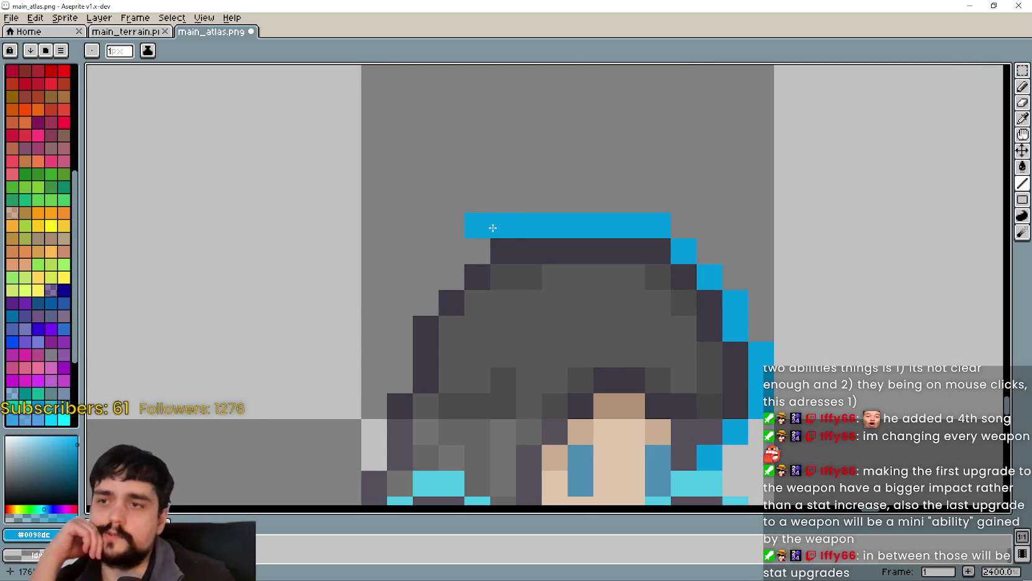
{"action": "mouse_move", "coordinate": [493, 227]}
{"action": "left_mouse_down"}
{"action": "mouse_move", "coordinate": [477, 224]}
{"action": "mouse_move", "coordinate": [477, 242]}
{"action": "mouse_move", "coordinate": [420, 296]}
{"action": "mouse_move", "coordinate": [376, 363]}
{"action": "left_mouse_up"}
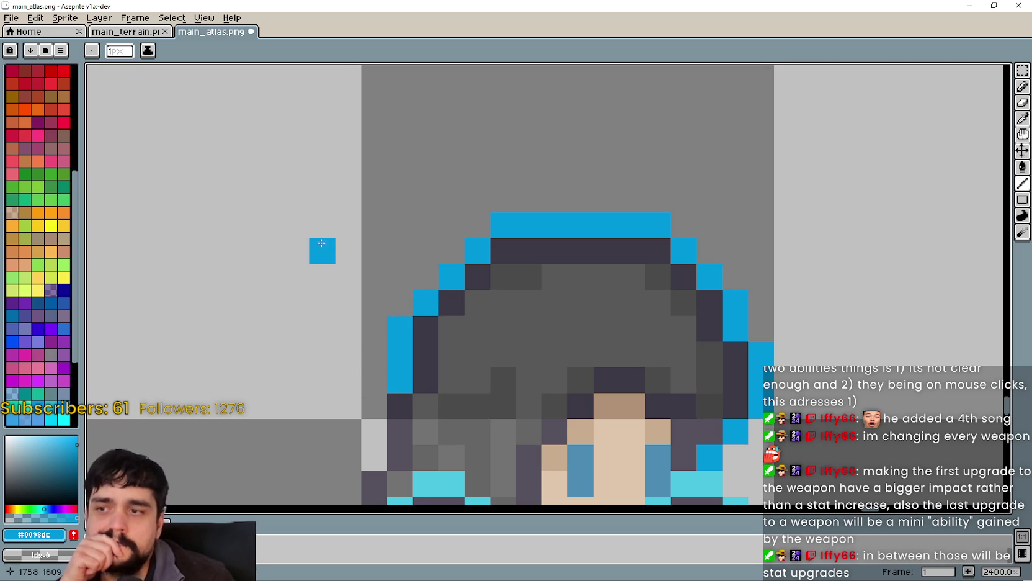
Outline the hair's left edge, the lower body's left side and the legs in blue
{"action": "scroll", "coordinate": [323, 260], "scroll_direction": "down", "scroll_amount": 2}
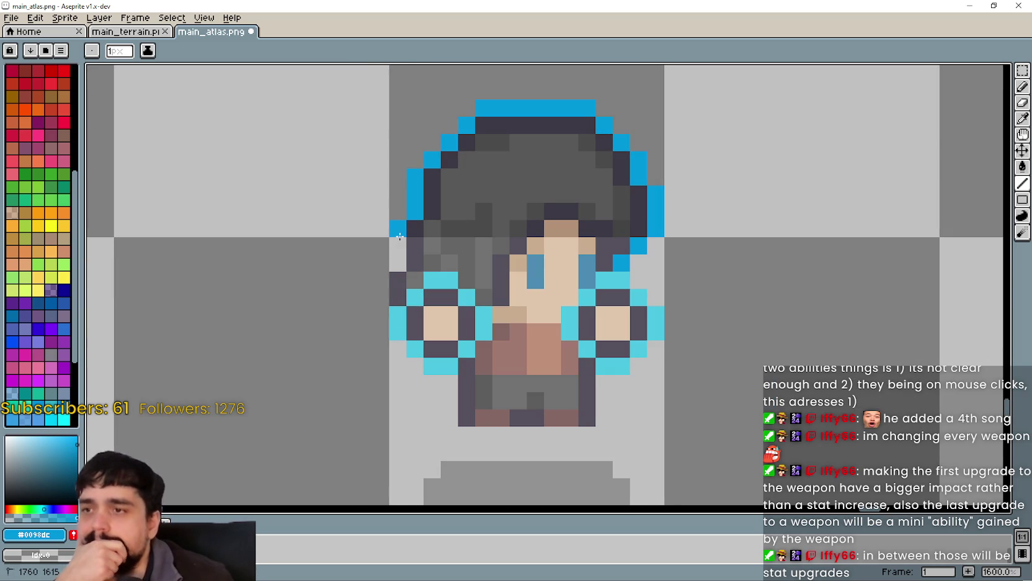
{"action": "left_click_drag", "start_coordinate": [398, 230], "coordinate": [378, 294]}
{"action": "mouse_move", "coordinate": [420, 402]}
{"action": "left_mouse_down"}
{"action": "mouse_move", "coordinate": [460, 339]}
{"action": "mouse_move", "coordinate": [489, 327]}
{"action": "mouse_move", "coordinate": [490, 356]}
{"action": "mouse_move", "coordinate": [512, 372]}
{"action": "mouse_move", "coordinate": [643, 373]}
{"action": "mouse_move", "coordinate": [661, 321]}
{"action": "left_mouse_up"}
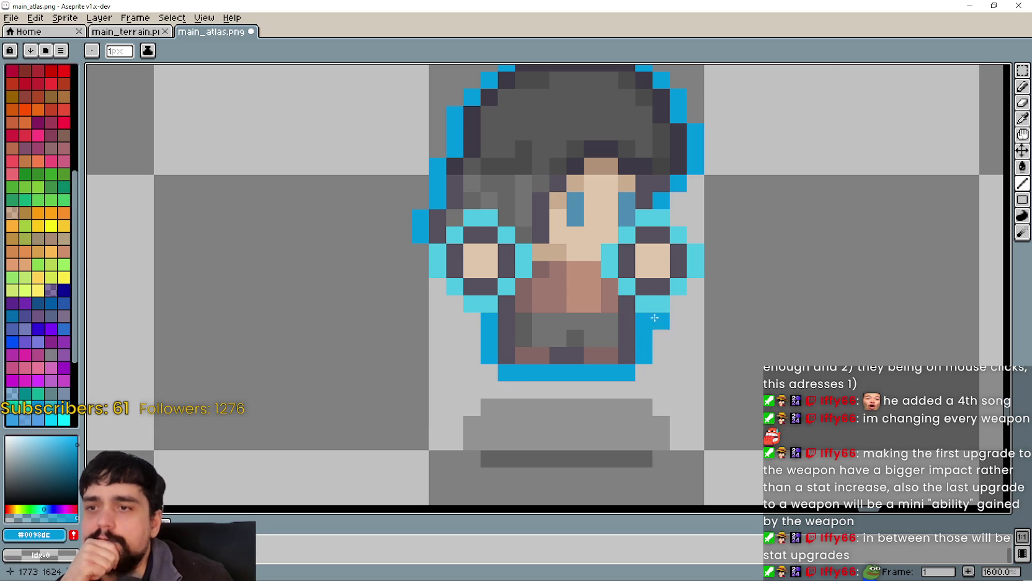
{"action": "scroll", "coordinate": [645, 329], "scroll_direction": "down", "scroll_amount": 5}
{"action": "mouse_move", "coordinate": [452, 342]}
{"action": "left_mouse_down"}
{"action": "mouse_move", "coordinate": [618, 358]}
{"action": "mouse_move", "coordinate": [551, 366]}
{"action": "left_mouse_up"}
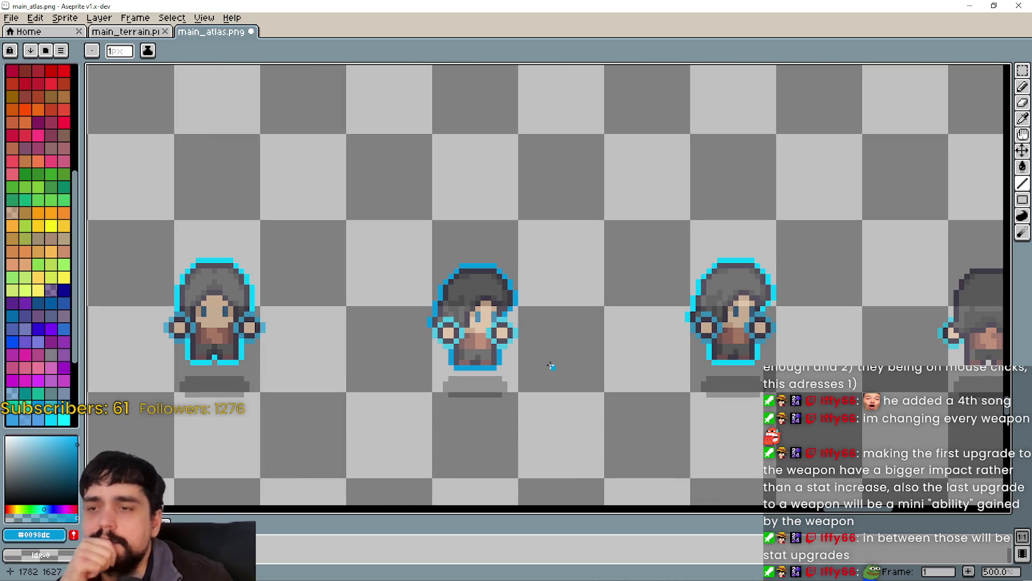
Place a blue outline pixel at the hood's right edge, undoing a misplaced one
{"action": "scroll", "coordinate": [552, 362], "scroll_direction": "down", "scroll_amount": 1}
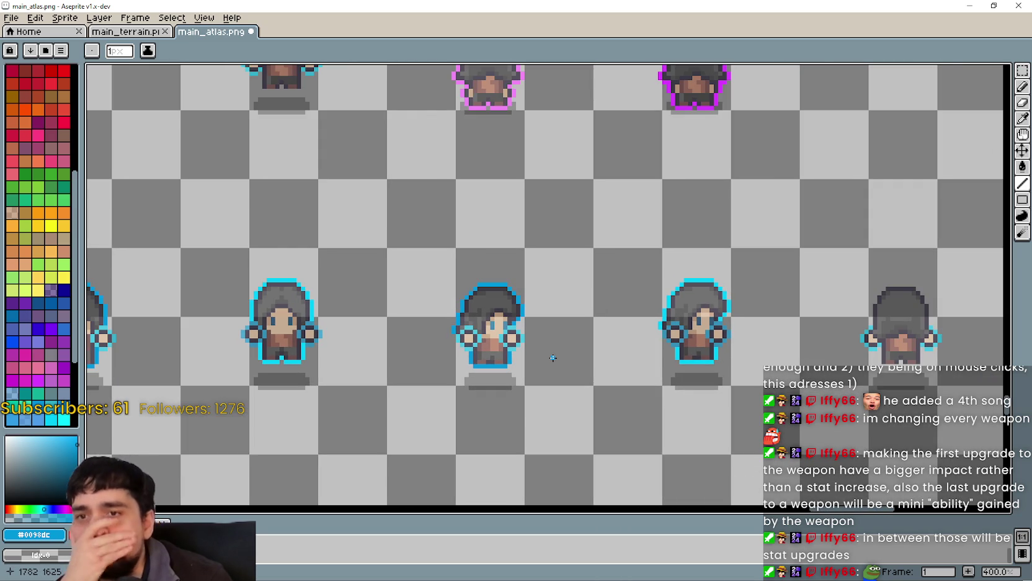
{"action": "scroll", "coordinate": [669, 320], "scroll_direction": "right", "scroll_amount": 5}
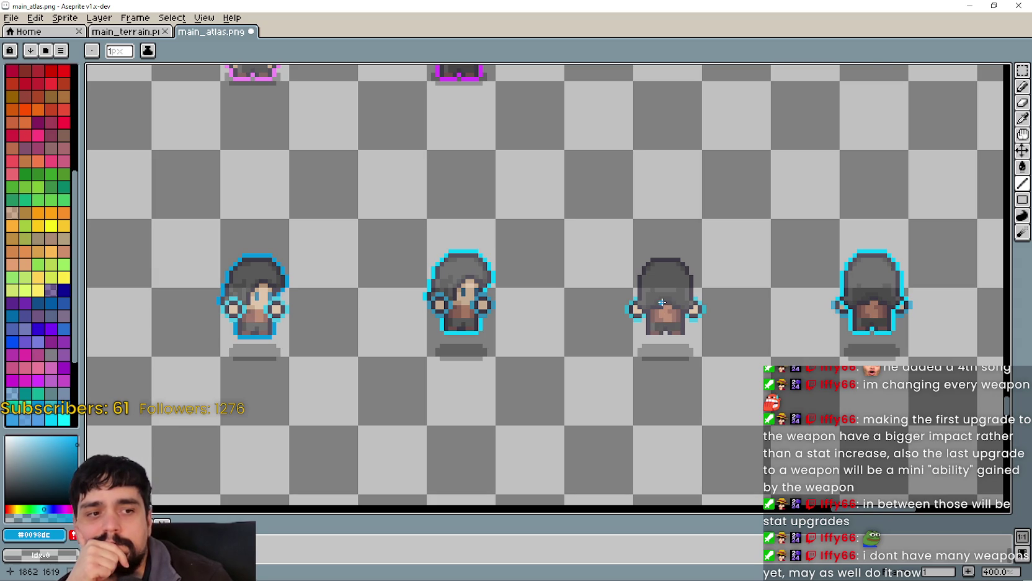
{"action": "scroll", "coordinate": [662, 302], "scroll_direction": "up", "scroll_amount": 2}
{"action": "scroll", "coordinate": [629, 292], "scroll_direction": "up", "scroll_amount": 3}
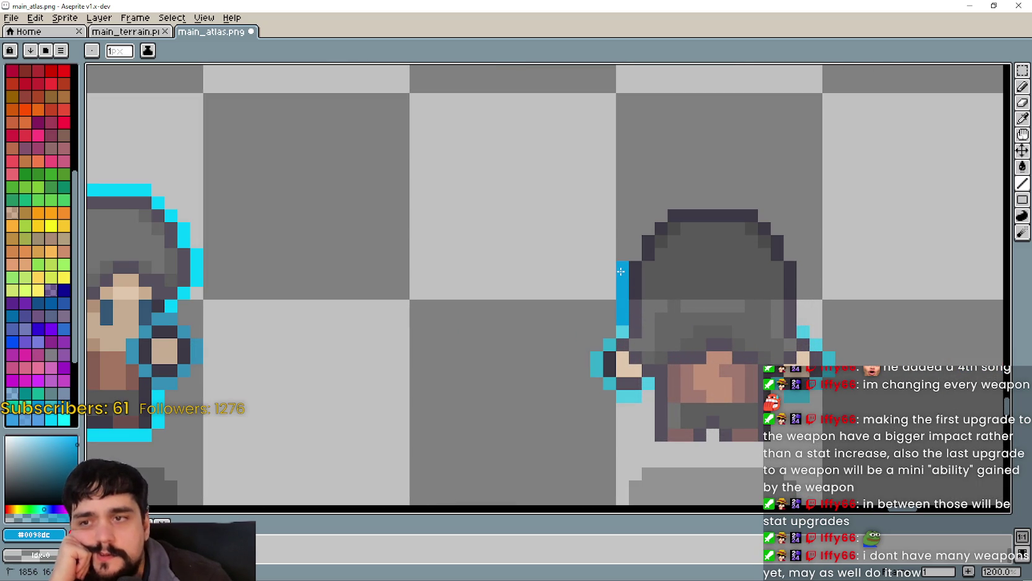
{"action": "scroll", "coordinate": [621, 271], "scroll_direction": "down", "scroll_amount": 3}
{"action": "scroll", "coordinate": [627, 273], "scroll_direction": "up", "scroll_amount": 3}
{"action": "left_click", "coordinate": [632, 276]}
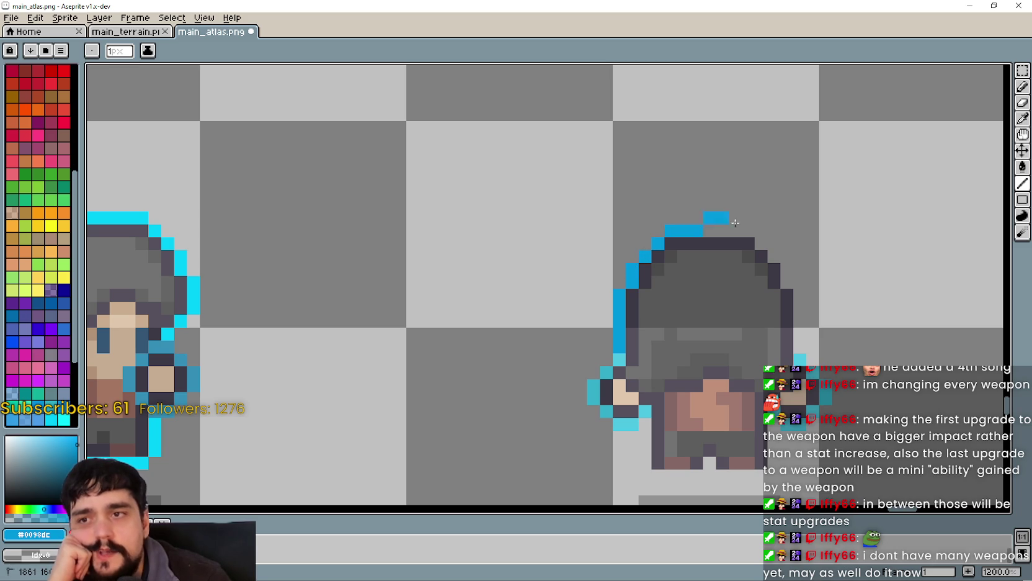
{"action": "key", "text": "ctrl+z"}
{"action": "left_click", "coordinate": [785, 268]}
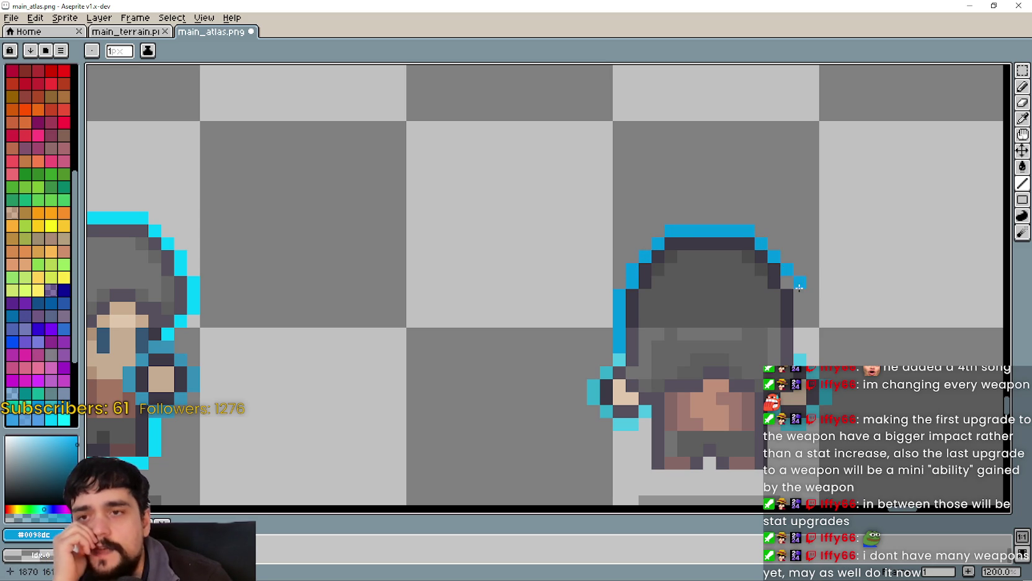
Outline the sprite's right side down from the hand, under the feet and between the legs
{"action": "mouse_move", "coordinate": [797, 284]}
{"action": "left_mouse_down"}
{"action": "mouse_move", "coordinate": [777, 276]}
{"action": "mouse_move", "coordinate": [778, 347]}
{"action": "left_mouse_up"}
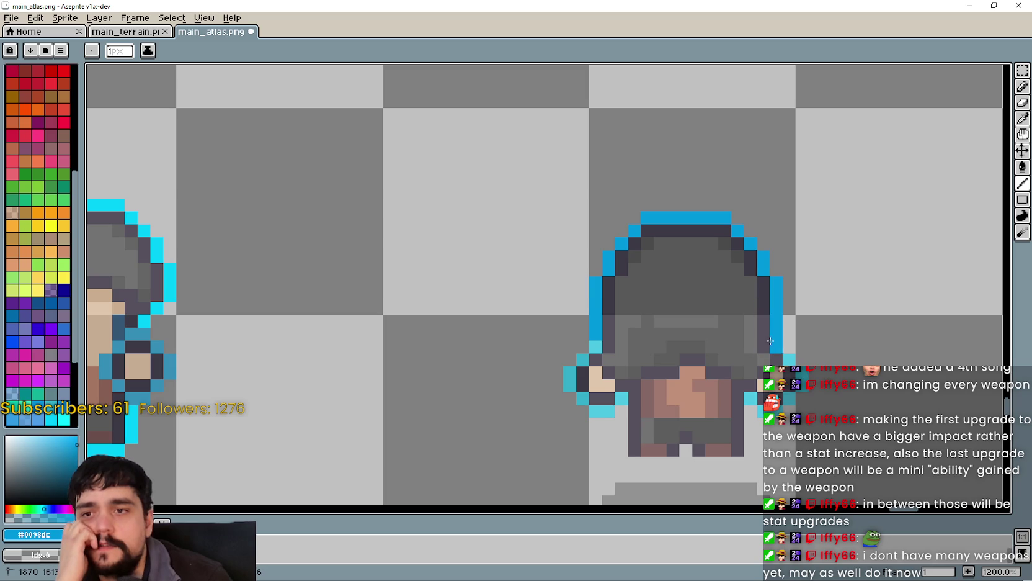
{"action": "scroll", "coordinate": [778, 347], "scroll_direction": "down", "scroll_amount": 4}
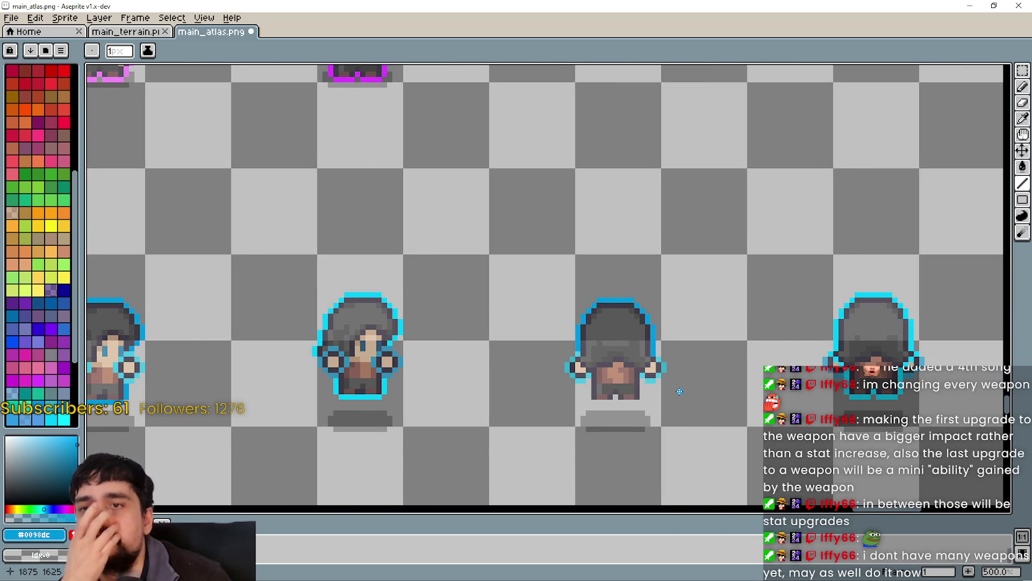
{"action": "scroll", "coordinate": [679, 391], "scroll_direction": "up", "scroll_amount": 2}
{"action": "scroll", "coordinate": [678, 354], "scroll_direction": "down", "scroll_amount": 1}
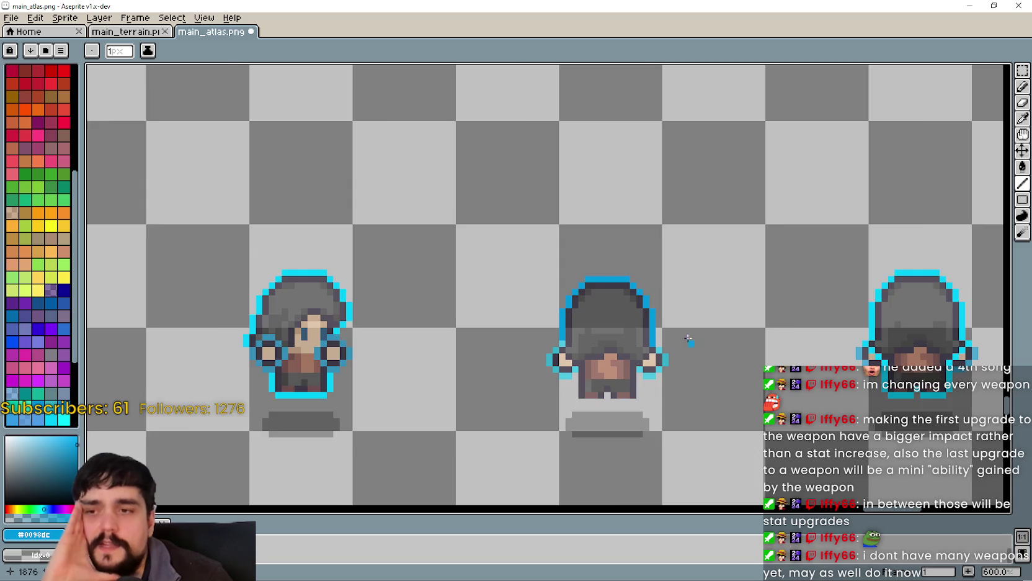
{"action": "scroll", "coordinate": [688, 337], "scroll_direction": "up", "scroll_amount": 3}
{"action": "left_click", "coordinate": [619, 388]}
{"action": "scroll", "coordinate": [634, 378], "scroll_direction": "up", "scroll_amount": 1}
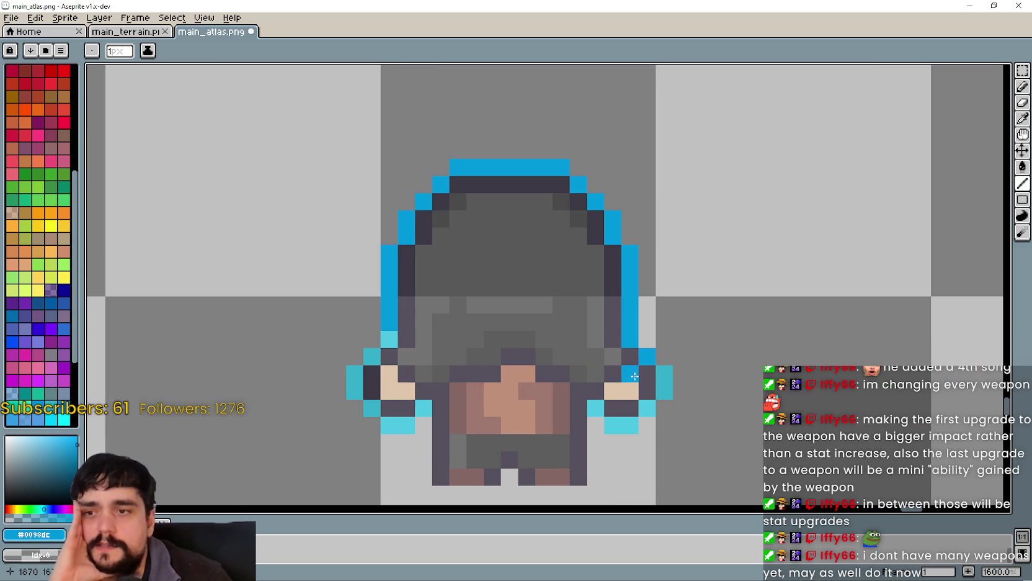
{"action": "mouse_move", "coordinate": [635, 376]}
{"action": "left_mouse_down"}
{"action": "mouse_move", "coordinate": [596, 410]}
{"action": "mouse_move", "coordinate": [594, 478]}
{"action": "left_mouse_up"}
{"action": "scroll", "coordinate": [639, 393], "scroll_direction": "down", "scroll_amount": 3}
{"action": "mouse_move", "coordinate": [639, 381]}
{"action": "left_mouse_down"}
{"action": "mouse_move", "coordinate": [606, 381]}
{"action": "mouse_move", "coordinate": [614, 369]}
{"action": "mouse_move", "coordinate": [554, 373]}
{"action": "mouse_move", "coordinate": [536, 353]}
{"action": "mouse_move", "coordinate": [532, 291]}
{"action": "left_mouse_up"}
{"action": "scroll", "coordinate": [607, 390], "scroll_direction": "up", "scroll_amount": 3}
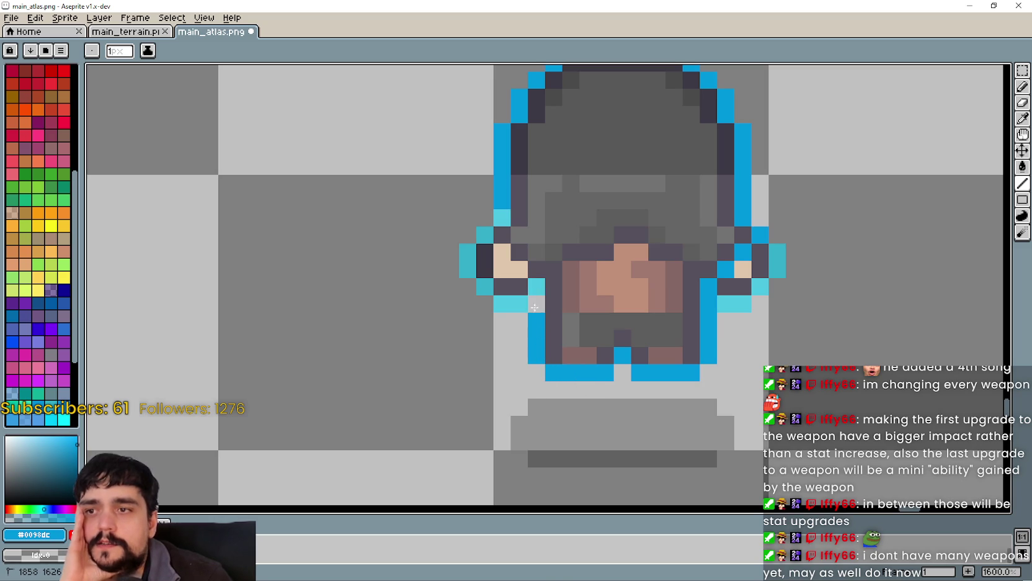
Recolour the skin, pale and light-cyan pixels beside the hand to #0098dc blue
{"action": "left_click", "coordinate": [523, 277]}
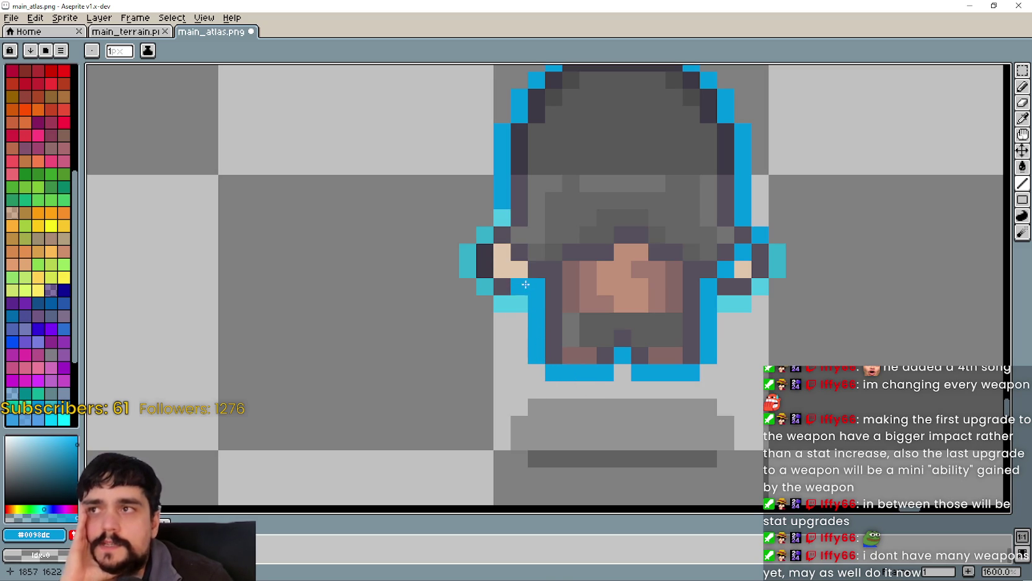
{"action": "left_click", "coordinate": [501, 253]}
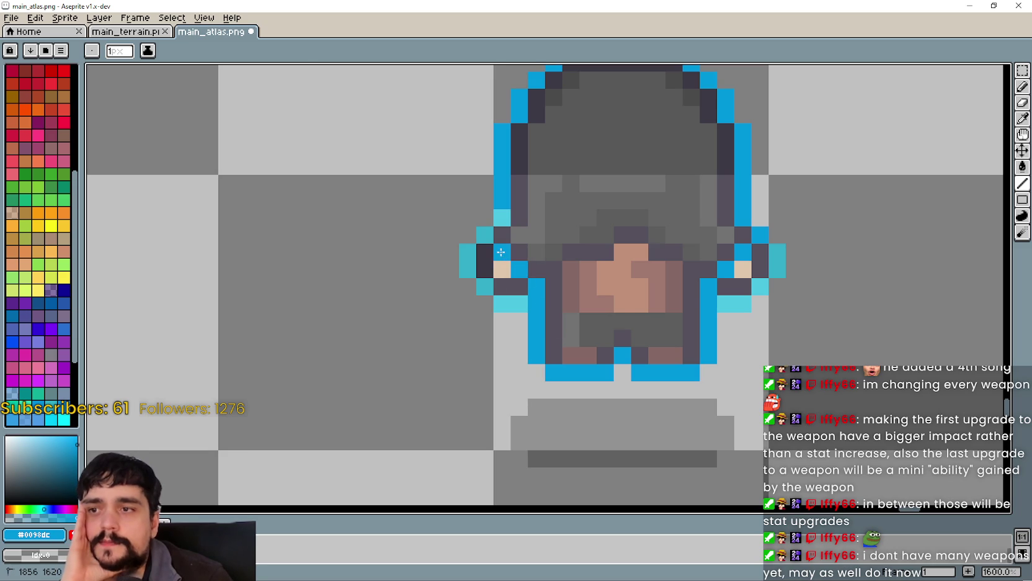
{"action": "scroll", "coordinate": [519, 272], "scroll_direction": "down", "scroll_amount": 3}
{"action": "scroll", "coordinate": [563, 325], "scroll_direction": "up", "scroll_amount": 3}
{"action": "left_click", "coordinate": [584, 309]}
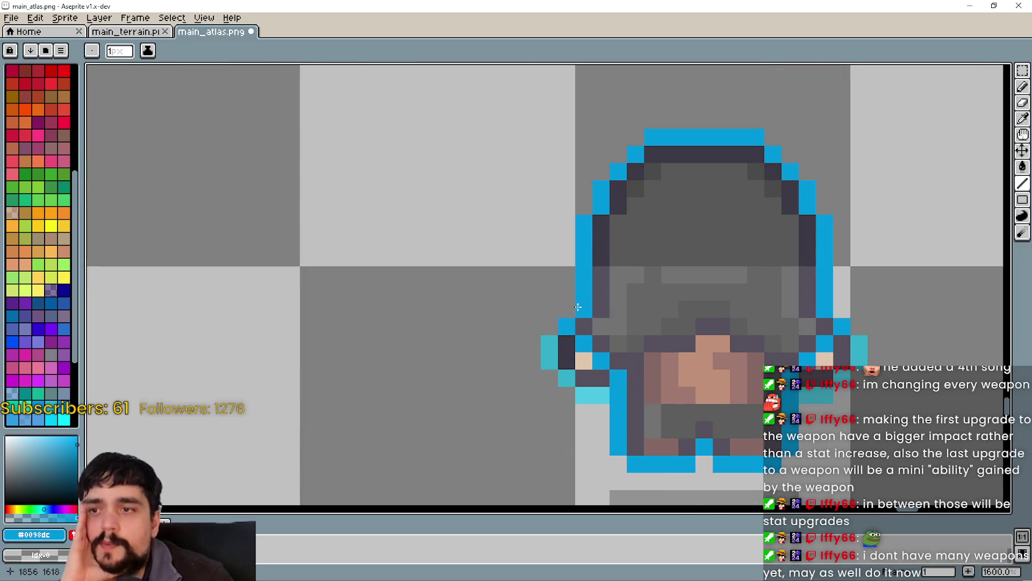
{"action": "scroll", "coordinate": [558, 316], "scroll_direction": "down", "scroll_amount": 3}
{"action": "scroll", "coordinate": [546, 313], "scroll_direction": "up", "scroll_amount": 2}
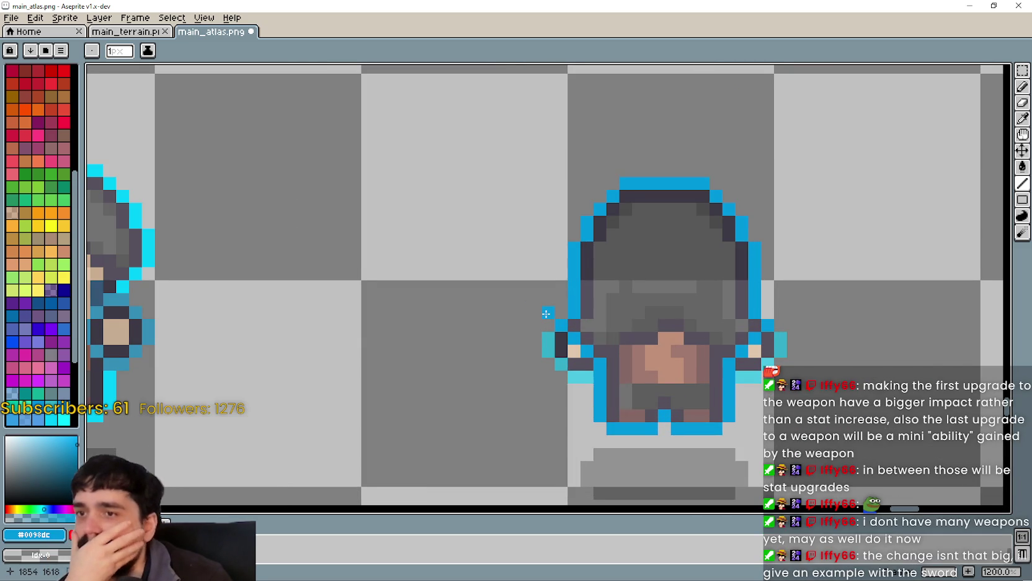
{"action": "scroll", "coordinate": [546, 314], "scroll_direction": "down", "scroll_amount": 1}
{"action": "scroll", "coordinate": [674, 377], "scroll_direction": "down", "scroll_amount": 4}
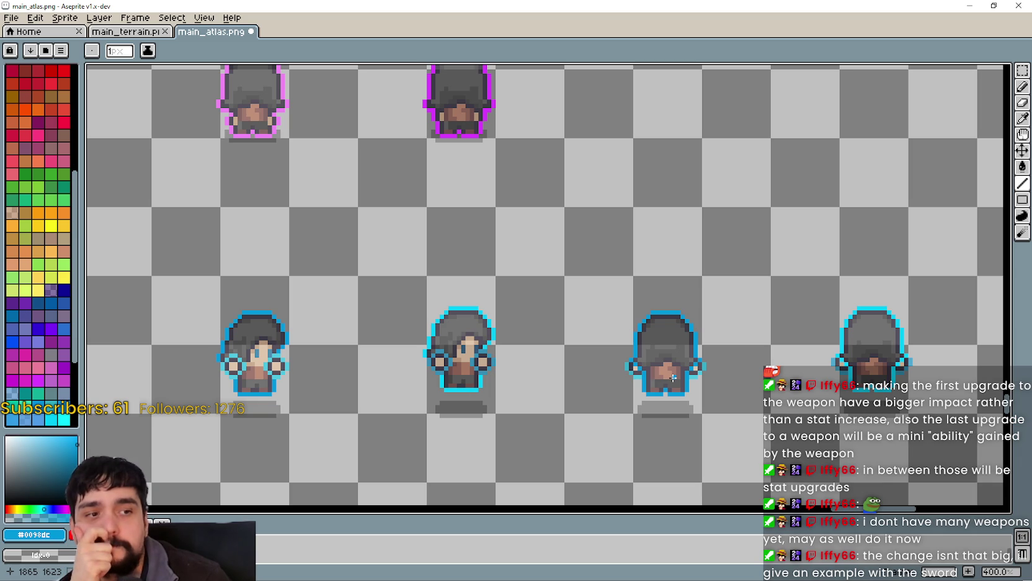
Save main_atlas.png with the recoloured outlines
{"action": "scroll", "coordinate": [686, 380], "scroll_direction": "down", "scroll_amount": 4}
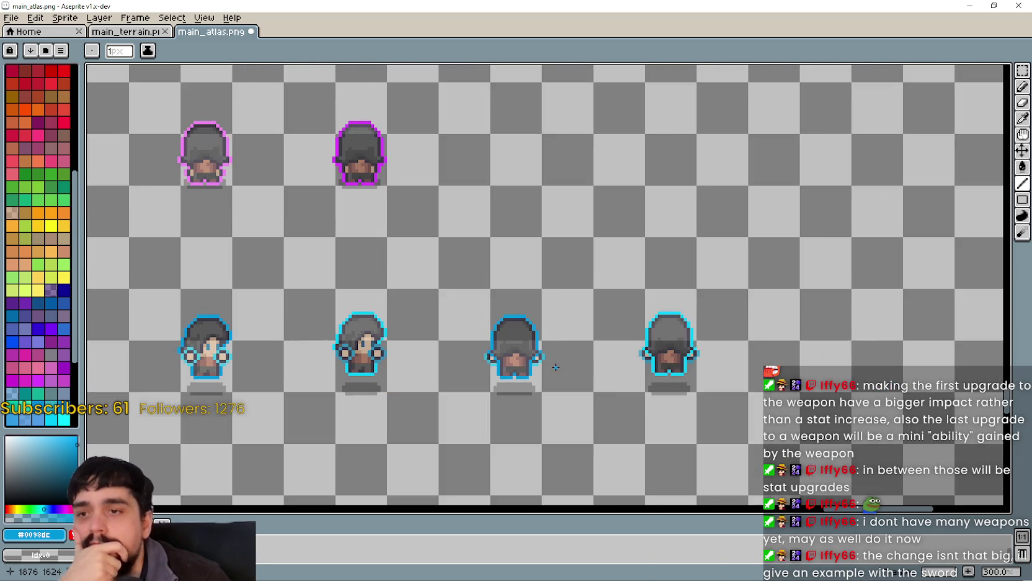
{"action": "scroll", "coordinate": [601, 333], "scroll_direction": "up", "scroll_amount": 3}
{"action": "scroll", "coordinate": [558, 361], "scroll_direction": "down", "scroll_amount": 1}
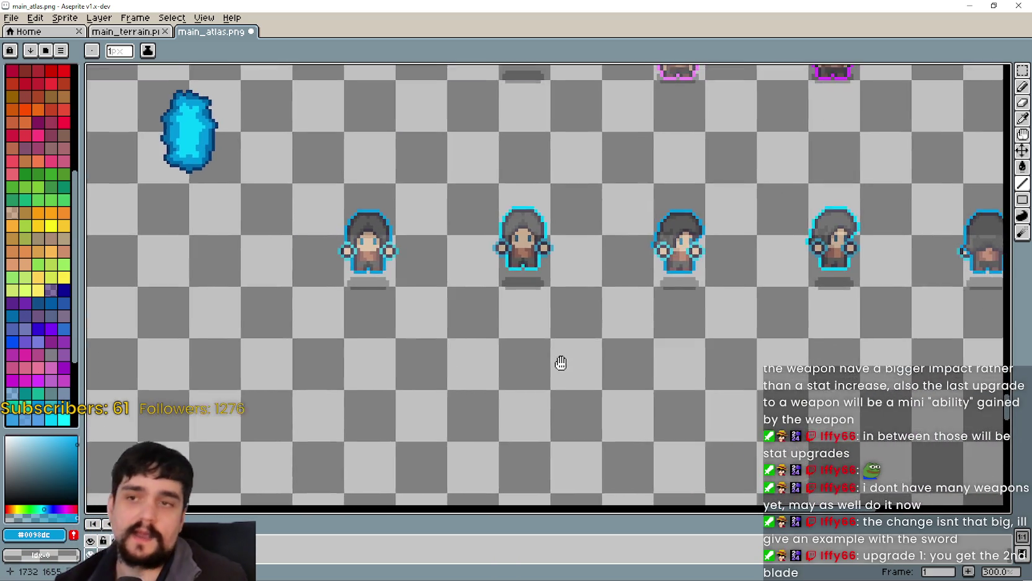
{"action": "key", "text": "ctrl+s"}
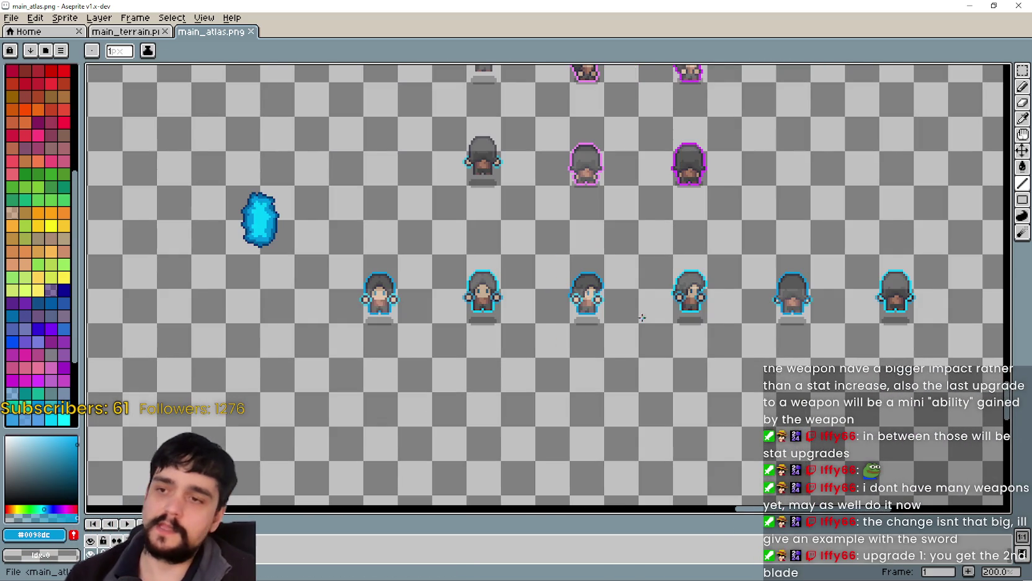
{"action": "scroll", "coordinate": [490, 384], "scroll_direction": "down", "scroll_amount": 1}
{"action": "scroll", "coordinate": [546, 357], "scroll_direction": "up", "scroll_amount": 1}
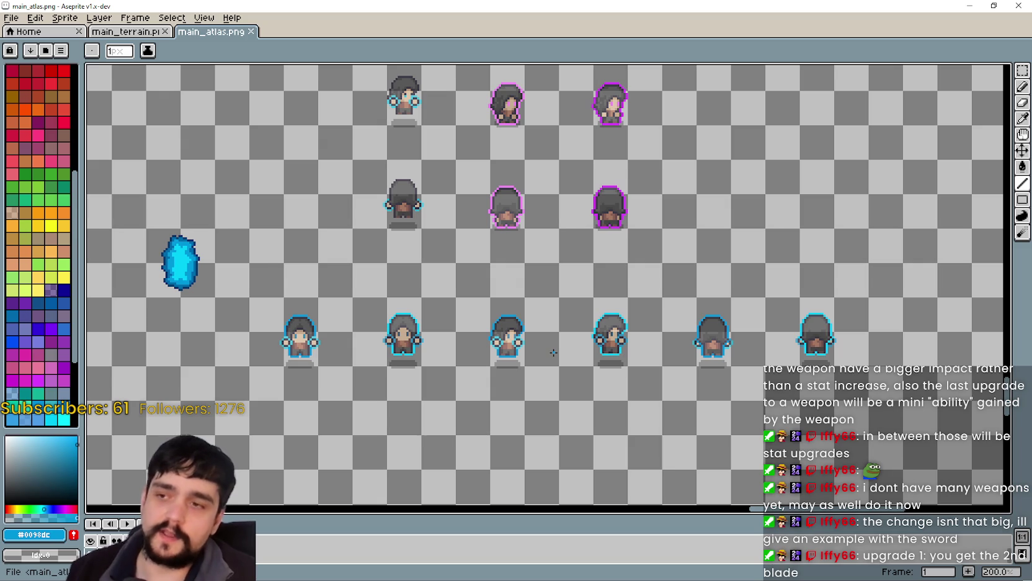
{"action": "scroll", "coordinate": [597, 312], "scroll_direction": "down", "scroll_amount": 1}
{"action": "scroll", "coordinate": [597, 312], "scroll_direction": "up", "scroll_amount": 2}
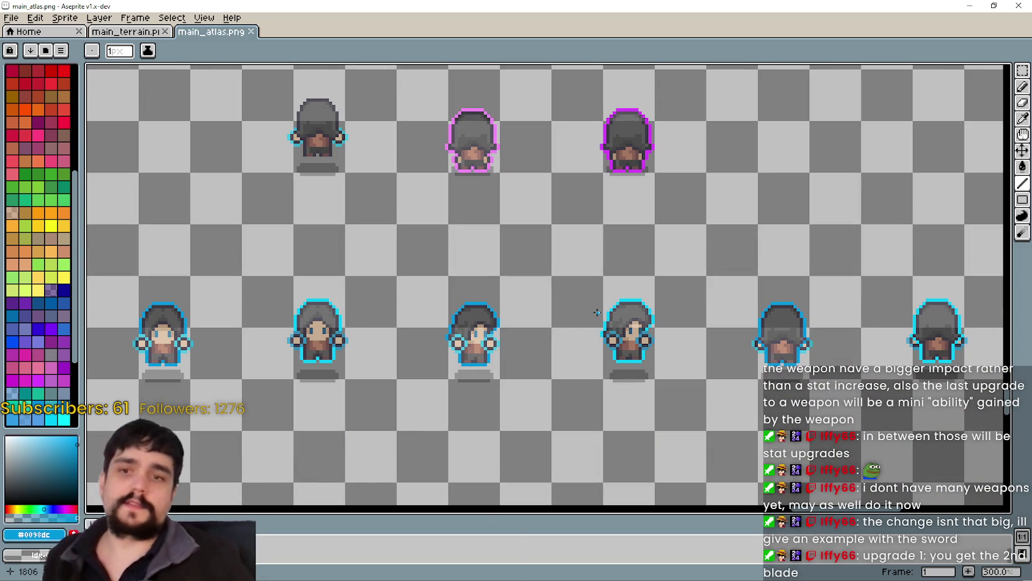
{"action": "scroll", "coordinate": [401, 365], "scroll_direction": "down", "scroll_amount": 1}
{"action": "scroll", "coordinate": [293, 281], "scroll_direction": "down", "scroll_amount": 1}
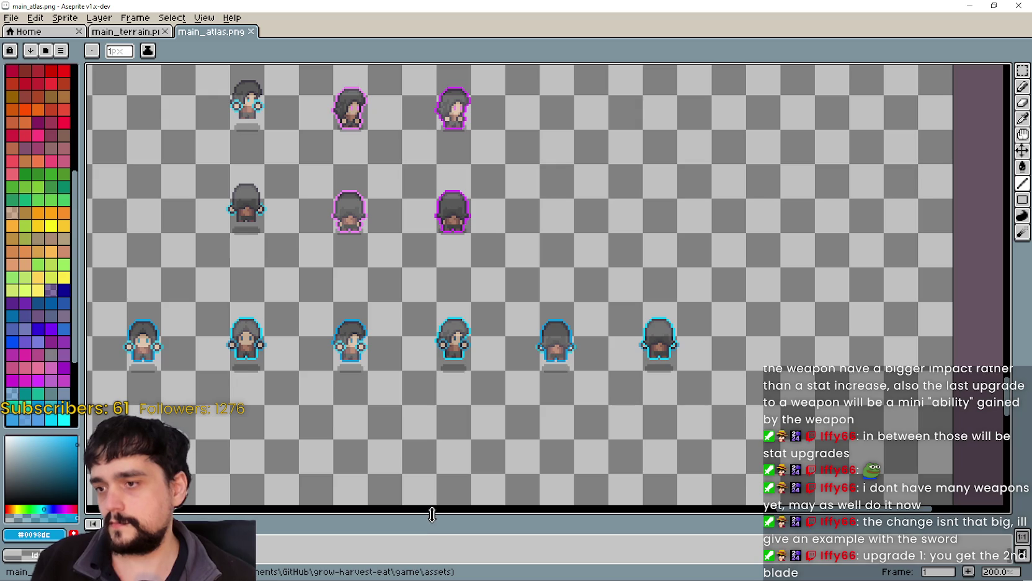
Resize the timeline panel, pan over the sprite sheet, and pick the Rectangular Marquee tool
{"action": "left_click_drag", "start_coordinate": [431, 512], "coordinate": [450, 458]}
{"action": "mouse_move", "coordinate": [358, 313]}
{"action": "left_mouse_down"}
{"action": "mouse_move", "coordinate": [480, 285]}
{"action": "mouse_move", "coordinate": [515, 317]}
{"action": "mouse_move", "coordinate": [519, 253]}
{"action": "left_mouse_up"}
{"action": "left_click_drag", "start_coordinate": [546, 458], "coordinate": [546, 471]}
{"action": "scroll", "coordinate": [397, 256], "scroll_direction": "down", "scroll_amount": 1}
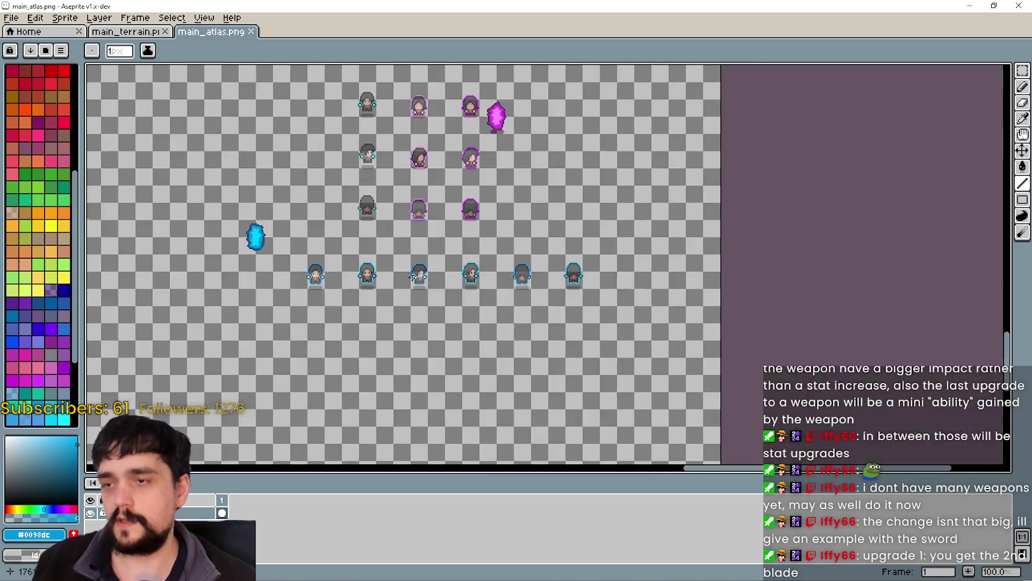
{"action": "scroll", "coordinate": [396, 256], "scroll_direction": "up", "scroll_amount": 2}
{"action": "scroll", "coordinate": [396, 257], "scroll_direction": "down", "scroll_amount": 1}
{"action": "left_click_drag", "start_coordinate": [396, 256], "coordinate": [464, 204]}
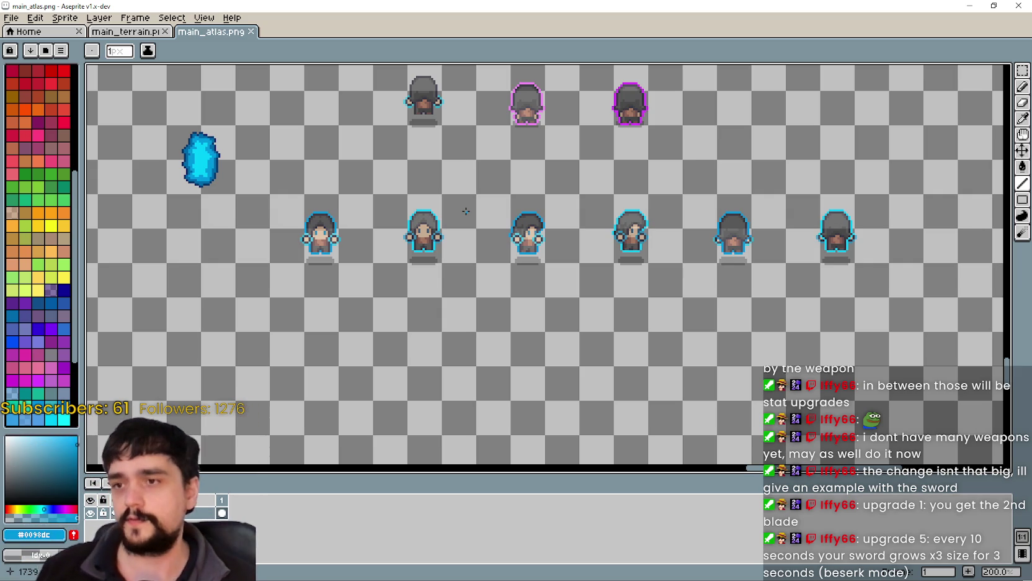
{"action": "scroll", "coordinate": [520, 315], "scroll_direction": "down", "scroll_amount": 1}
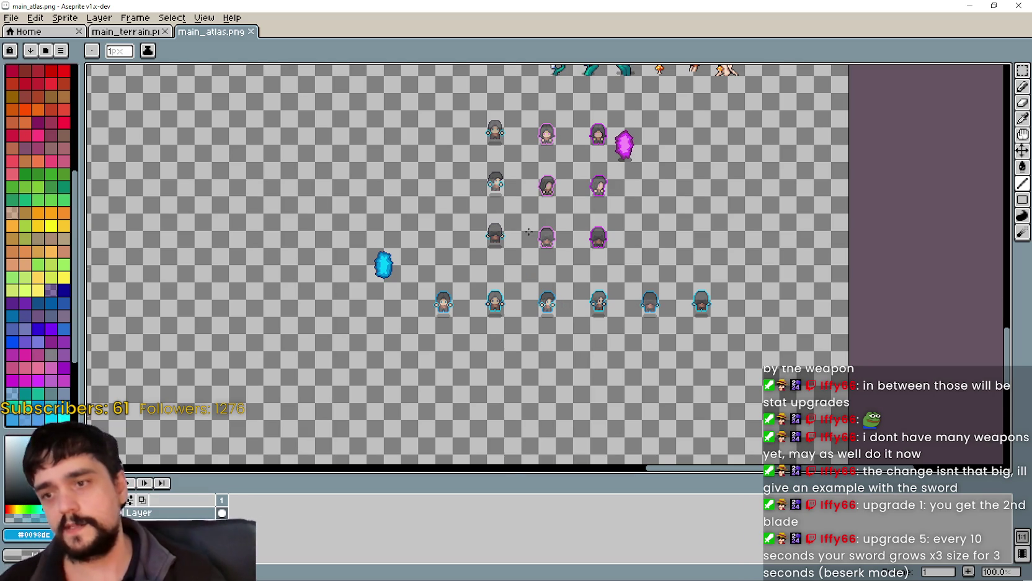
{"action": "scroll", "coordinate": [498, 151], "scroll_direction": "down", "scroll_amount": 1}
{"action": "scroll", "coordinate": [498, 152], "scroll_direction": "up", "scroll_amount": 2}
{"action": "scroll", "coordinate": [410, 337], "scroll_direction": "down", "scroll_amount": 2}
{"action": "scroll", "coordinate": [452, 280], "scroll_direction": "up", "scroll_amount": 1}
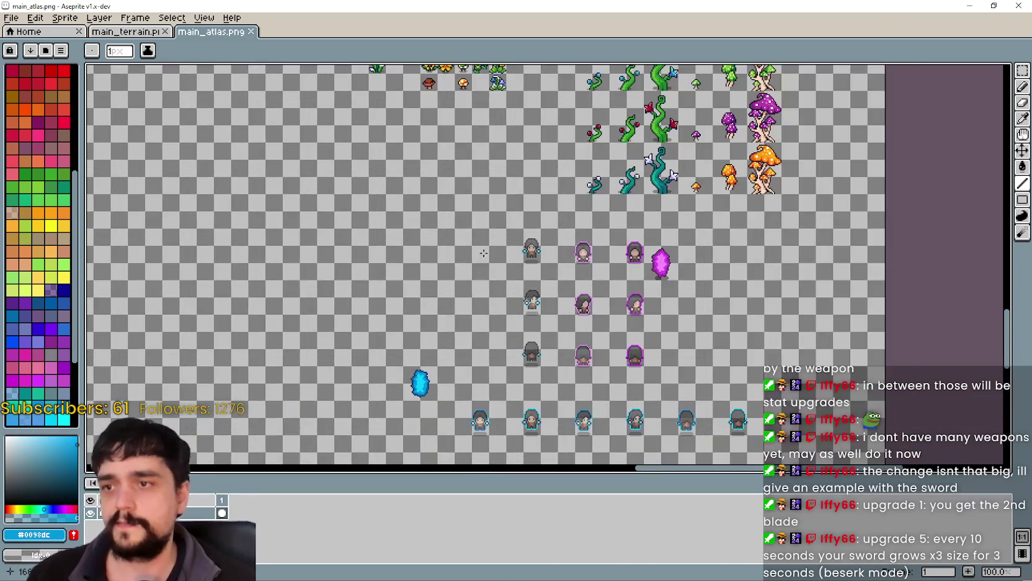
{"action": "scroll", "coordinate": [453, 280], "scroll_direction": "up", "scroll_amount": 1}
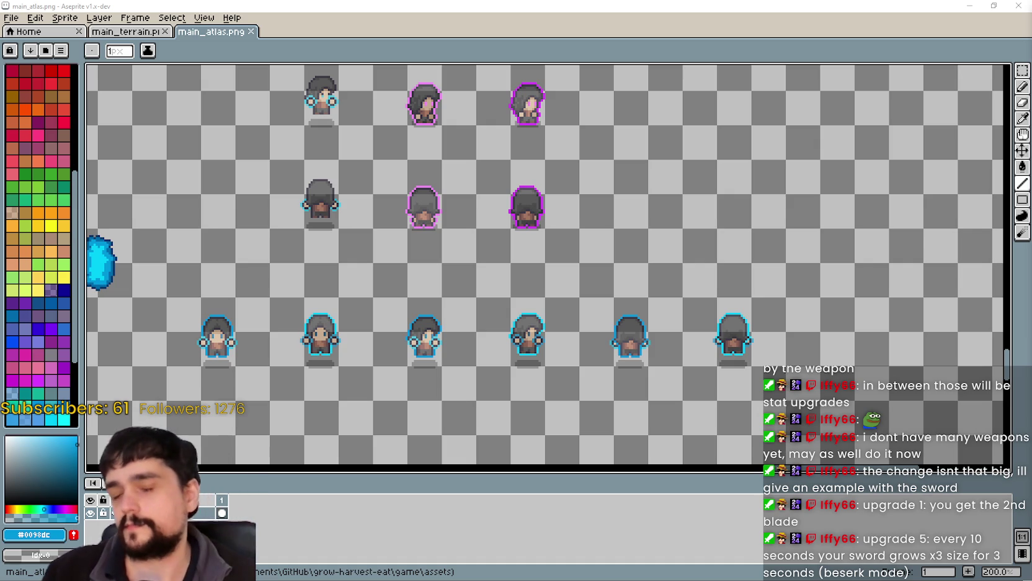
{"action": "scroll", "coordinate": [252, 107], "scroll_direction": "down", "scroll_amount": 3}
{"action": "scroll", "coordinate": [252, 108], "scroll_direction": "up", "scroll_amount": 3}
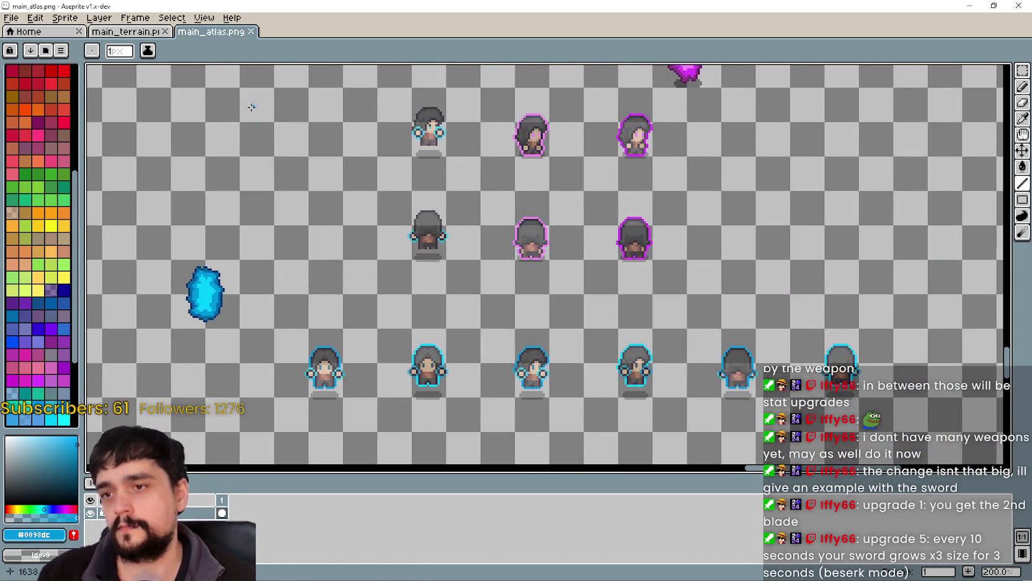
{"action": "scroll", "coordinate": [251, 107], "scroll_direction": "down", "scroll_amount": 2}
{"action": "scroll", "coordinate": [423, 306], "scroll_direction": "up", "scroll_amount": 2}
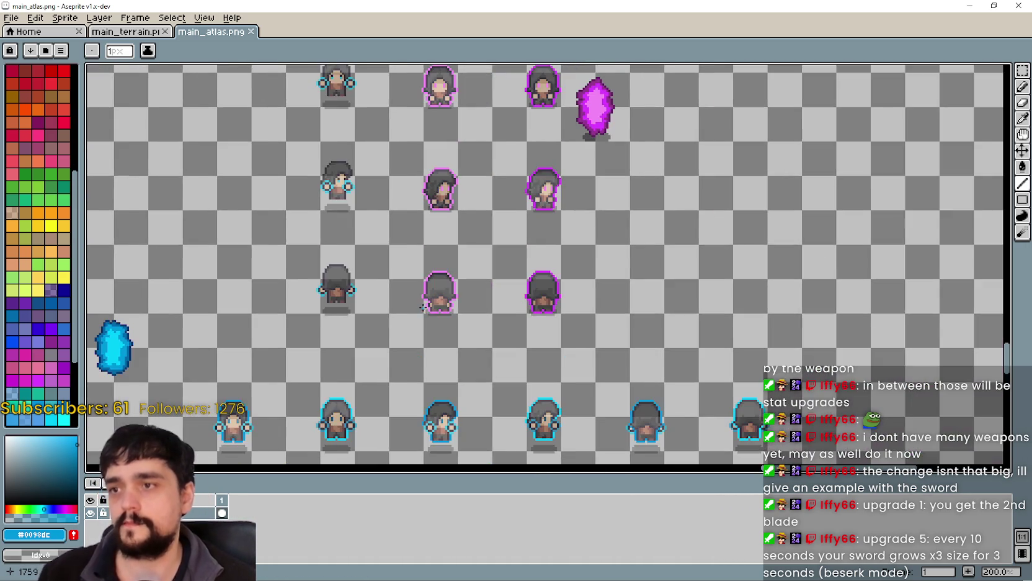
{"action": "scroll", "coordinate": [423, 307], "scroll_direction": "down", "scroll_amount": 2}
{"action": "scroll", "coordinate": [510, 224], "scroll_direction": "up", "scroll_amount": 2}
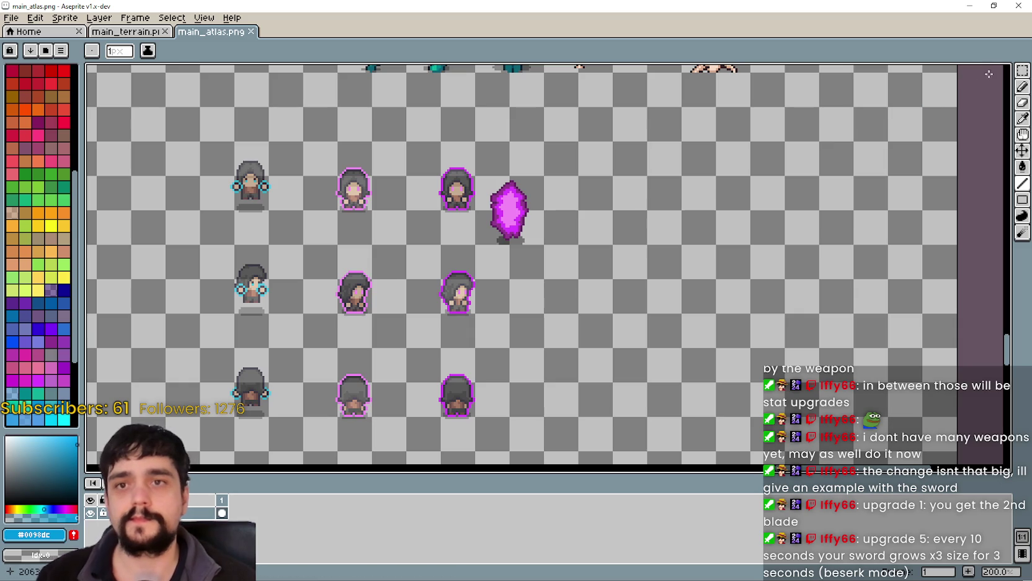
{"action": "left_click", "coordinate": [1023, 70]}
{"action": "scroll", "coordinate": [673, 214], "scroll_direction": "left", "scroll_amount": 1}
Select the magenta crystal, move it just above the cyan crystal, and commit the move
{"action": "left_click_drag", "start_coordinate": [506, 176], "coordinate": [578, 247]}
{"action": "scroll", "coordinate": [693, 190], "scroll_direction": "down", "scroll_amount": 1}
{"action": "scroll", "coordinate": [567, 299], "scroll_direction": "up", "scroll_amount": 1}
{"action": "scroll", "coordinate": [568, 299], "scroll_direction": "down", "scroll_amount": 3}
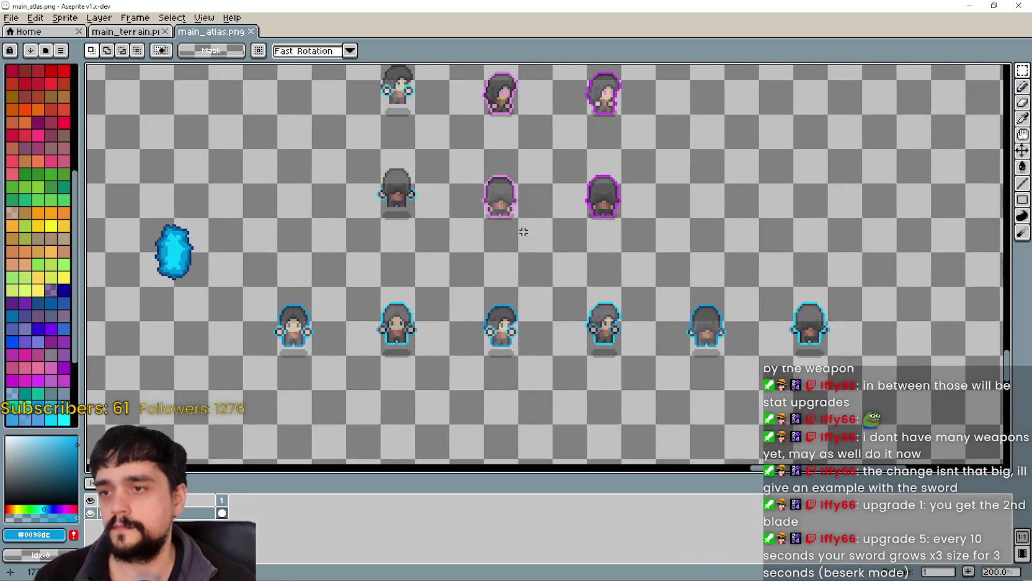
{"action": "scroll", "coordinate": [521, 230], "scroll_direction": "down", "scroll_amount": 2}
{"action": "scroll", "coordinate": [559, 249], "scroll_direction": "up", "scroll_amount": 1}
{"action": "scroll", "coordinate": [558, 248], "scroll_direction": "up", "scroll_amount": 1}
{"action": "left_click_drag", "start_coordinate": [569, 250], "coordinate": [165, 290]}
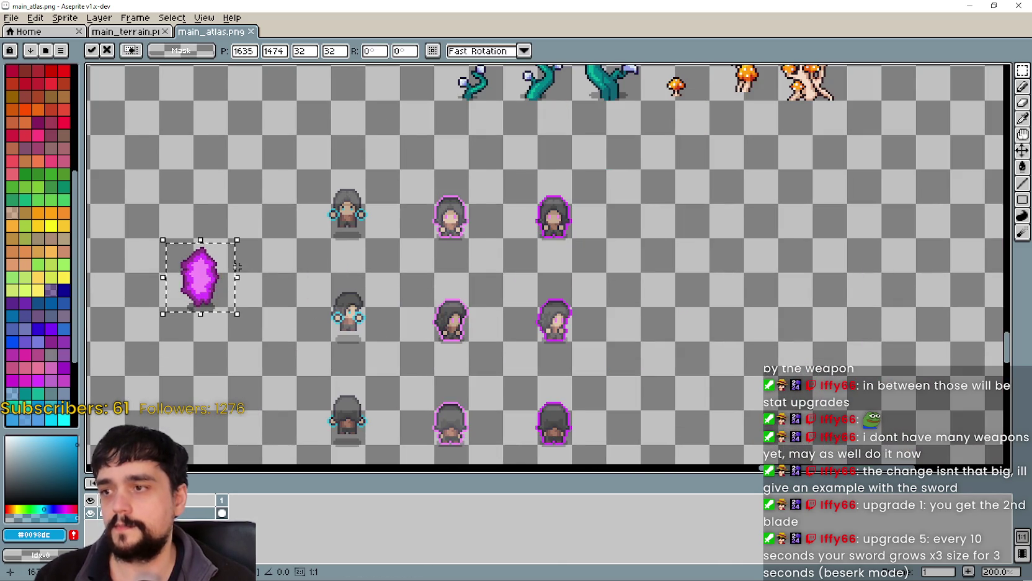
{"action": "scroll", "coordinate": [487, 260], "scroll_direction": "down", "scroll_amount": 3}
{"action": "scroll", "coordinate": [448, 269], "scroll_direction": "up", "scroll_amount": 3}
{"action": "mouse_move", "coordinate": [484, 243]}
{"action": "left_mouse_down"}
{"action": "mouse_move", "coordinate": [431, 356]}
{"action": "mouse_move", "coordinate": [408, 374]}
{"action": "left_mouse_up"}
{"action": "scroll", "coordinate": [567, 321], "scroll_direction": "down", "scroll_amount": 2}
{"action": "key", "text": "ctrl+d"}
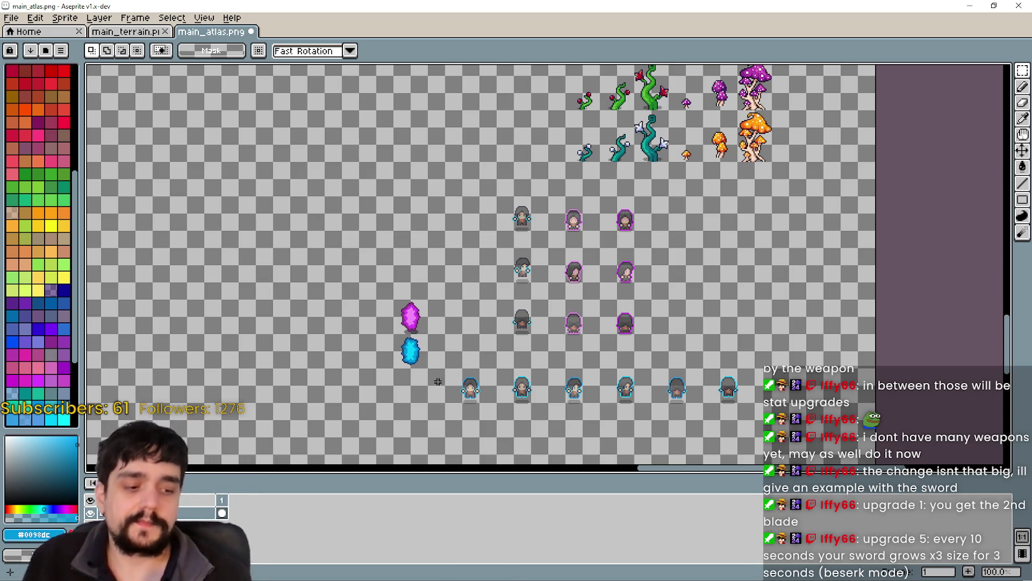
{"action": "scroll", "coordinate": [546, 369], "scroll_direction": "down", "scroll_amount": 2}
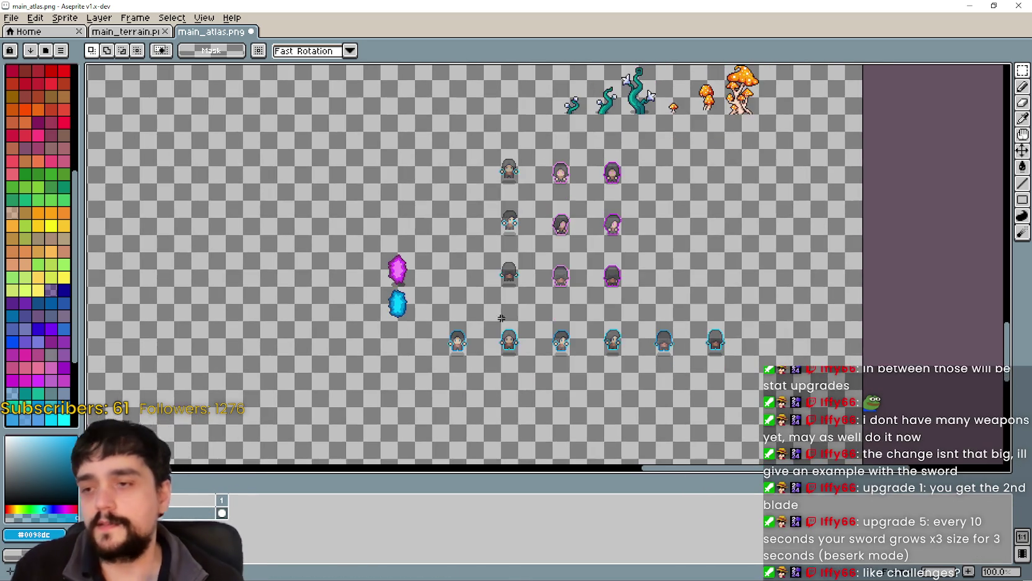
{"action": "scroll", "coordinate": [496, 323], "scroll_direction": "up", "scroll_amount": 1}
{"action": "scroll", "coordinate": [559, 339], "scroll_direction": "down", "scroll_amount": 1}
{"action": "scroll", "coordinate": [569, 322], "scroll_direction": "down", "scroll_amount": 1}
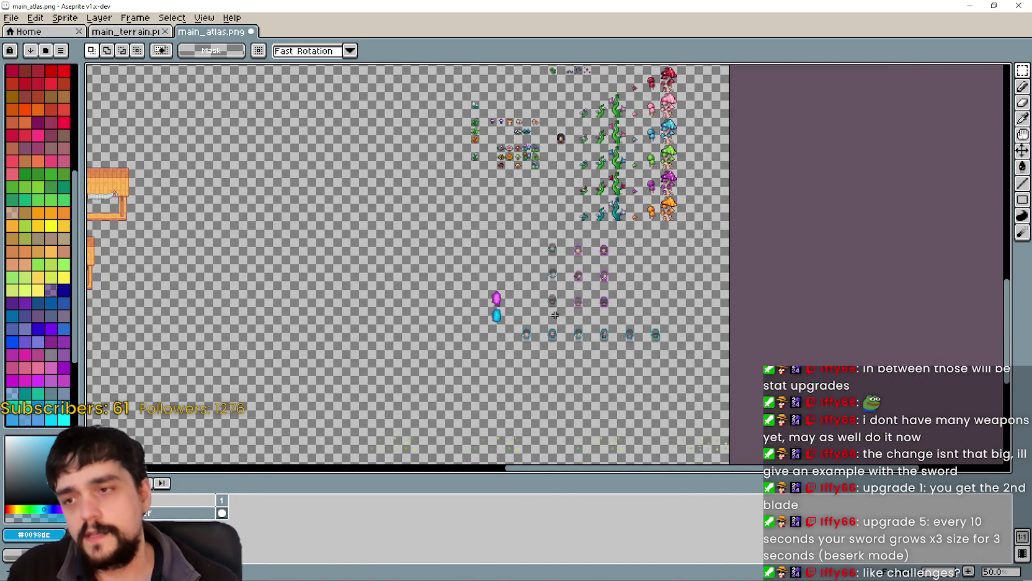
{"action": "scroll", "coordinate": [555, 321], "scroll_direction": "up", "scroll_amount": 2}
{"action": "left_click_drag", "start_coordinate": [652, 475], "coordinate": [656, 481]}
{"action": "scroll", "coordinate": [654, 373], "scroll_direction": "down", "scroll_amount": 1}
{"action": "scroll", "coordinate": [655, 371], "scroll_direction": "up", "scroll_amount": 1}
{"action": "scroll", "coordinate": [655, 370], "scroll_direction": "down", "scroll_amount": 1}
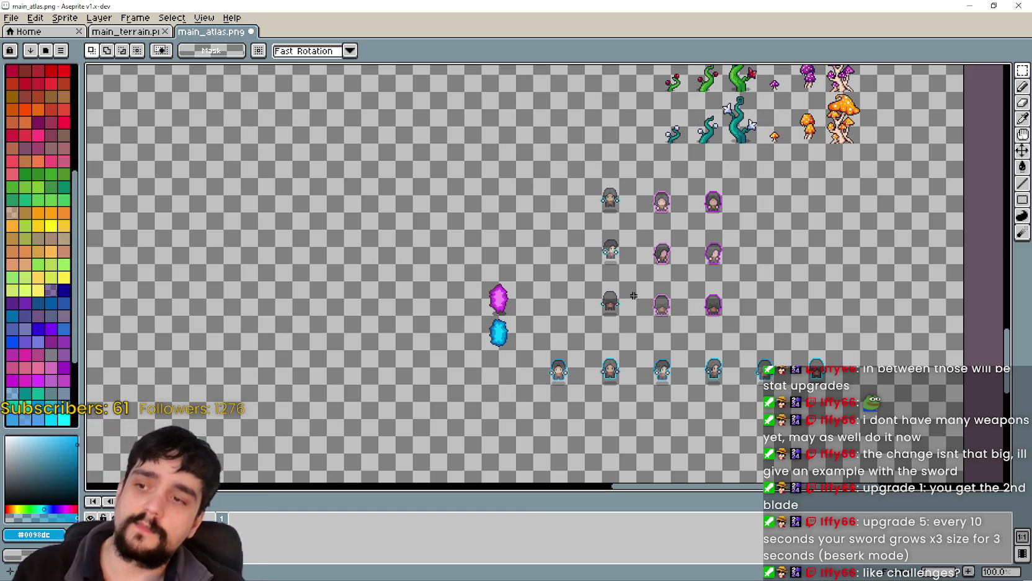
{"action": "scroll", "coordinate": [594, 287], "scroll_direction": "up", "scroll_amount": 1}
{"action": "scroll", "coordinate": [471, 291], "scroll_direction": "down", "scroll_amount": 1}
{"action": "scroll", "coordinate": [450, 287], "scroll_direction": "up", "scroll_amount": 1}
{"action": "scroll", "coordinate": [558, 248], "scroll_direction": "down", "scroll_amount": 1}
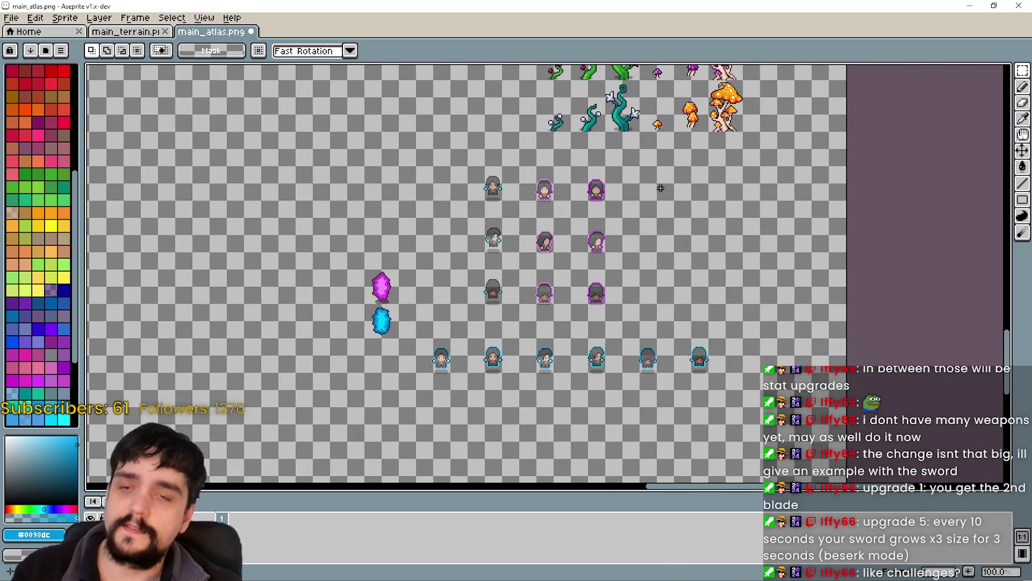
{"action": "scroll", "coordinate": [445, 264], "scroll_direction": "up", "scroll_amount": 1}
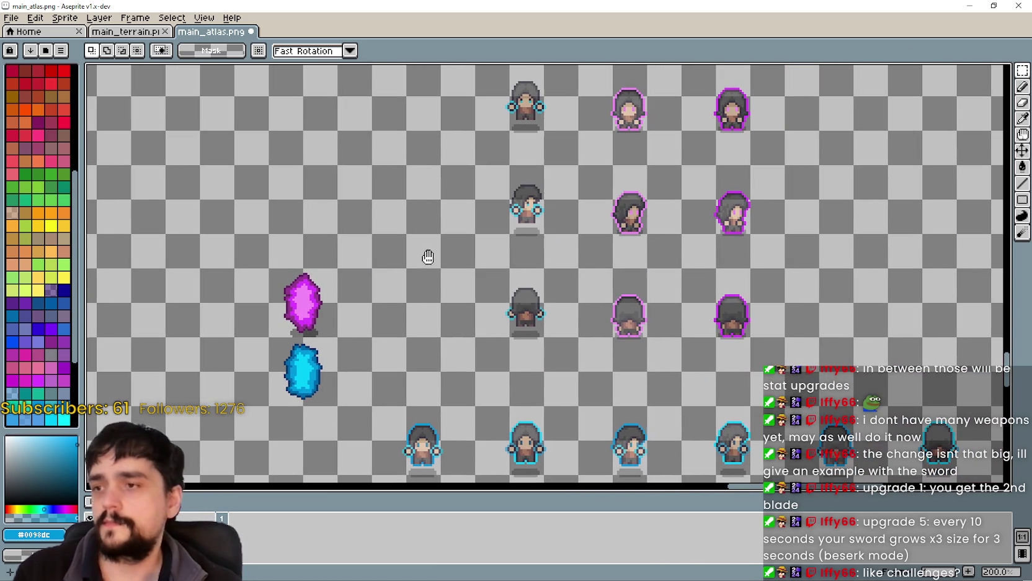
{"action": "left_click_drag", "start_coordinate": [272, 271], "coordinate": [337, 337]}
{"action": "scroll", "coordinate": [338, 313], "scroll_direction": "down", "scroll_amount": 2}
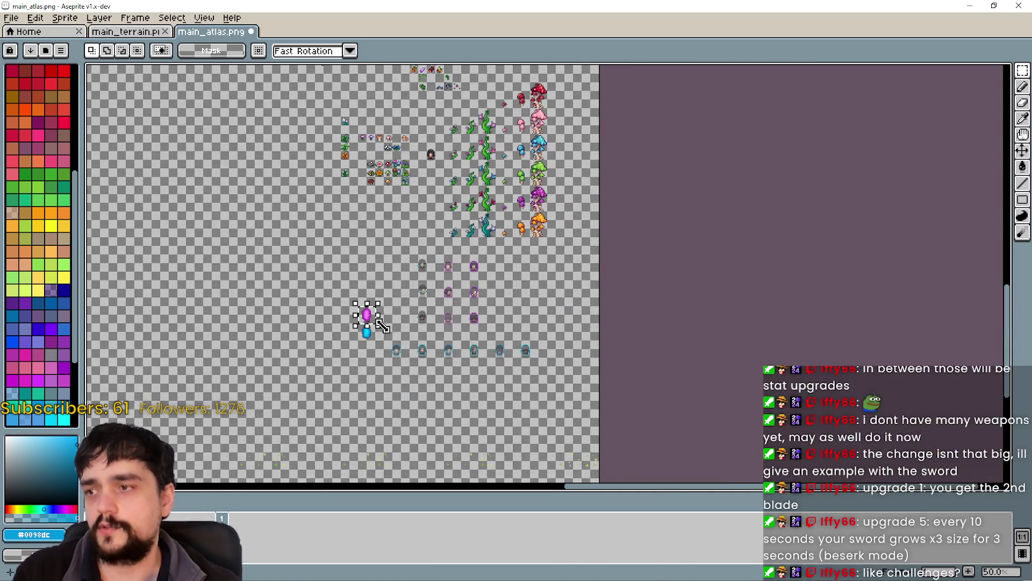
{"action": "scroll", "coordinate": [348, 310], "scroll_direction": "up", "scroll_amount": 3}
{"action": "scroll", "coordinate": [467, 387], "scroll_direction": "down", "scroll_amount": 1}
{"action": "scroll", "coordinate": [534, 390], "scroll_direction": "down", "scroll_amount": 1}
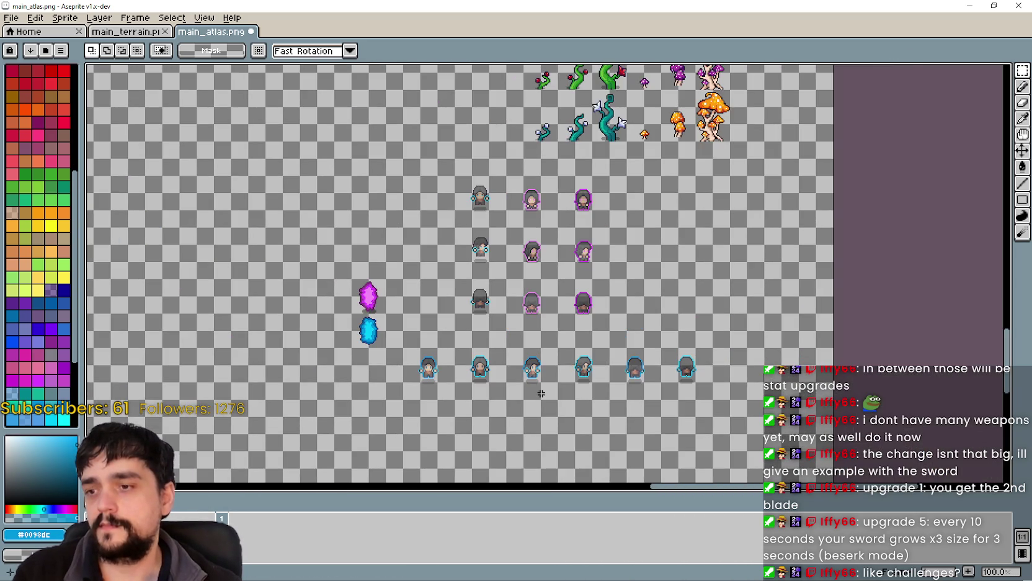
{"action": "scroll", "coordinate": [541, 393], "scroll_direction": "left", "scroll_amount": 2}
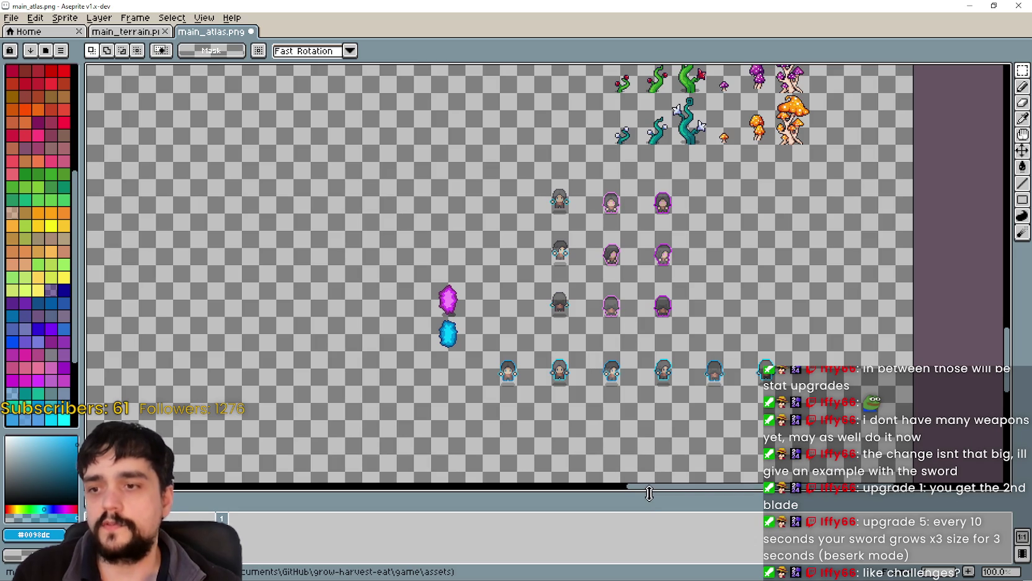
{"action": "left_click_drag", "start_coordinate": [649, 493], "coordinate": [668, 518]}
{"action": "scroll", "coordinate": [446, 298], "scroll_direction": "up", "scroll_amount": 2}
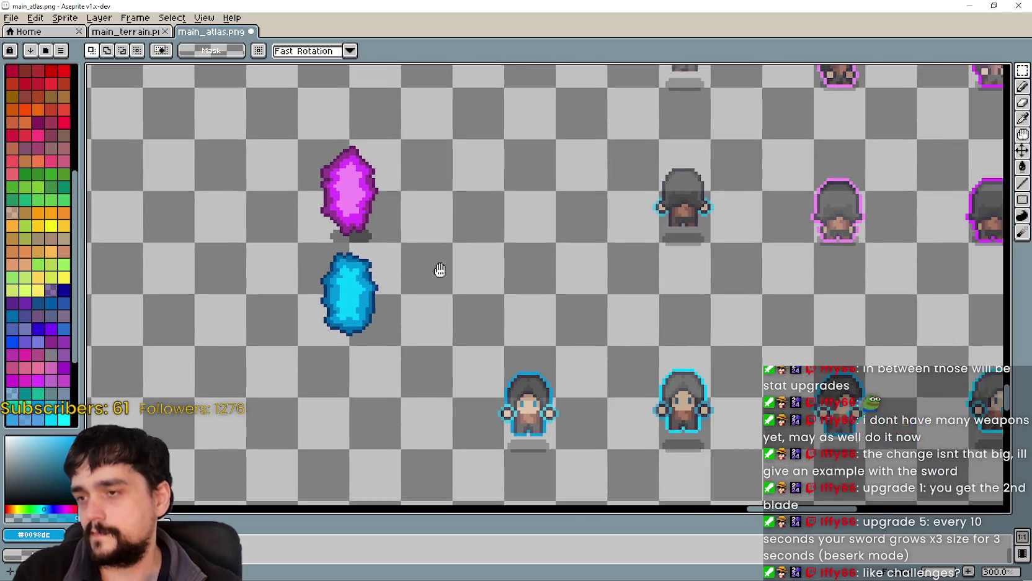
{"action": "scroll", "coordinate": [403, 266], "scroll_direction": "down", "scroll_amount": 1}
{"action": "scroll", "coordinate": [346, 315], "scroll_direction": "down", "scroll_amount": 2}
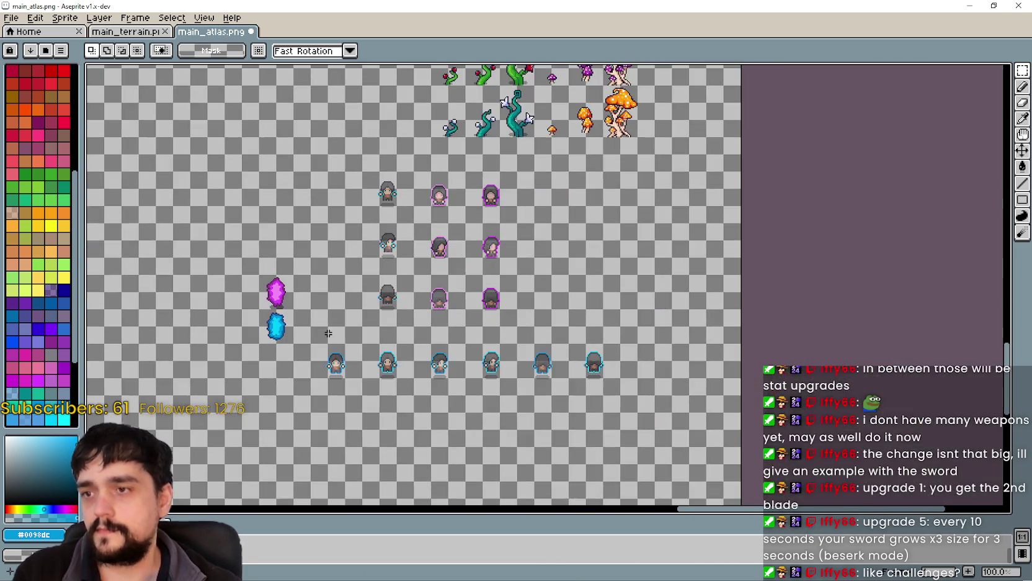
{"action": "scroll", "coordinate": [328, 333], "scroll_direction": "up", "scroll_amount": 1}
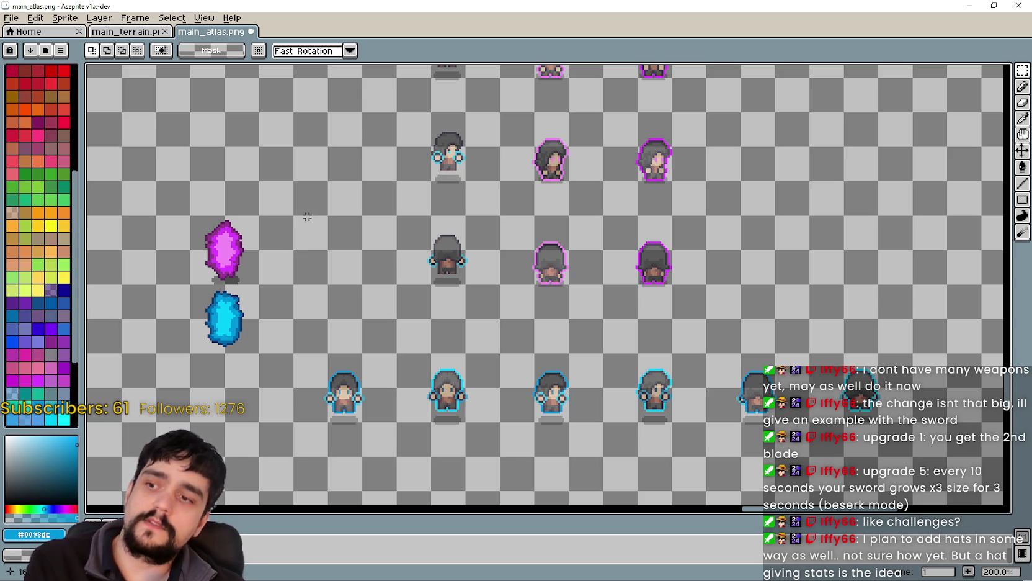
{"action": "scroll", "coordinate": [323, 223], "scroll_direction": "down", "scroll_amount": 4}
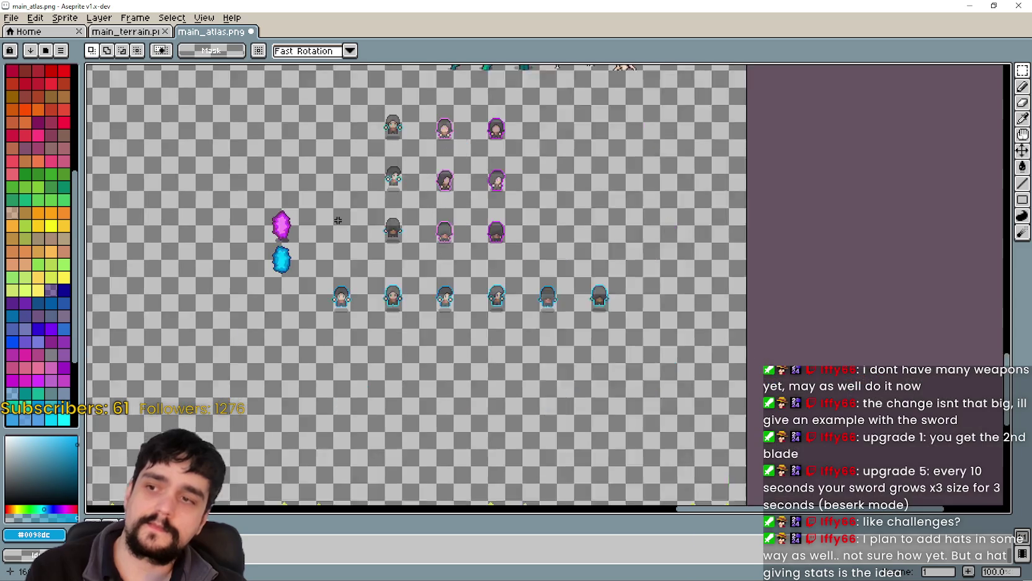
{"action": "scroll", "coordinate": [285, 179], "scroll_direction": "up", "scroll_amount": 2}
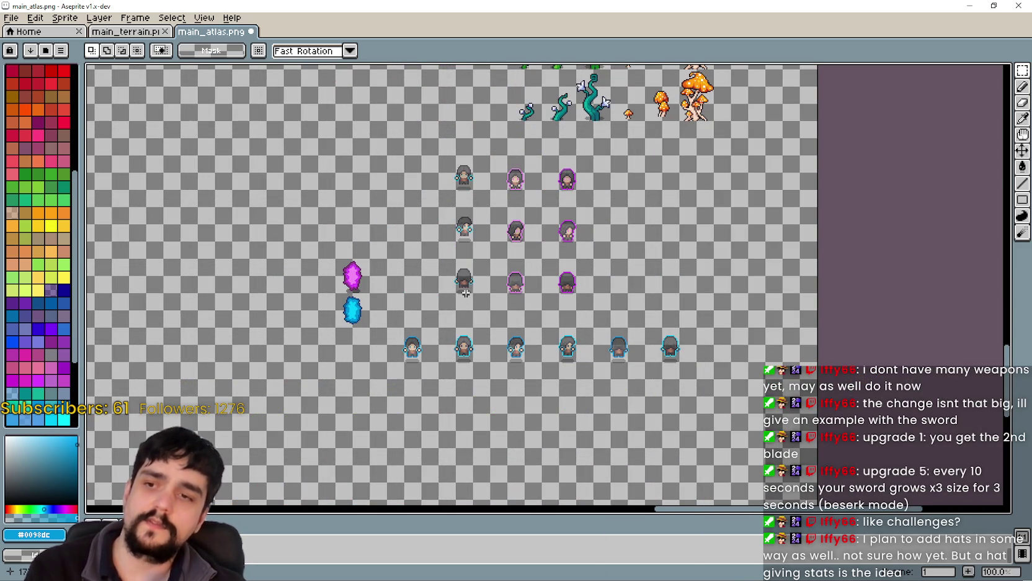
{"action": "left_click_drag", "start_coordinate": [464, 297], "coordinate": [495, 280]}
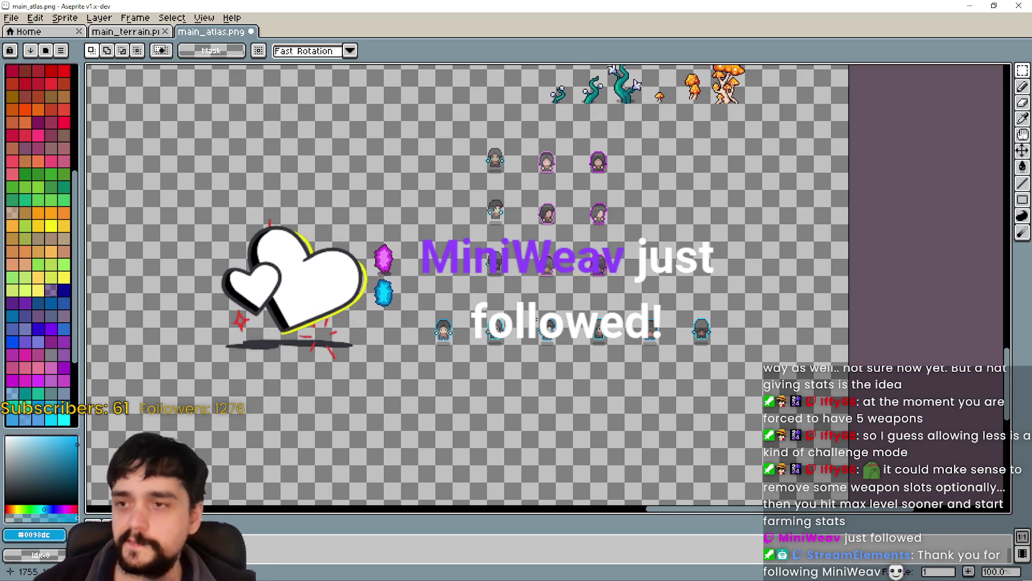
Pan back to the character sprites and drag the splitter up to expand the Timeline panel
{"action": "scroll", "coordinate": [90, 325], "scroll_direction": "up", "scroll_amount": 2}
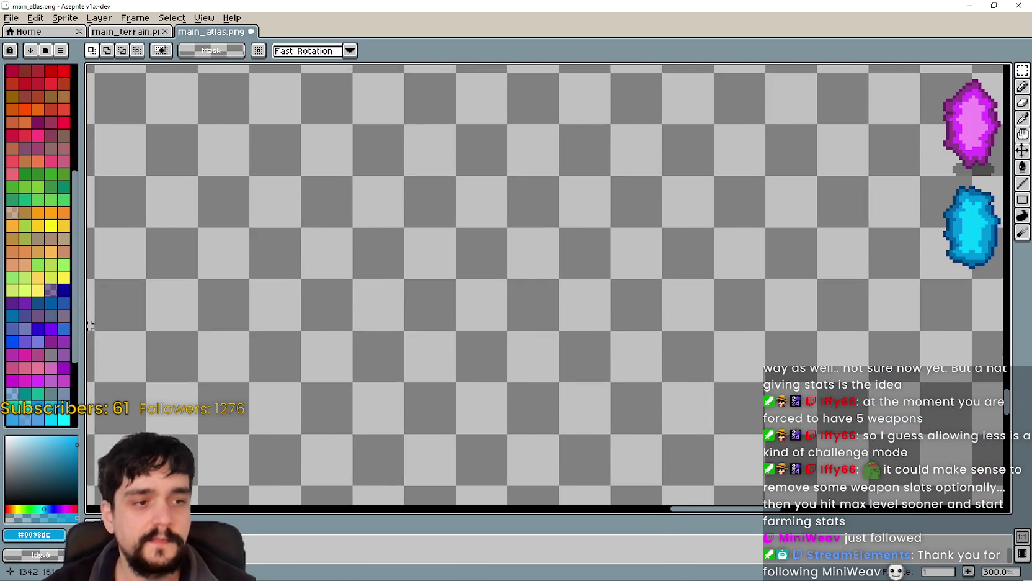
{"action": "scroll", "coordinate": [109, 267], "scroll_direction": "down", "scroll_amount": 1}
{"action": "scroll", "coordinate": [216, 175], "scroll_direction": "down", "scroll_amount": 1}
{"action": "left_click_drag", "start_coordinate": [506, 229], "coordinate": [404, 297]}
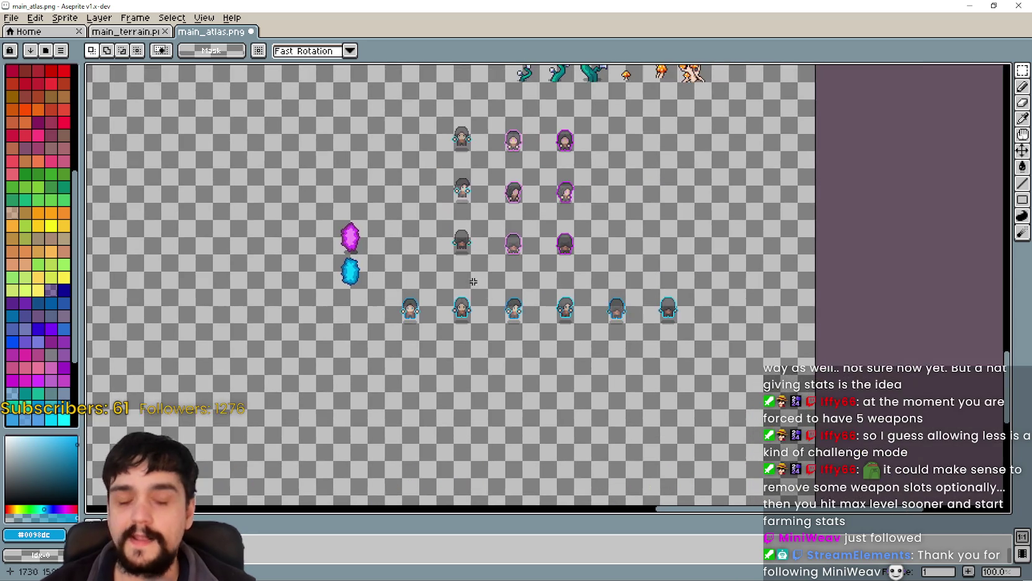
{"action": "scroll", "coordinate": [477, 267], "scroll_direction": "up", "scroll_amount": 1}
{"action": "scroll", "coordinate": [477, 266], "scroll_direction": "down", "scroll_amount": 2}
{"action": "scroll", "coordinate": [529, 283], "scroll_direction": "up", "scroll_amount": 2}
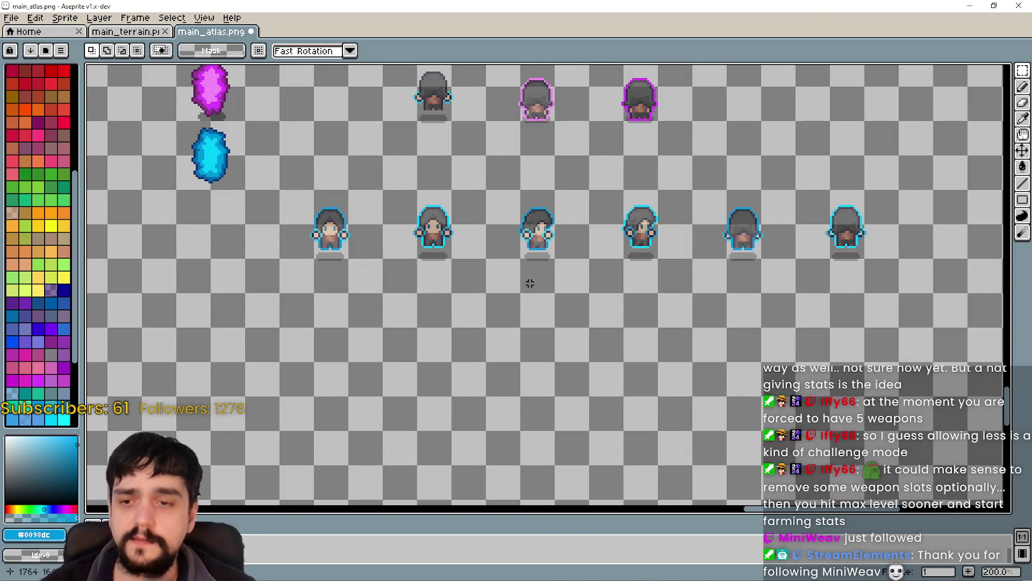
{"action": "left_click_drag", "start_coordinate": [617, 509], "coordinate": [633, 450]}
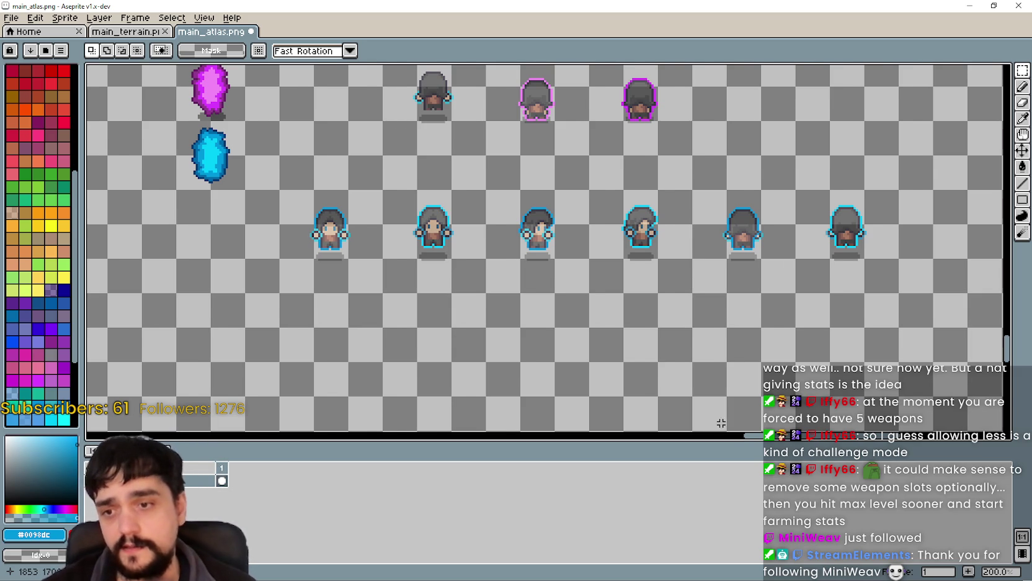
{"action": "scroll", "coordinate": [721, 423], "scroll_direction": "down", "scroll_amount": 2}
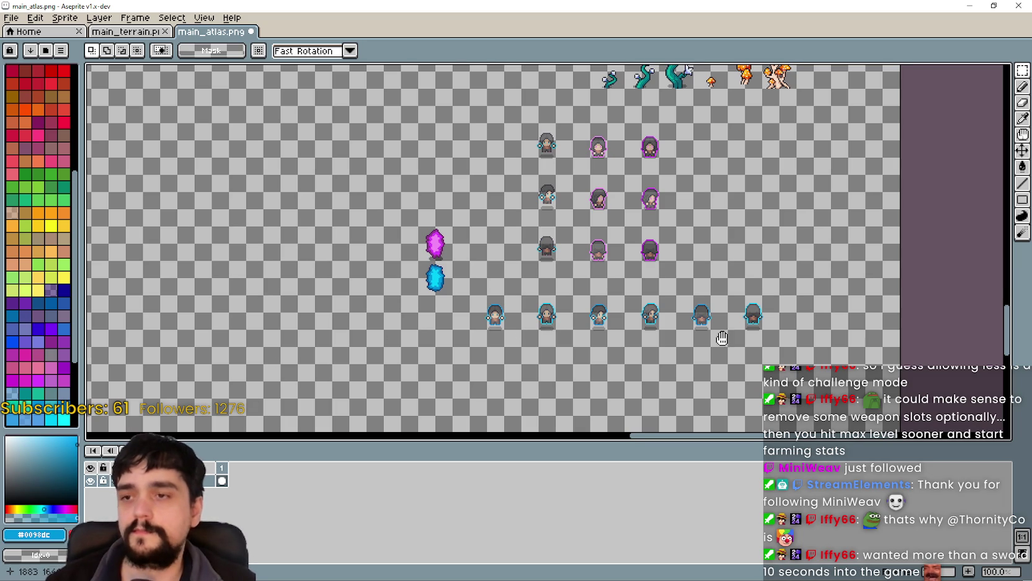
Frame the crystals and character rows, then hide and re-show the timeline with its layer rows
{"action": "left_click_drag", "start_coordinate": [721, 337], "coordinate": [703, 324]}
{"action": "scroll", "coordinate": [611, 317], "scroll_direction": "up", "scroll_amount": 1}
{"action": "left_click_drag", "start_coordinate": [296, 279], "coordinate": [318, 281]}
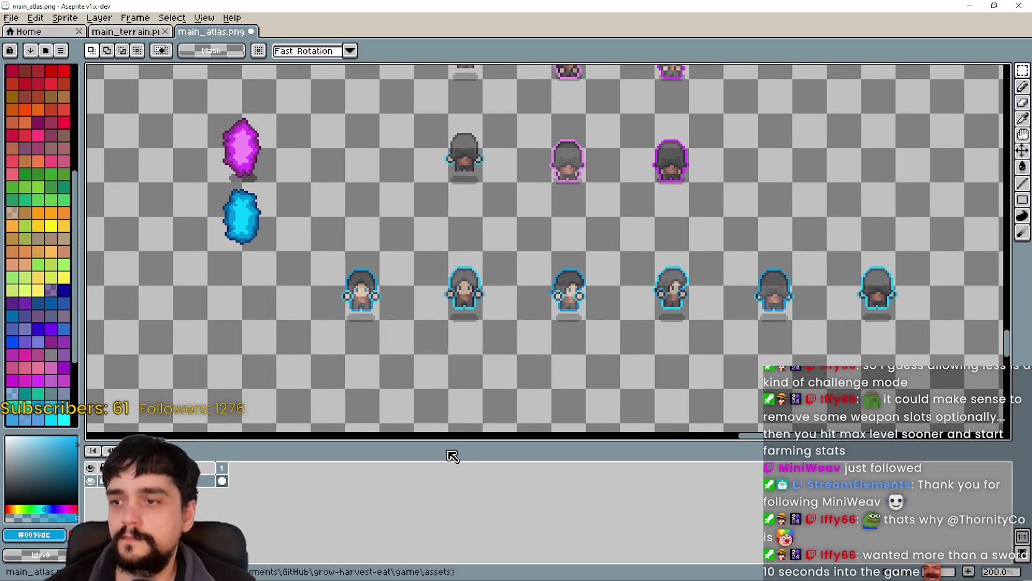
{"action": "key", "text": "Tab"}
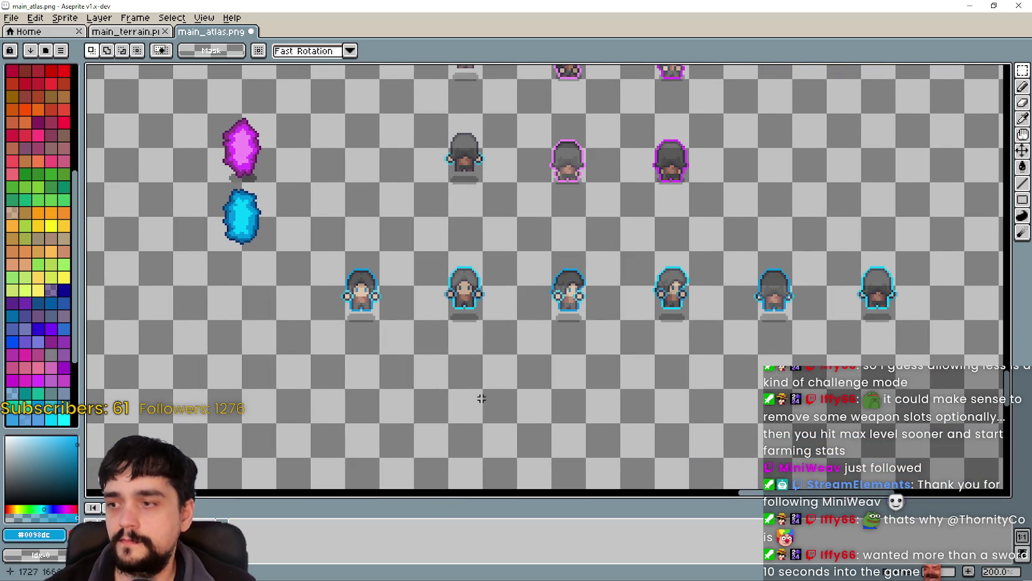
{"action": "left_click_drag", "start_coordinate": [652, 495], "coordinate": [693, 408]}
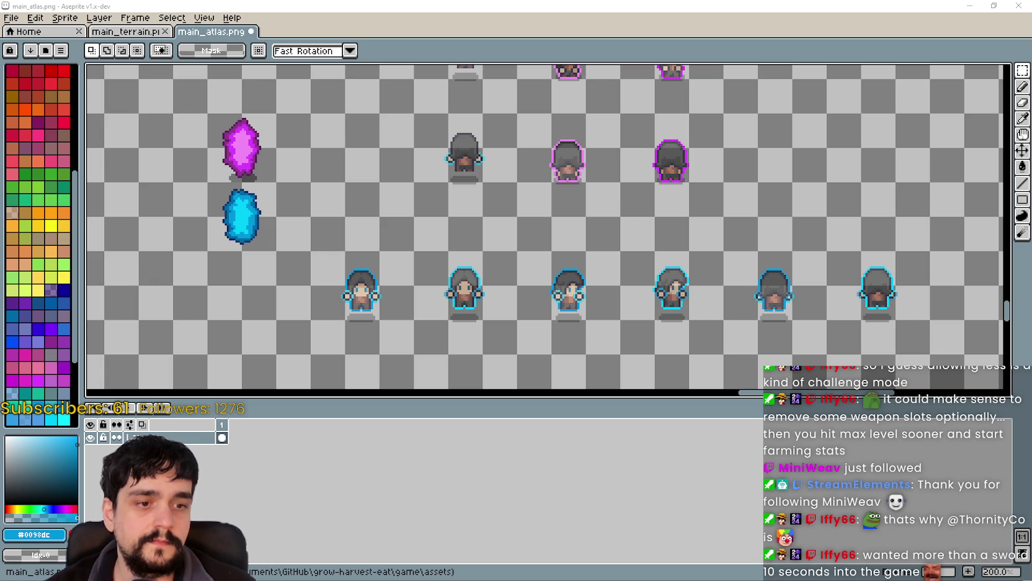
Shrink the timeline to give the canvas room and save main_atlas.png
{"action": "left_click_drag", "start_coordinate": [585, 268], "coordinate": [558, 261]}
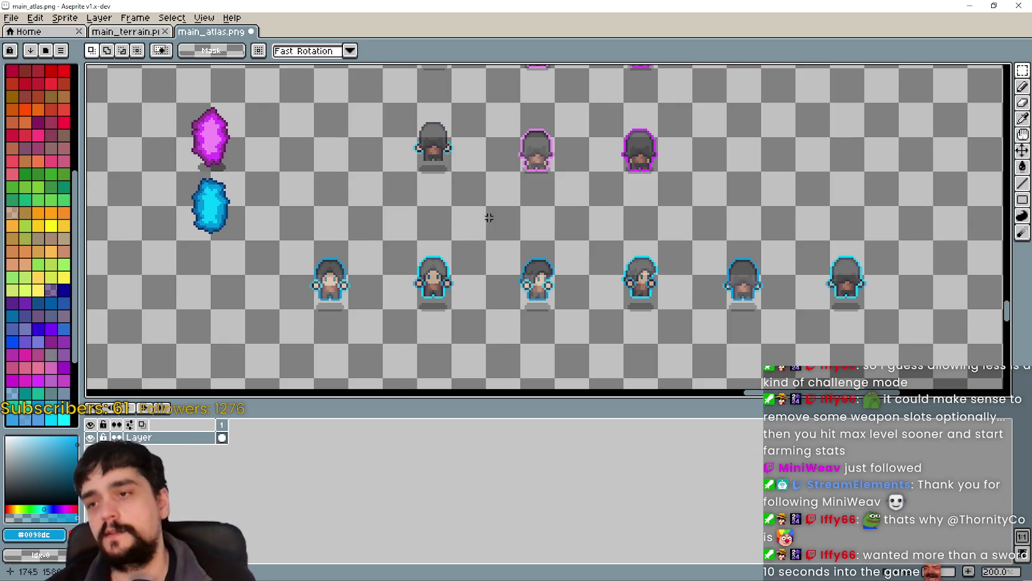
{"action": "scroll", "coordinate": [488, 216], "scroll_direction": "down", "scroll_amount": 2}
{"action": "scroll", "coordinate": [543, 223], "scroll_direction": "up", "scroll_amount": 2}
{"action": "scroll", "coordinate": [683, 196], "scroll_direction": "down", "scroll_amount": 1}
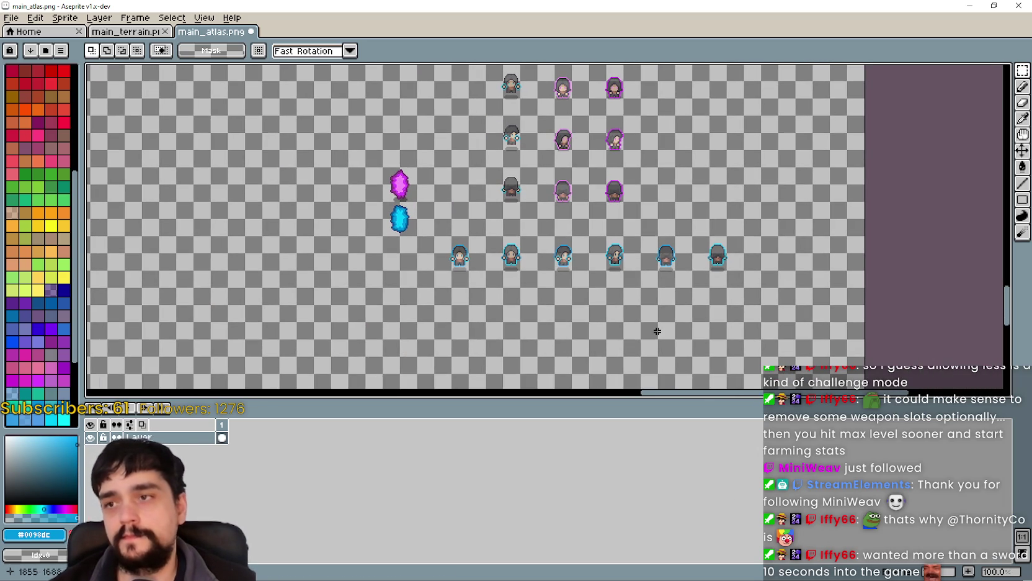
{"action": "left_click_drag", "start_coordinate": [695, 399], "coordinate": [694, 486]}
{"action": "mouse_move", "coordinate": [597, 285]}
{"action": "left_mouse_down"}
{"action": "mouse_move", "coordinate": [592, 337]}
{"action": "mouse_move", "coordinate": [596, 314]}
{"action": "left_mouse_up"}
{"action": "key", "text": "ctrl+s"}
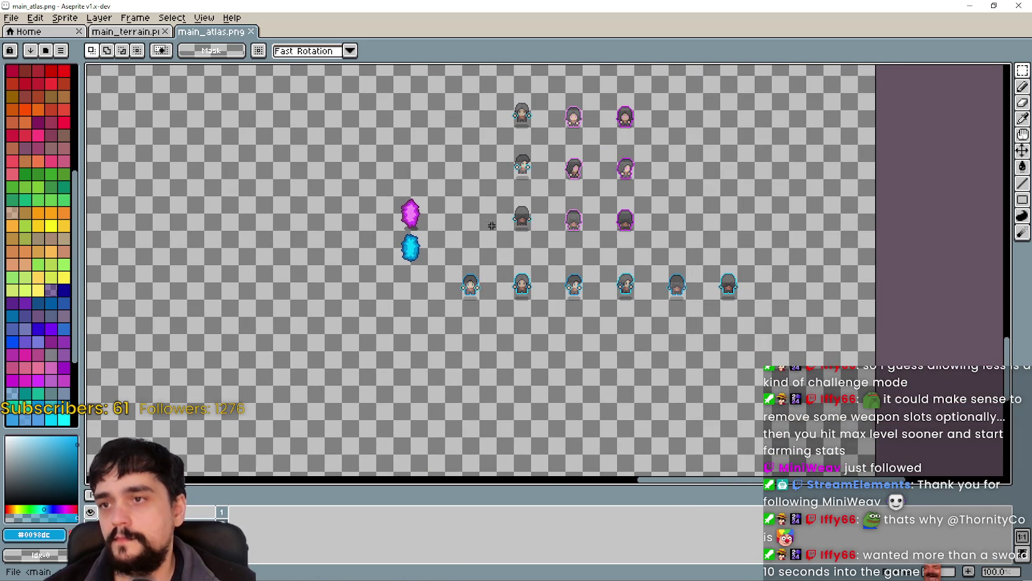
{"action": "scroll", "coordinate": [515, 260], "scroll_direction": "up", "scroll_amount": 2}
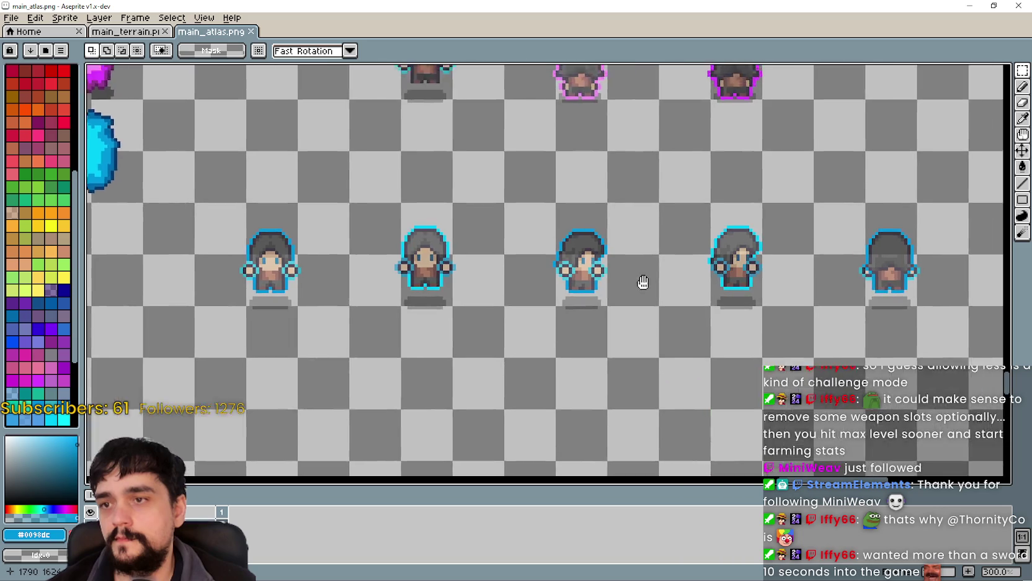
{"action": "left_click_drag", "start_coordinate": [641, 281], "coordinate": [509, 281]}
{"action": "scroll", "coordinate": [509, 281], "scroll_direction": "down", "scroll_amount": 1}
{"action": "left_click_drag", "start_coordinate": [299, 263], "coordinate": [395, 295]}
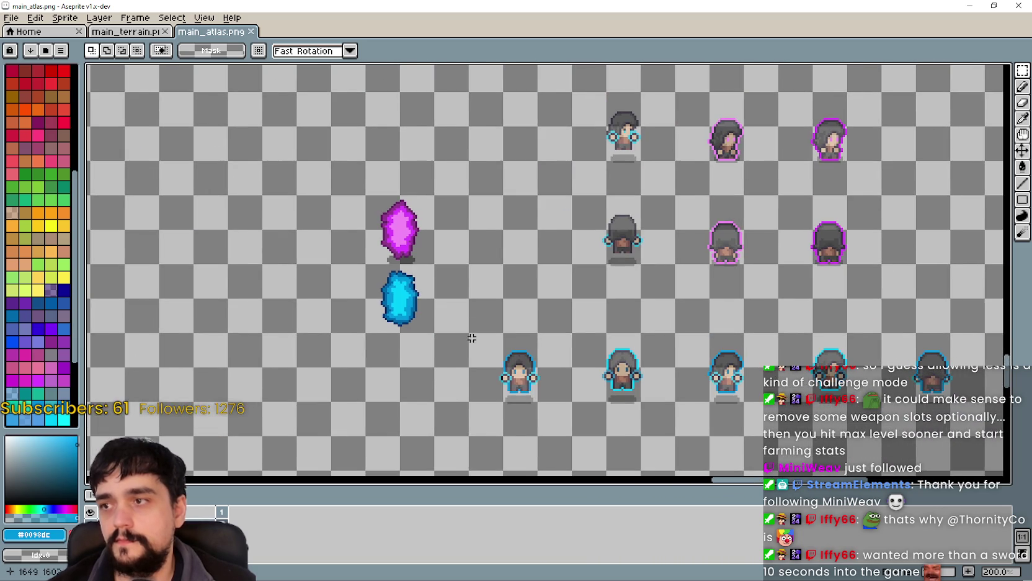
{"action": "scroll", "coordinate": [469, 285], "scroll_direction": "down", "scroll_amount": 2}
{"action": "scroll", "coordinate": [546, 249], "scroll_direction": "down", "scroll_amount": 2}
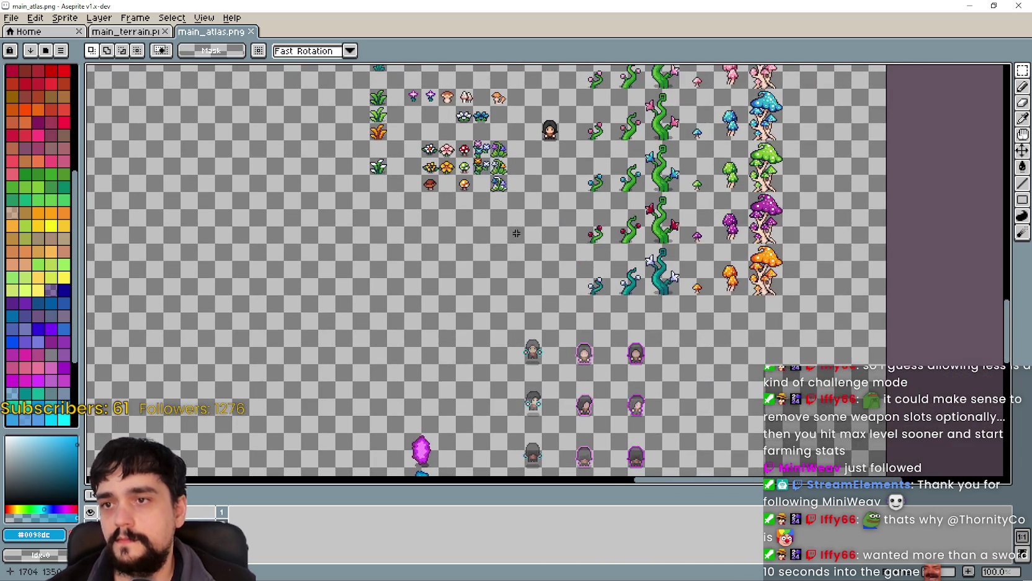
{"action": "scroll", "coordinate": [546, 248], "scroll_direction": "up", "scroll_amount": 1}
{"action": "left_click_drag", "start_coordinate": [547, 245], "coordinate": [596, 274]}
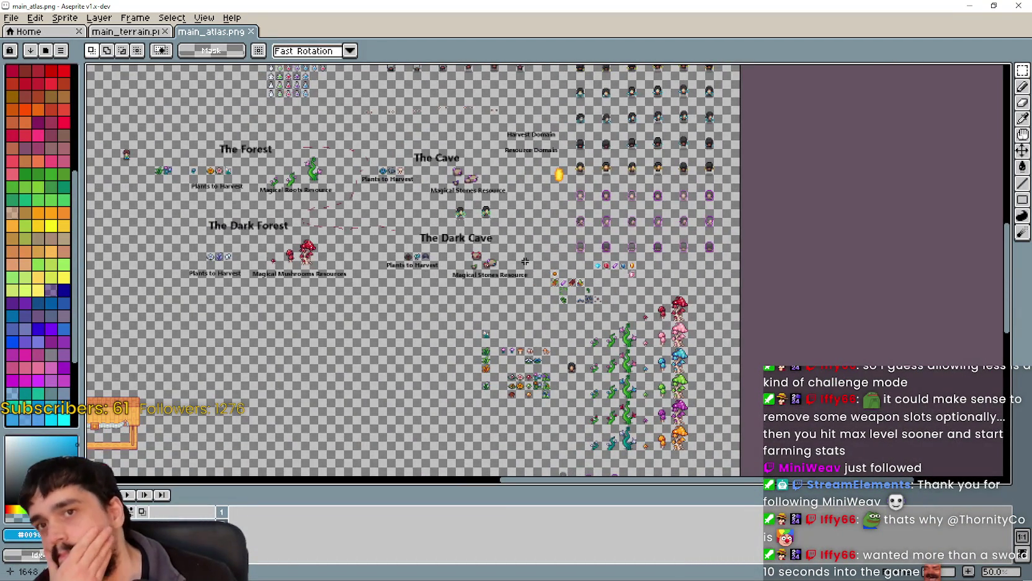
{"action": "scroll", "coordinate": [455, 181], "scroll_direction": "down", "scroll_amount": 1}
{"action": "scroll", "coordinate": [517, 244], "scroll_direction": "up", "scroll_amount": 2}
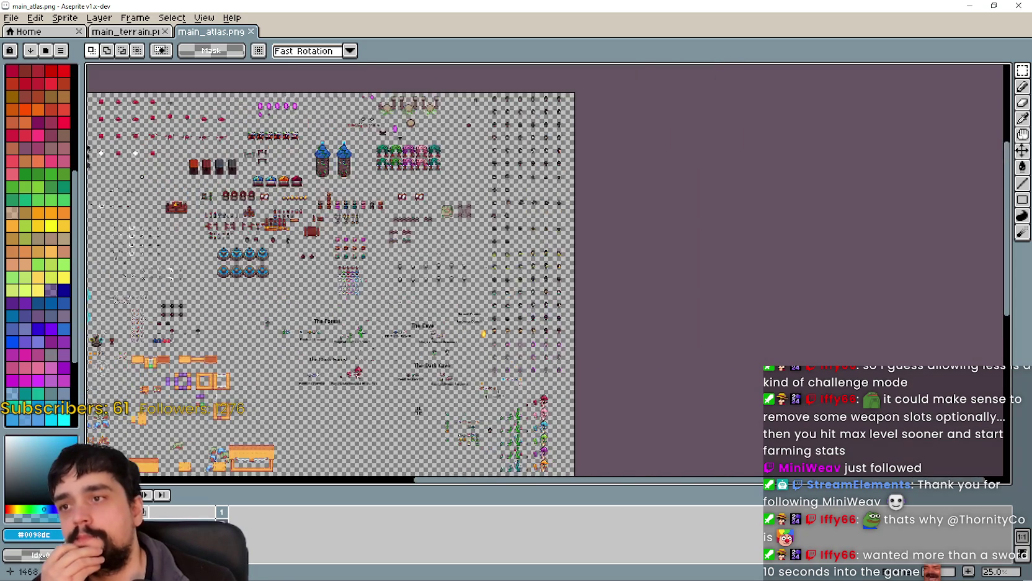
{"action": "scroll", "coordinate": [513, 329], "scroll_direction": "up", "scroll_amount": 1}
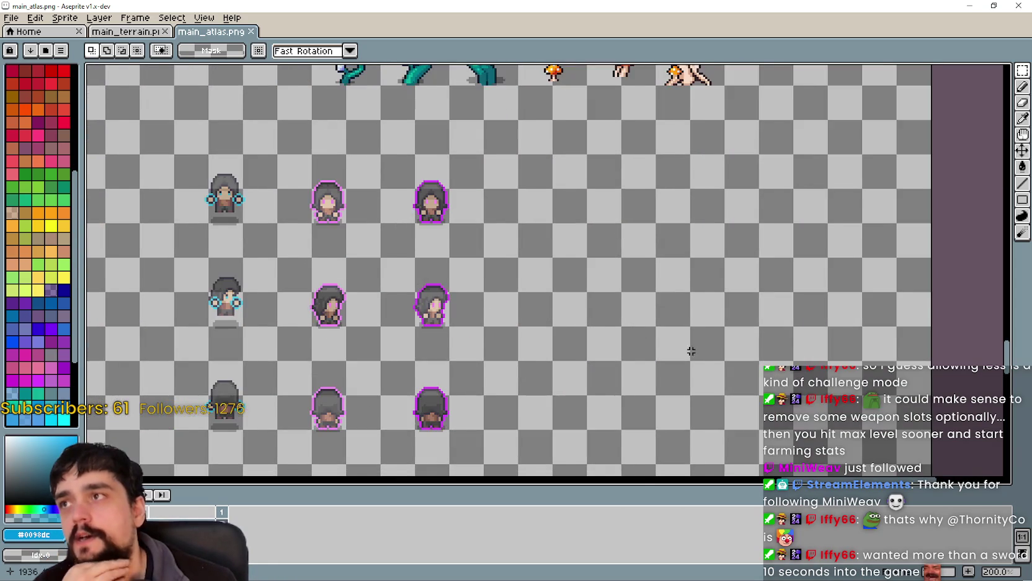
{"action": "scroll", "coordinate": [531, 329], "scroll_direction": "down", "scroll_amount": 3}
{"action": "scroll", "coordinate": [711, 328], "scroll_direction": "up", "scroll_amount": 1}
{"action": "scroll", "coordinate": [645, 310], "scroll_direction": "down", "scroll_amount": 1}
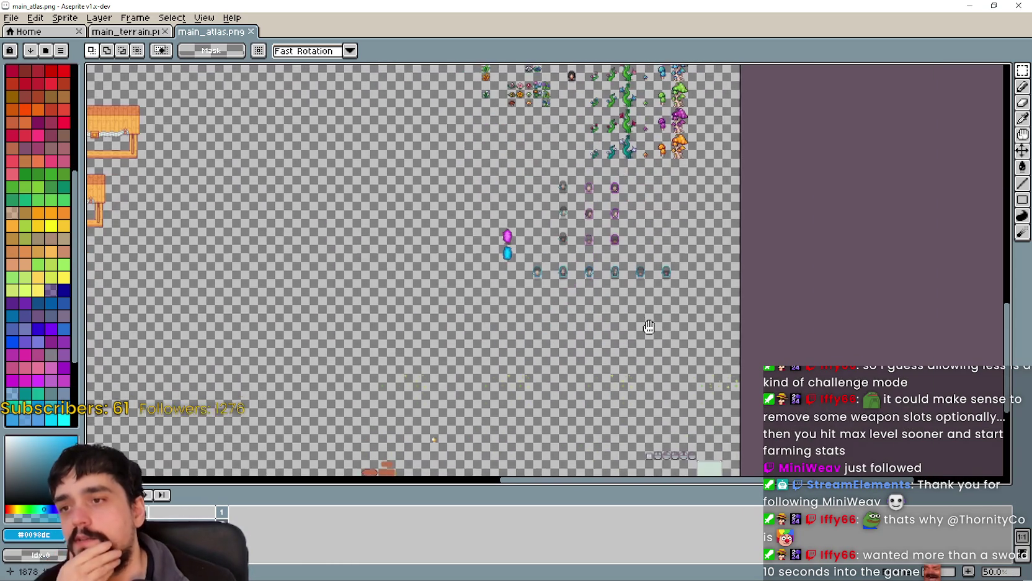
{"action": "scroll", "coordinate": [579, 289], "scroll_direction": "up", "scroll_amount": 2}
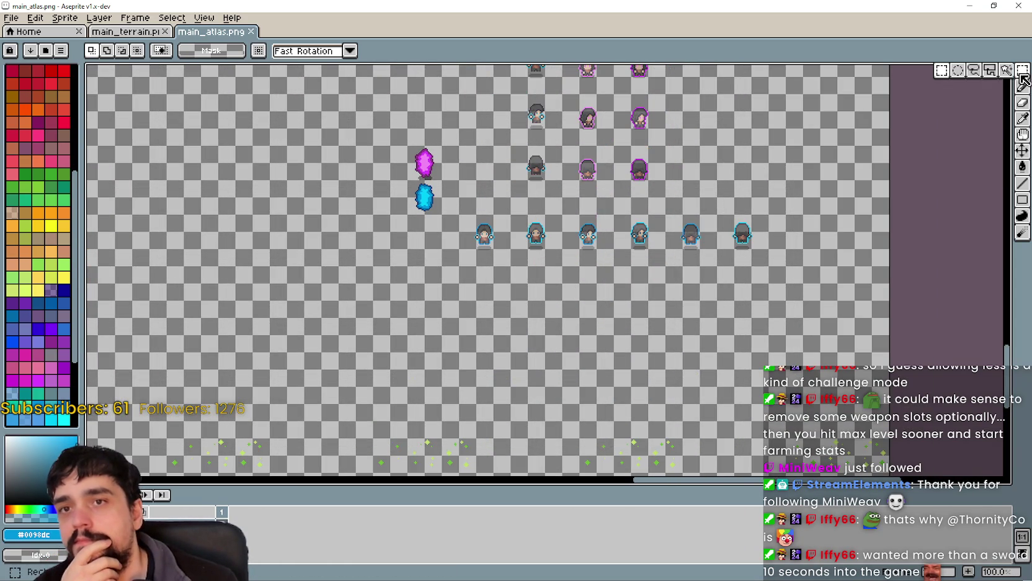
{"action": "mouse_move", "coordinate": [498, 227]}
{"action": "left_mouse_down"}
{"action": "mouse_move", "coordinate": [416, 302]}
{"action": "mouse_move", "coordinate": [532, 301]}
{"action": "mouse_move", "coordinate": [460, 256]}
{"action": "left_mouse_up"}
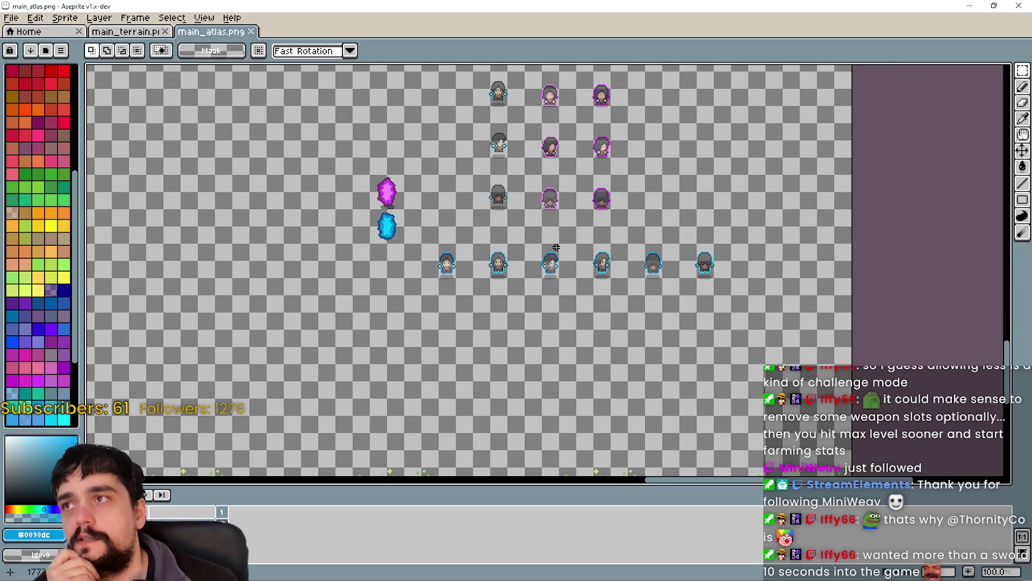
{"action": "left_click_drag", "start_coordinate": [584, 294], "coordinate": [647, 275]}
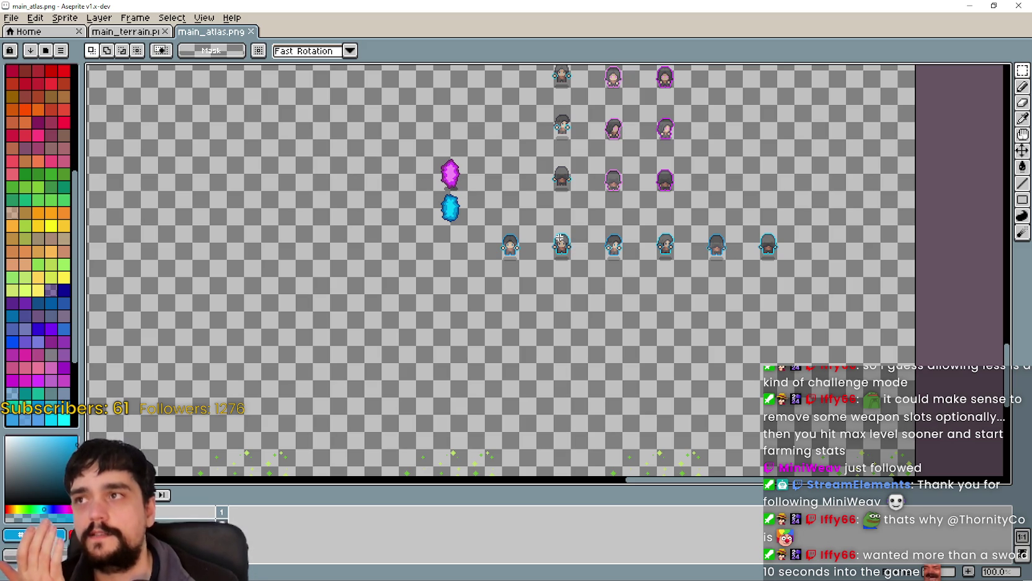
{"action": "scroll", "coordinate": [693, 277], "scroll_direction": "up", "scroll_amount": 1}
{"action": "scroll", "coordinate": [683, 280], "scroll_direction": "down", "scroll_amount": 1}
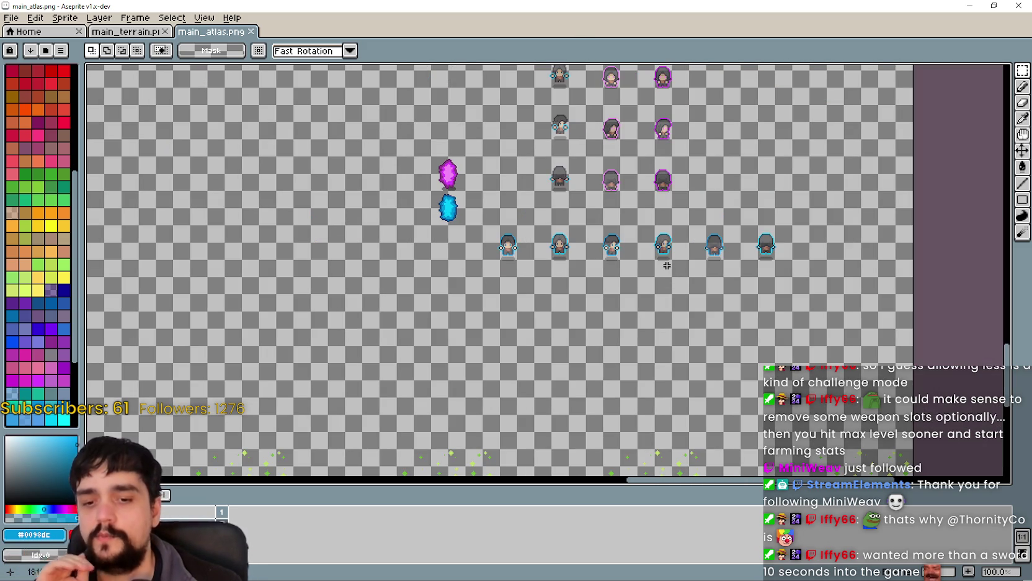
{"action": "scroll", "coordinate": [663, 265], "scroll_direction": "up", "scroll_amount": 1}
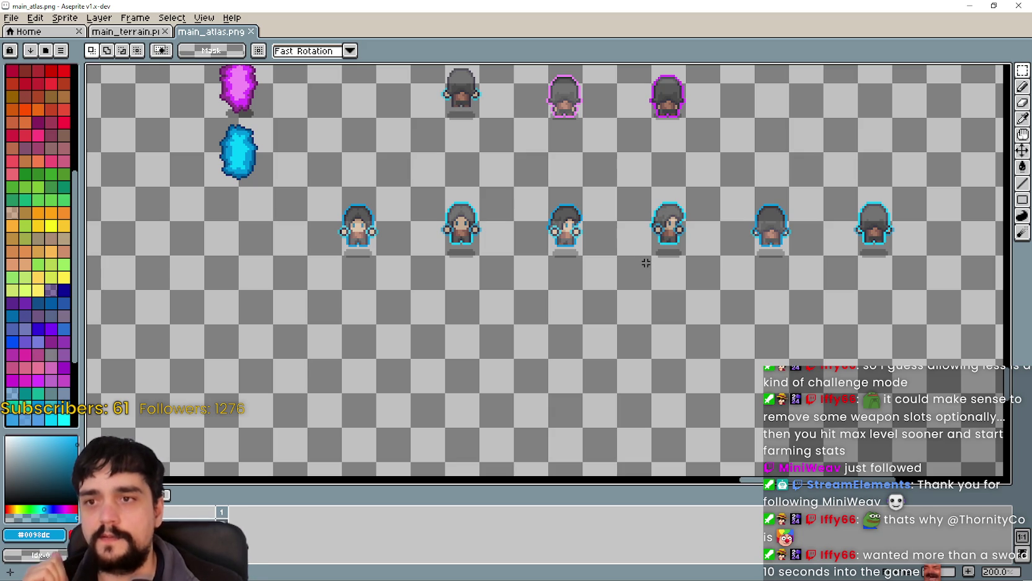
{"action": "scroll", "coordinate": [487, 289], "scroll_direction": "down", "scroll_amount": 1}
{"action": "scroll", "coordinate": [492, 281], "scroll_direction": "up", "scroll_amount": 1}
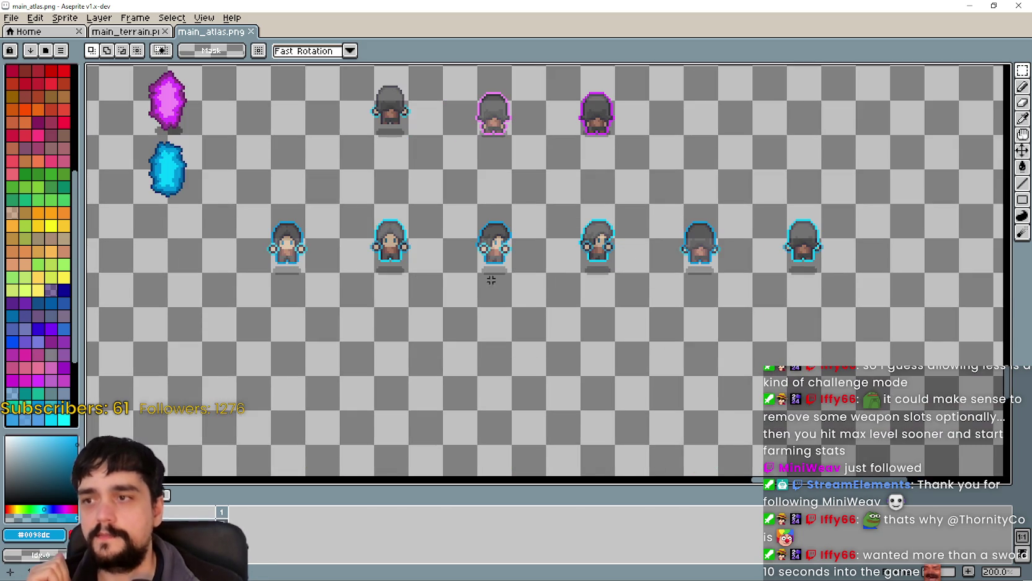
{"action": "scroll", "coordinate": [492, 280], "scroll_direction": "down", "scroll_amount": 1}
{"action": "scroll", "coordinate": [561, 281], "scroll_direction": "up", "scroll_amount": 1}
{"action": "scroll", "coordinate": [590, 288], "scroll_direction": "down", "scroll_amount": 1}
{"action": "scroll", "coordinate": [610, 300], "scroll_direction": "up", "scroll_amount": 1}
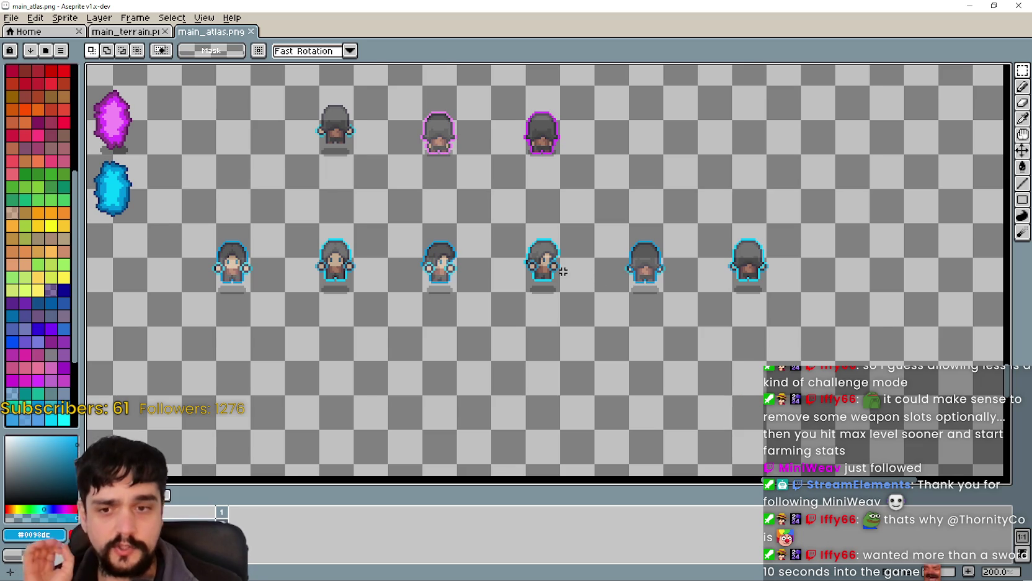
{"action": "scroll", "coordinate": [583, 273], "scroll_direction": "up", "scroll_amount": 1}
{"action": "scroll", "coordinate": [638, 288], "scroll_direction": "down", "scroll_amount": 1}
{"action": "scroll", "coordinate": [645, 288], "scroll_direction": "down", "scroll_amount": 1}
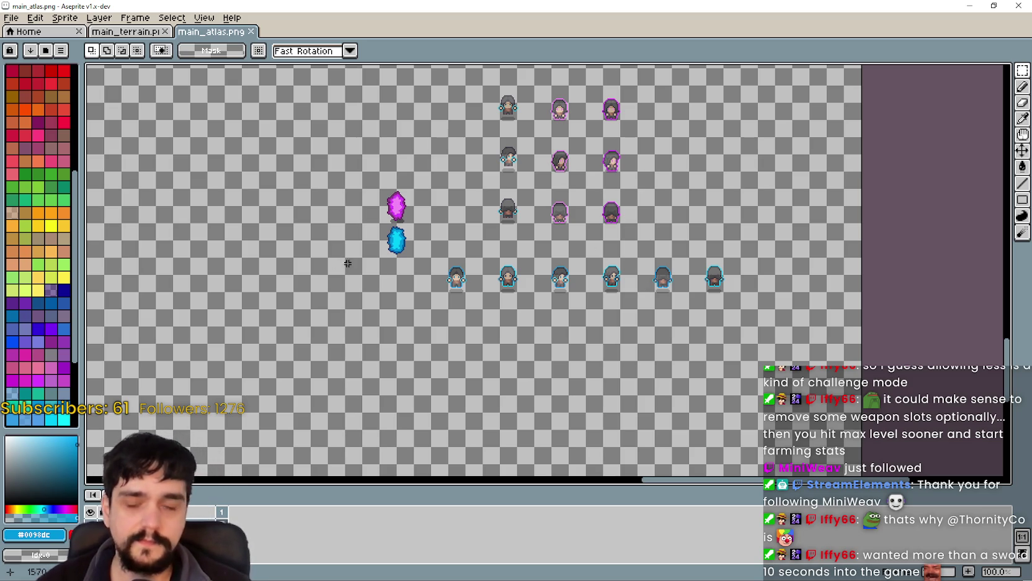
{"action": "scroll", "coordinate": [566, 333], "scroll_direction": "up", "scroll_amount": 1}
{"action": "scroll", "coordinate": [515, 338], "scroll_direction": "down", "scroll_amount": 1}
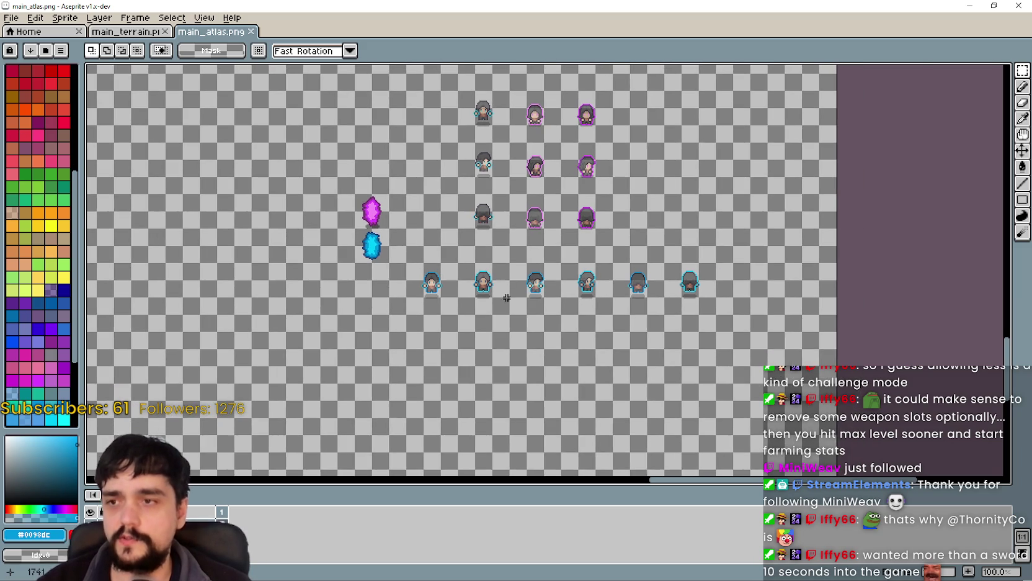
{"action": "scroll", "coordinate": [504, 298], "scroll_direction": "up", "scroll_amount": 1}
{"action": "scroll", "coordinate": [504, 299], "scroll_direction": "down", "scroll_amount": 1}
{"action": "scroll", "coordinate": [568, 242], "scroll_direction": "down", "scroll_amount": 1}
{"action": "scroll", "coordinate": [622, 283], "scroll_direction": "up", "scroll_amount": 1}
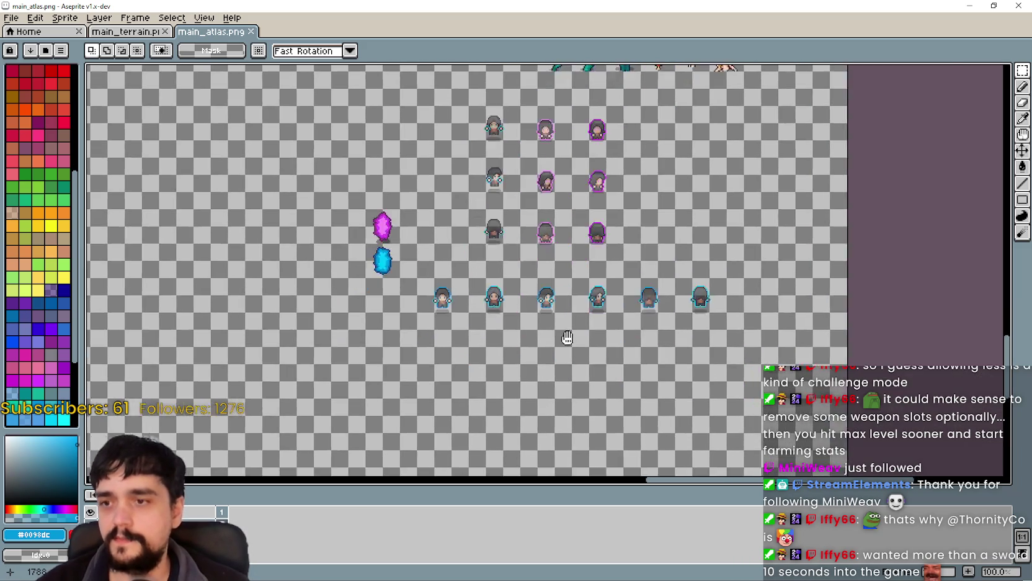
{"action": "scroll", "coordinate": [566, 334], "scroll_direction": "up", "scroll_amount": 3}
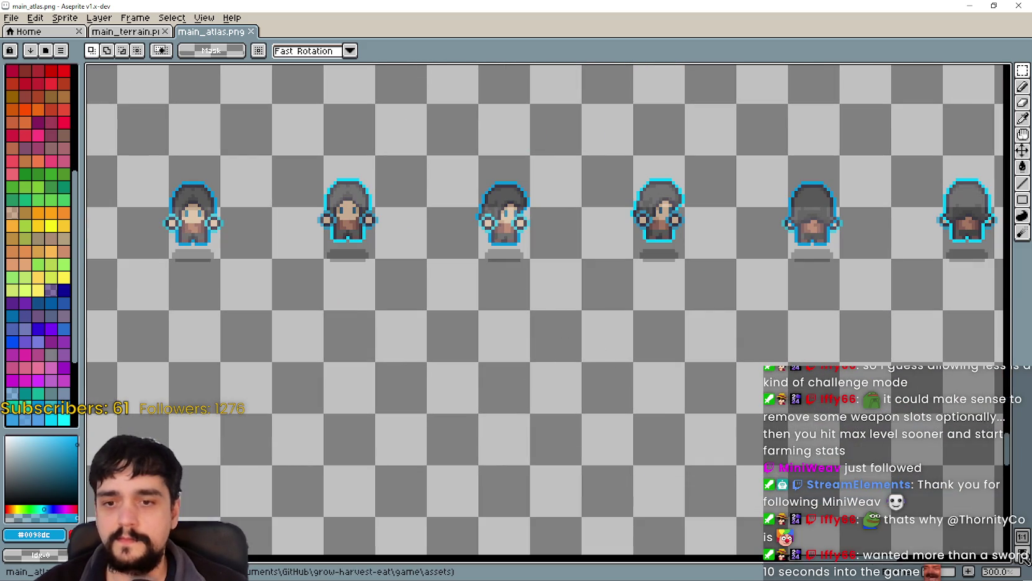
{"action": "scroll", "coordinate": [424, 346], "scroll_direction": "down", "scroll_amount": 1}
{"action": "left_click_drag", "start_coordinate": [424, 346], "coordinate": [752, 468]}
{"action": "scroll", "coordinate": [561, 376], "scroll_direction": "down", "scroll_amount": 1}
{"action": "scroll", "coordinate": [714, 400], "scroll_direction": "up", "scroll_amount": 1}
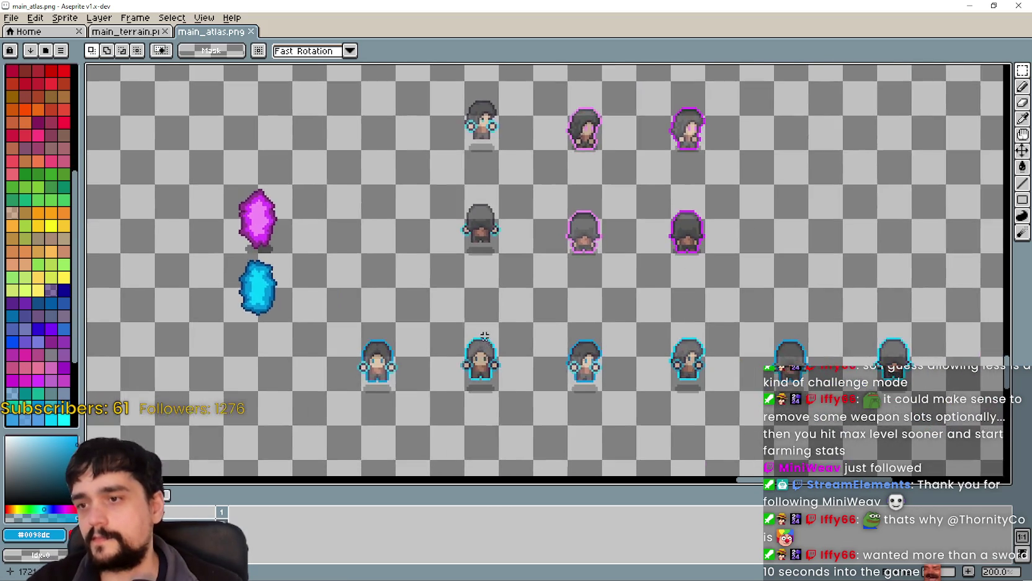
{"action": "scroll", "coordinate": [484, 337], "scroll_direction": "down", "scroll_amount": 1}
{"action": "mouse_move", "coordinate": [505, 326]}
{"action": "left_mouse_down"}
{"action": "mouse_move", "coordinate": [563, 265]}
{"action": "mouse_move", "coordinate": [498, 396]}
{"action": "mouse_move", "coordinate": [482, 378]}
{"action": "left_mouse_up"}
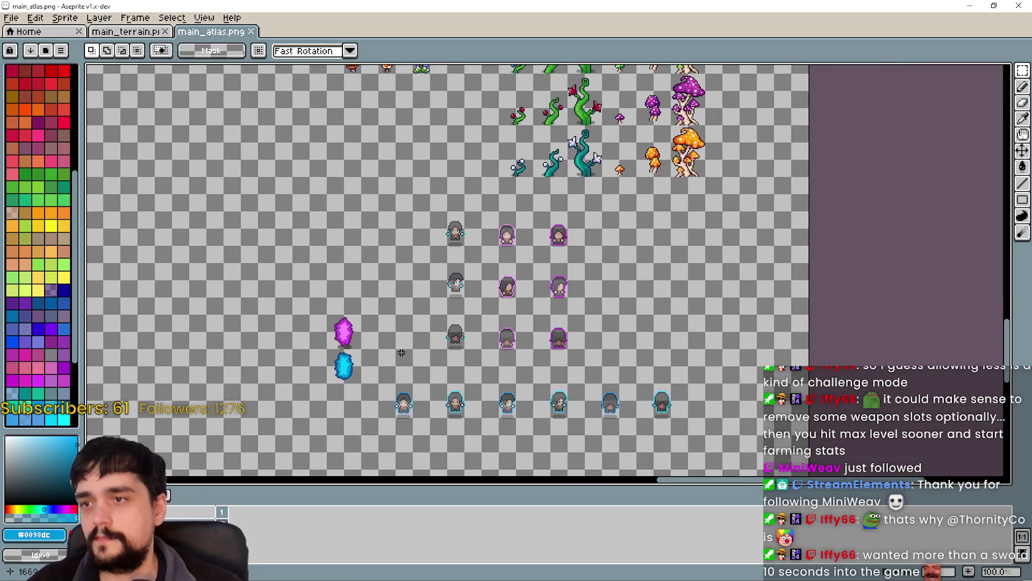
{"action": "mouse_move", "coordinate": [536, 124]}
{"action": "left_mouse_down"}
{"action": "mouse_move", "coordinate": [533, 166]}
{"action": "mouse_move", "coordinate": [504, 37]}
{"action": "left_mouse_up"}
{"action": "scroll", "coordinate": [481, 286], "scroll_direction": "up", "scroll_amount": 1}
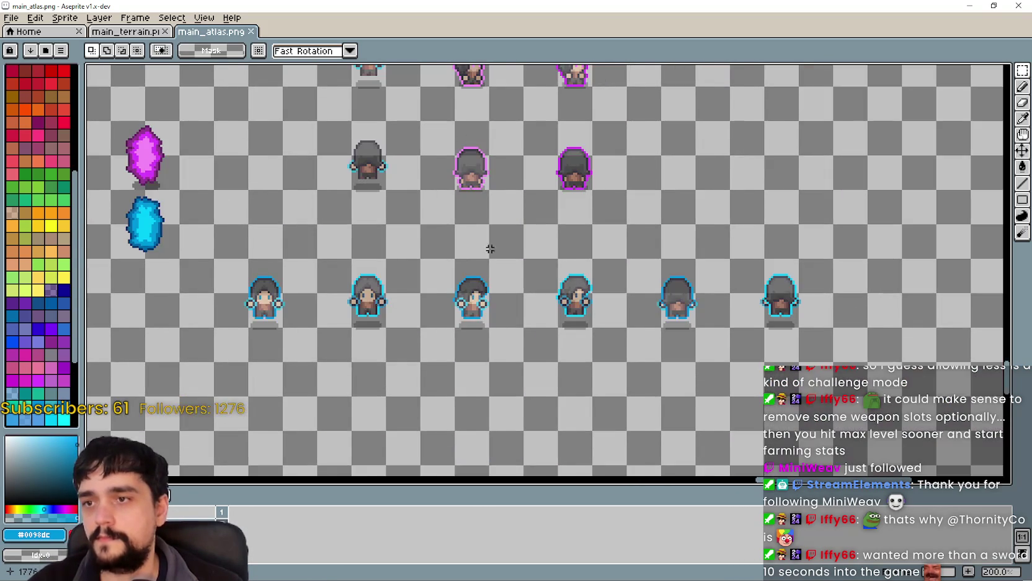
{"action": "scroll", "coordinate": [490, 248], "scroll_direction": "down", "scroll_amount": 1}
{"action": "mouse_move", "coordinate": [490, 254]}
{"action": "left_mouse_down"}
{"action": "mouse_move", "coordinate": [678, 308]}
{"action": "mouse_move", "coordinate": [270, 249]}
{"action": "left_mouse_up"}
{"action": "scroll", "coordinate": [447, 252], "scroll_direction": "up", "scroll_amount": 1}
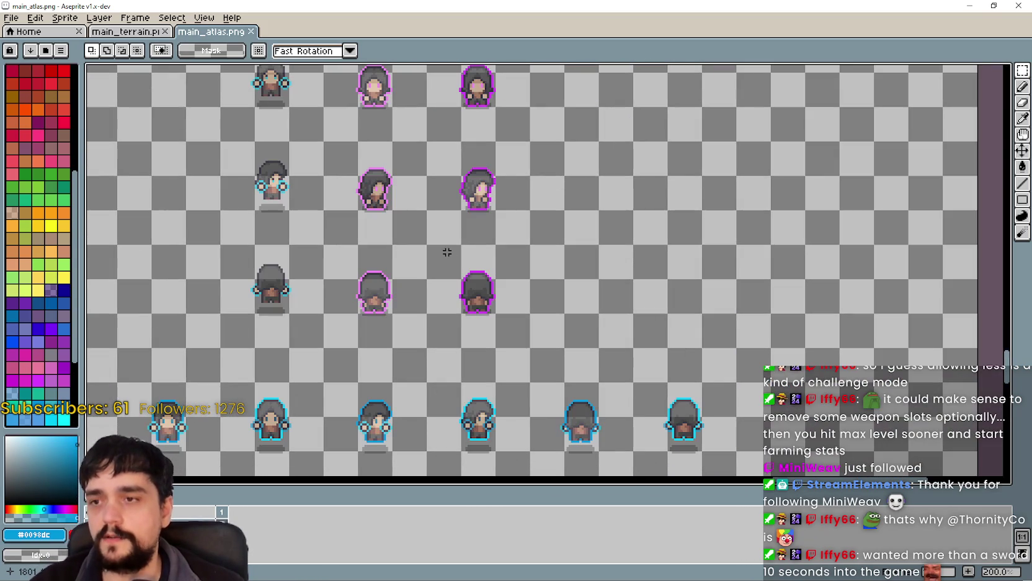
{"action": "scroll", "coordinate": [445, 245], "scroll_direction": "down", "scroll_amount": 1}
{"action": "mouse_move", "coordinate": [428, 211]}
{"action": "left_mouse_down"}
{"action": "mouse_move", "coordinate": [516, 213]}
{"action": "mouse_move", "coordinate": [550, 228]}
{"action": "left_mouse_up"}
{"action": "scroll", "coordinate": [523, 308], "scroll_direction": "up", "scroll_amount": 1}
{"action": "left_click_drag", "start_coordinate": [541, 374], "coordinate": [555, 233]}
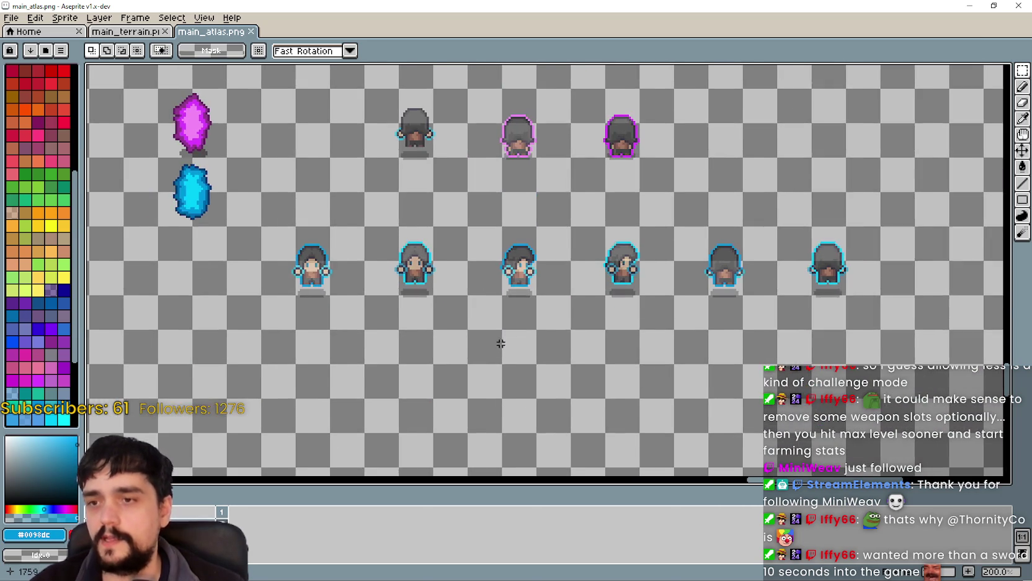
{"action": "scroll", "coordinate": [499, 340], "scroll_direction": "down", "scroll_amount": 1}
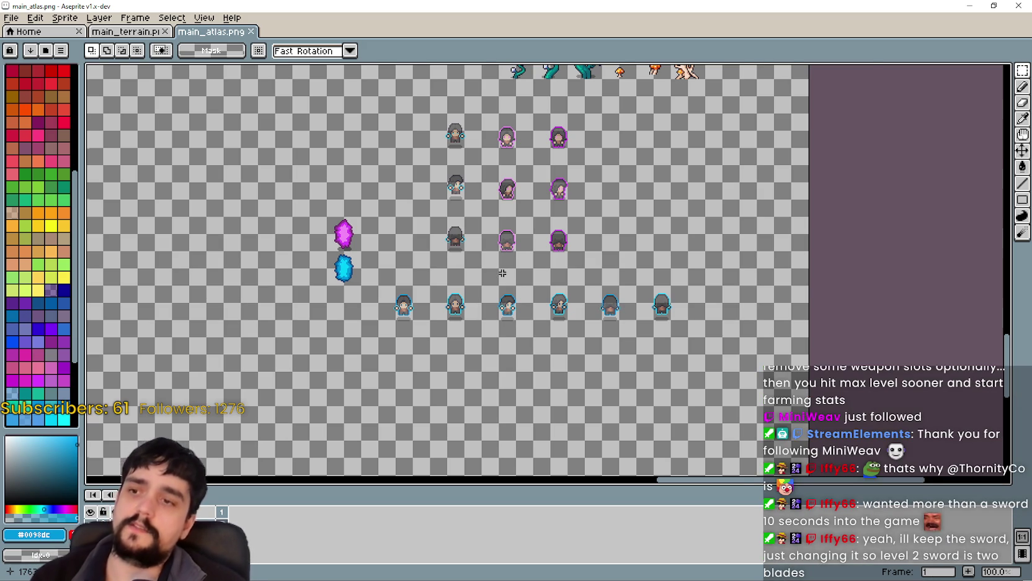
{"action": "scroll", "coordinate": [496, 282], "scroll_direction": "up", "scroll_amount": 1}
{"action": "left_click_drag", "start_coordinate": [541, 360], "coordinate": [555, 348]}
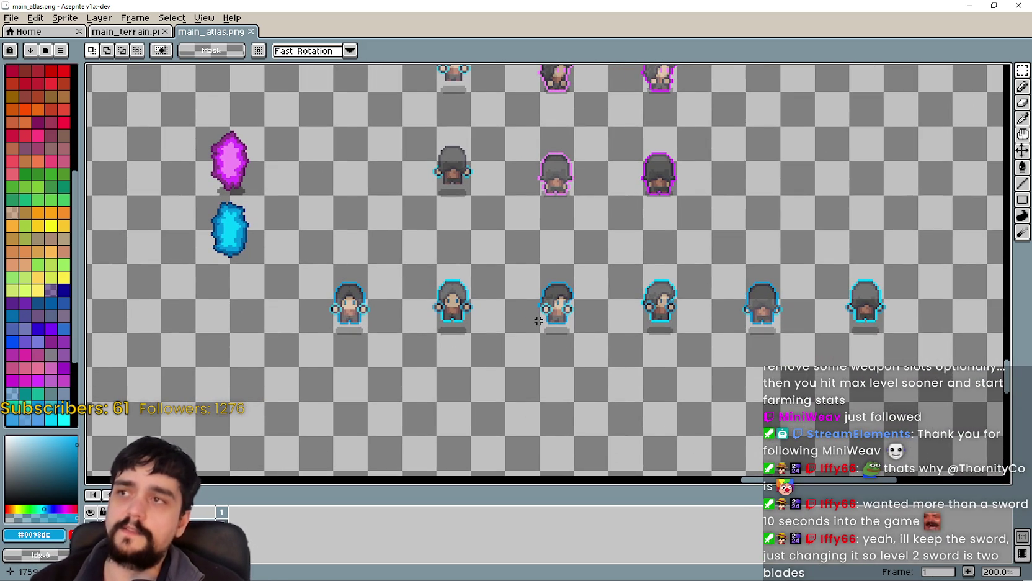
{"action": "scroll", "coordinate": [537, 318], "scroll_direction": "down", "scroll_amount": 1}
{"action": "scroll", "coordinate": [452, 299], "scroll_direction": "up", "scroll_amount": 2}
{"action": "left_click_drag", "start_coordinate": [584, 329], "coordinate": [482, 306]}
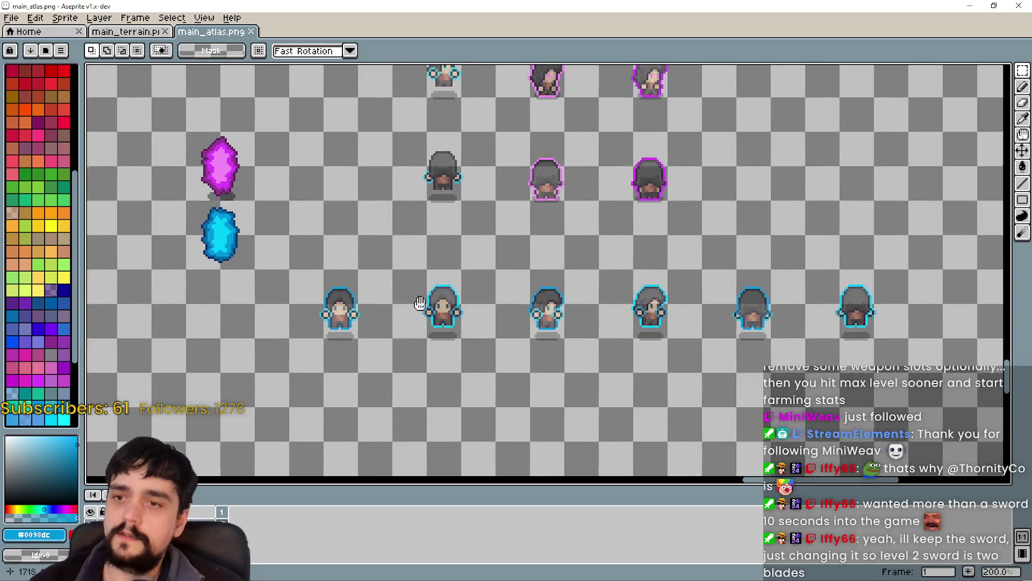
{"action": "scroll", "coordinate": [422, 300], "scroll_direction": "down", "scroll_amount": 1}
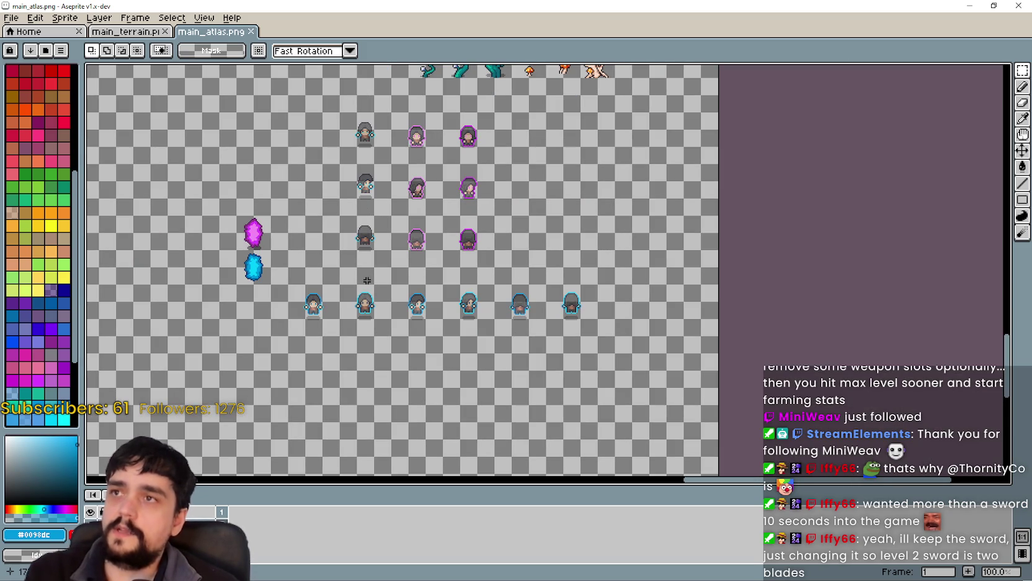
{"action": "mouse_move", "coordinate": [377, 282]}
{"action": "left_mouse_down"}
{"action": "mouse_move", "coordinate": [545, 344]}
{"action": "mouse_move", "coordinate": [452, 273]}
{"action": "left_mouse_up"}
{"action": "scroll", "coordinate": [509, 263], "scroll_direction": "up", "scroll_amount": 1}
{"action": "scroll", "coordinate": [508, 264], "scroll_direction": "down", "scroll_amount": 1}
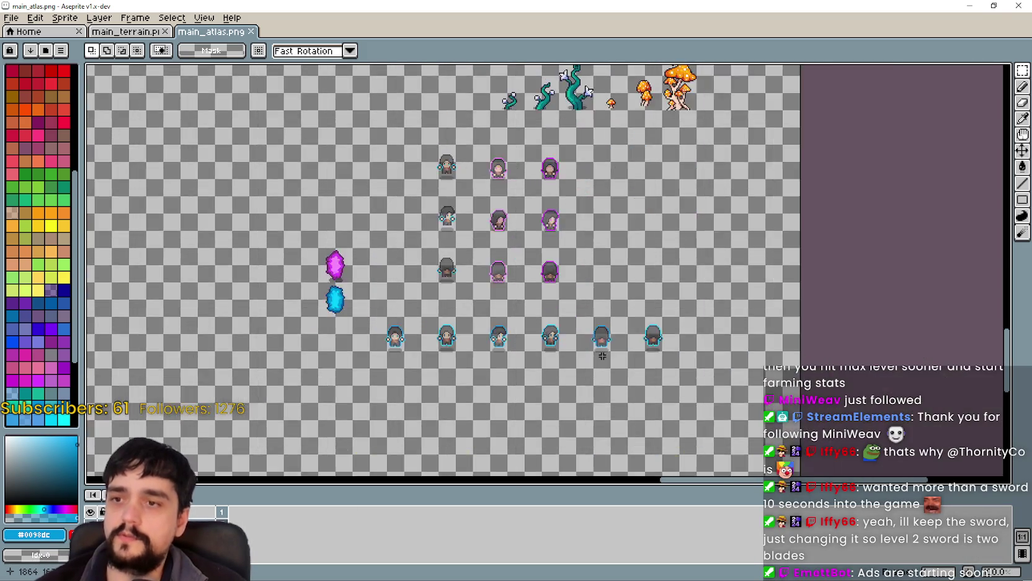
{"action": "mouse_move", "coordinate": [597, 353]}
{"action": "left_mouse_down"}
{"action": "mouse_move", "coordinate": [607, 316]}
{"action": "mouse_move", "coordinate": [607, 372]}
{"action": "mouse_move", "coordinate": [616, 357]}
{"action": "left_mouse_up"}
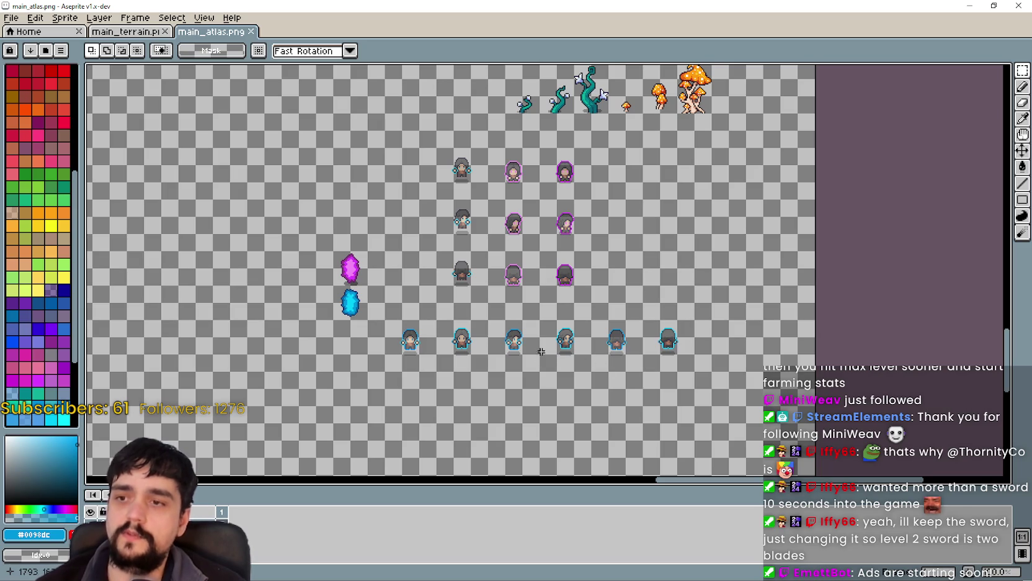
{"action": "scroll", "coordinate": [535, 344], "scroll_direction": "up", "scroll_amount": 1}
{"action": "scroll", "coordinate": [533, 339], "scroll_direction": "down", "scroll_amount": 1}
{"action": "left_click_drag", "start_coordinate": [533, 338], "coordinate": [544, 297]}
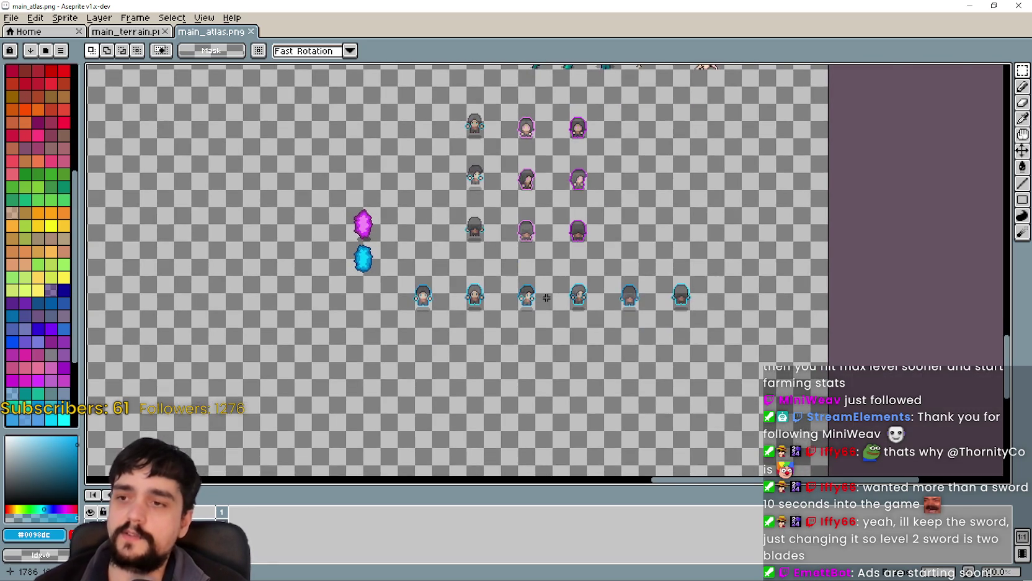
{"action": "scroll", "coordinate": [551, 294], "scroll_direction": "up", "scroll_amount": 1}
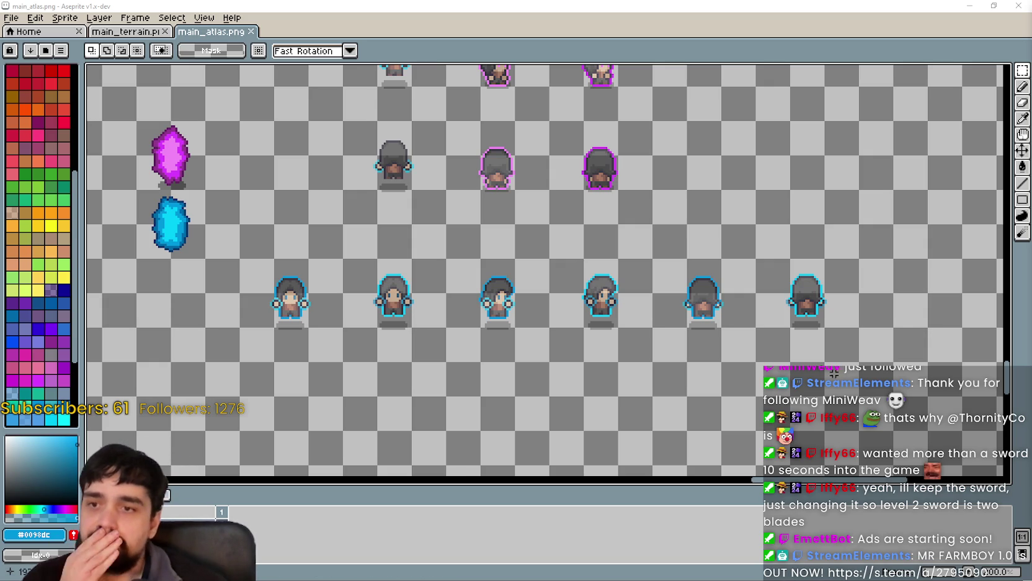
{"action": "scroll", "coordinate": [538, 340], "scroll_direction": "down", "scroll_amount": 1}
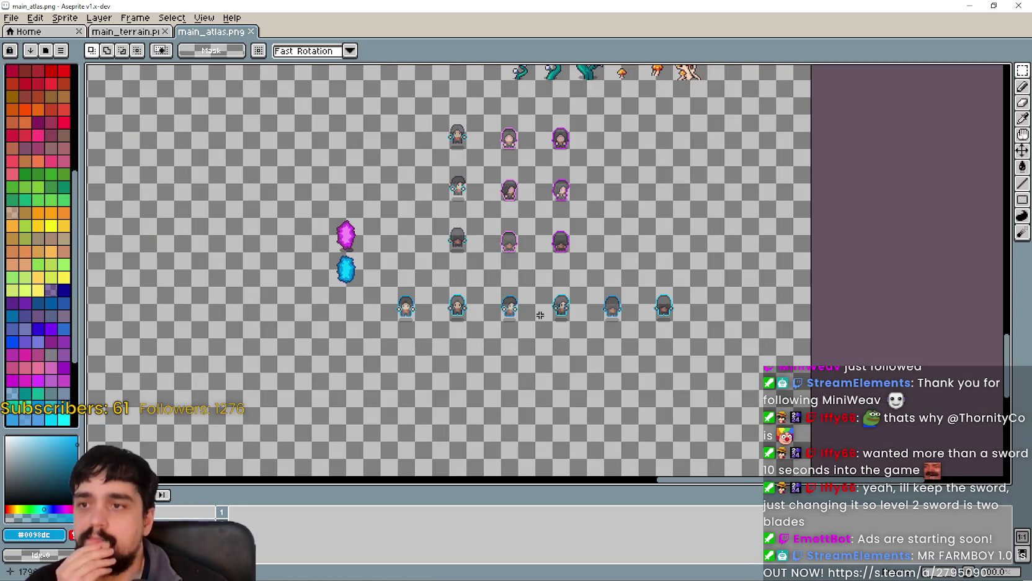
{"action": "mouse_move", "coordinate": [538, 310]}
{"action": "left_mouse_down"}
{"action": "mouse_move", "coordinate": [496, 292]}
{"action": "mouse_move", "coordinate": [577, 287]}
{"action": "mouse_move", "coordinate": [560, 302]}
{"action": "mouse_move", "coordinate": [387, 290]}
{"action": "left_mouse_up"}
{"action": "scroll", "coordinate": [482, 283], "scroll_direction": "up", "scroll_amount": 1}
{"action": "scroll", "coordinate": [387, 291], "scroll_direction": "down", "scroll_amount": 1}
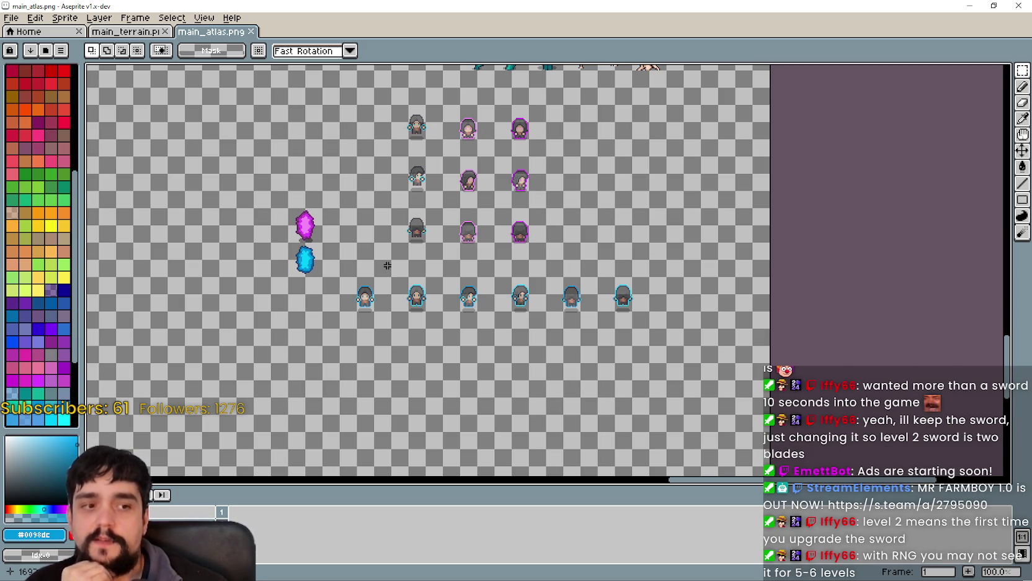
{"action": "scroll", "coordinate": [496, 332], "scroll_direction": "up", "scroll_amount": 1}
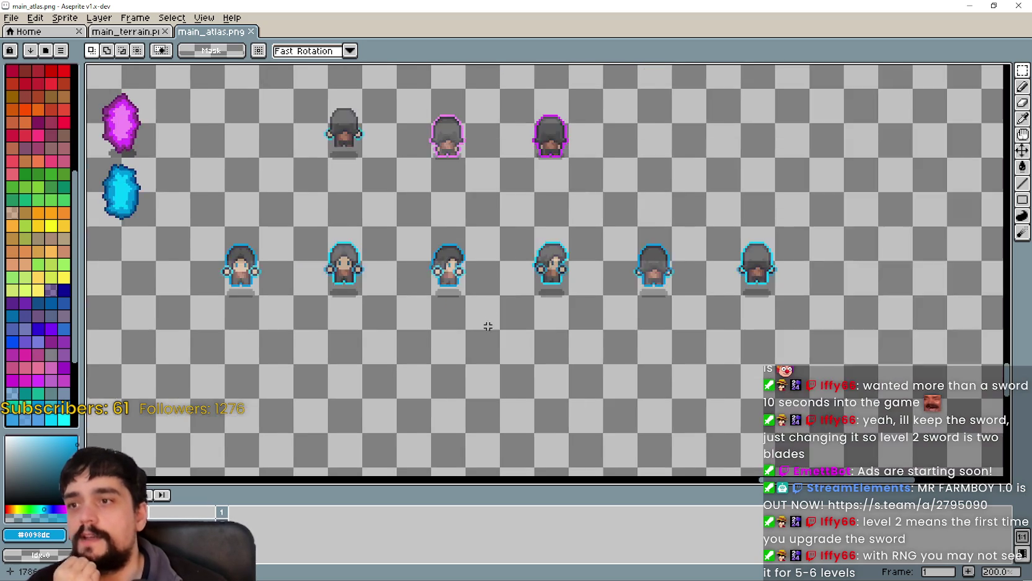
{"action": "scroll", "coordinate": [496, 307], "scroll_direction": "down", "scroll_amount": 2}
{"action": "scroll", "coordinate": [497, 306], "scroll_direction": "up", "scroll_amount": 1}
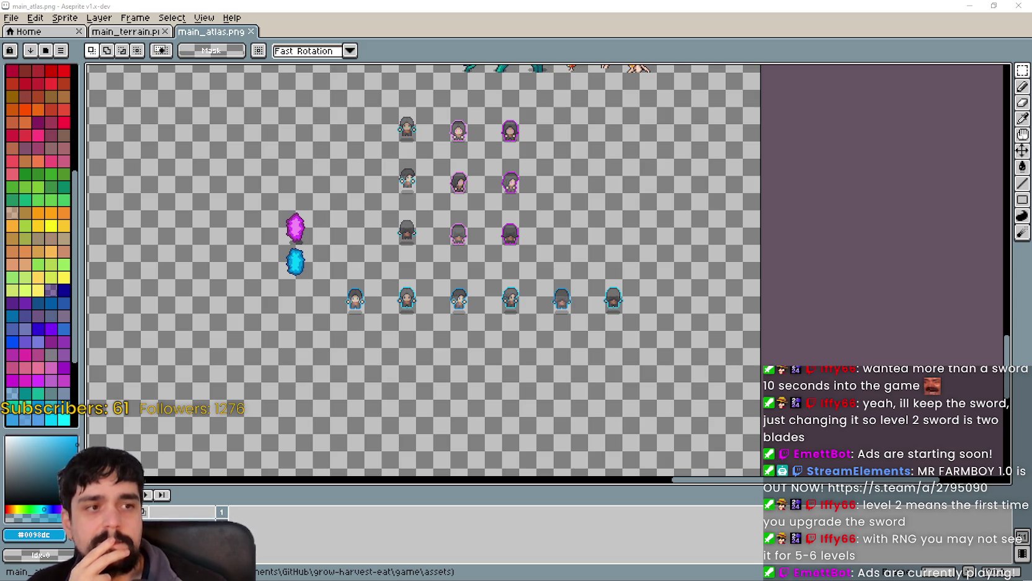
Marquee the character and crystal sprites, look over the zoomed-out atlas, then clear the selection
{"action": "mouse_move", "coordinate": [506, 280]}
{"action": "left_mouse_down"}
{"action": "mouse_move", "coordinate": [533, 262]}
{"action": "mouse_move", "coordinate": [623, 307]}
{"action": "left_mouse_up"}
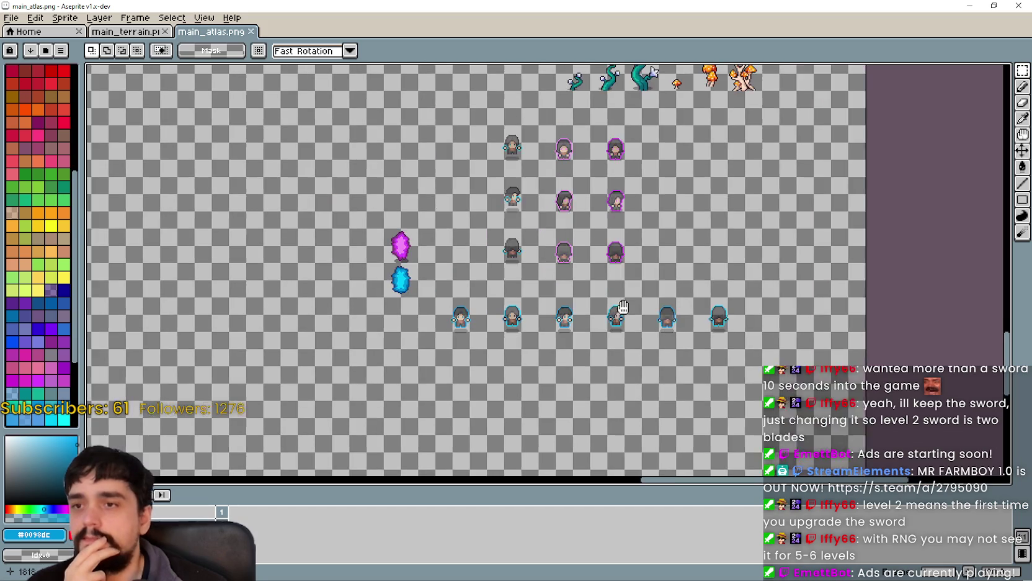
{"action": "scroll", "coordinate": [624, 308], "scroll_direction": "down", "scroll_amount": 2}
{"action": "scroll", "coordinate": [623, 307], "scroll_direction": "up", "scroll_amount": 2}
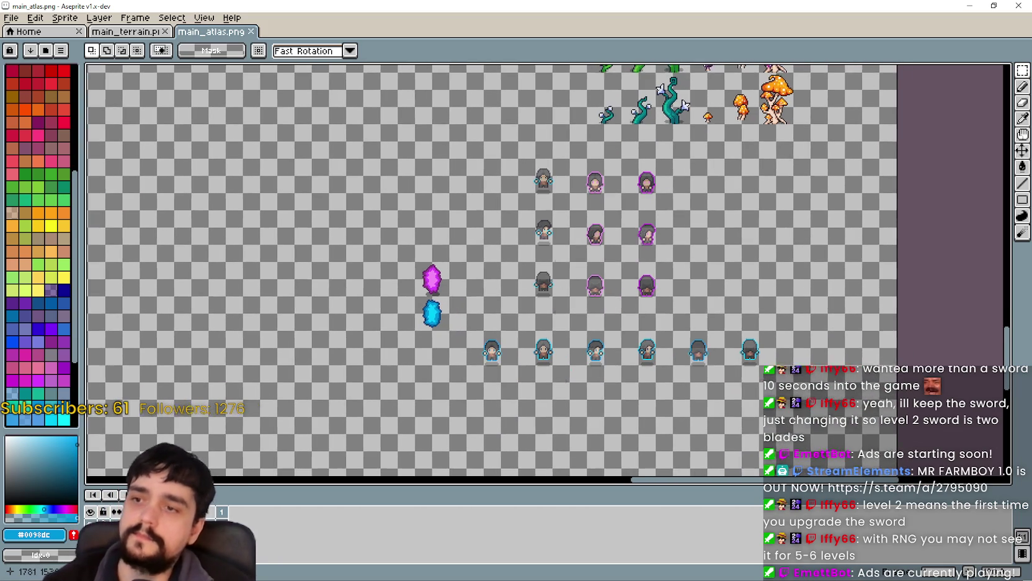
{"action": "left_click_drag", "start_coordinate": [683, 324], "coordinate": [409, 151]}
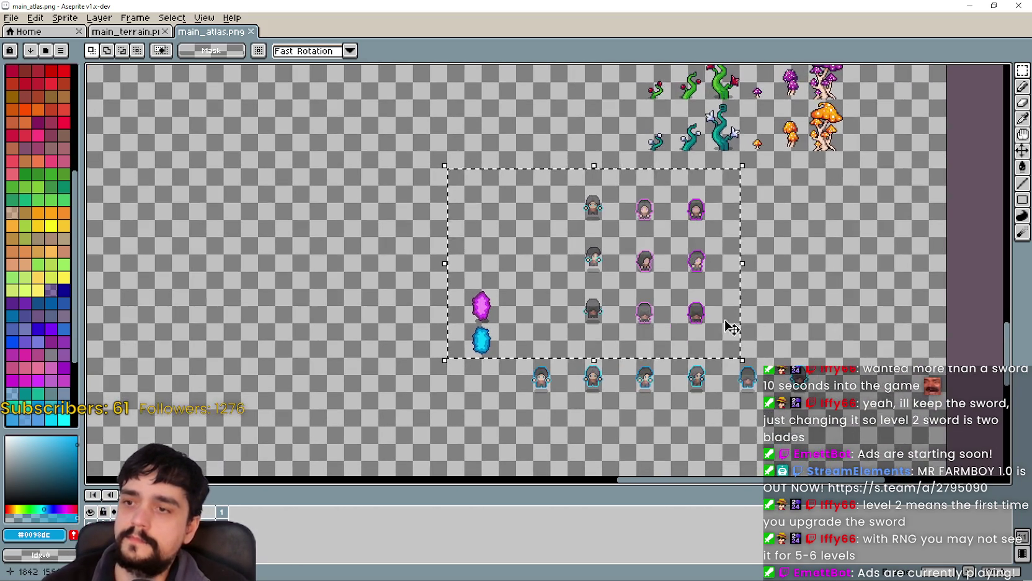
{"action": "scroll", "coordinate": [620, 278], "scroll_direction": "down", "scroll_amount": 3}
{"action": "mouse_move", "coordinate": [621, 277]}
{"action": "left_mouse_down"}
{"action": "mouse_move", "coordinate": [559, 266]}
{"action": "mouse_move", "coordinate": [587, 215]}
{"action": "mouse_move", "coordinate": [571, 263]}
{"action": "left_mouse_up"}
{"action": "mouse_move", "coordinate": [604, 337]}
{"action": "left_mouse_down"}
{"action": "mouse_move", "coordinate": [610, 174]}
{"action": "mouse_move", "coordinate": [576, 365]}
{"action": "mouse_move", "coordinate": [573, 510]}
{"action": "mouse_move", "coordinate": [574, 279]}
{"action": "mouse_move", "coordinate": [558, 134]}
{"action": "left_mouse_up"}
{"action": "mouse_move", "coordinate": [521, 434]}
{"action": "left_mouse_down"}
{"action": "mouse_move", "coordinate": [515, 300]}
{"action": "mouse_move", "coordinate": [596, 413]}
{"action": "left_mouse_up"}
{"action": "scroll", "coordinate": [515, 300], "scroll_direction": "up", "scroll_amount": 2}
{"action": "scroll", "coordinate": [515, 299], "scroll_direction": "down", "scroll_amount": 1}
{"action": "left_click", "coordinate": [515, 299]}
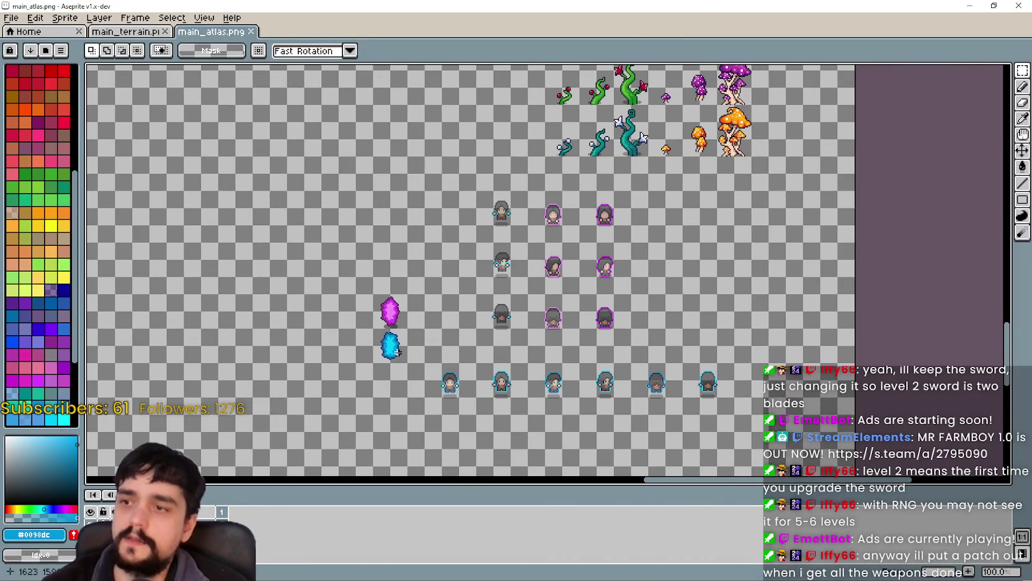
Save main_atlas.png past the format warning, minimize Aseprite and stop the game with F8
{"action": "left_click_drag", "start_coordinate": [509, 330], "coordinate": [492, 310]}
{"action": "key", "text": "ctrl+s"}
{"action": "left_click", "coordinate": [497, 304]}
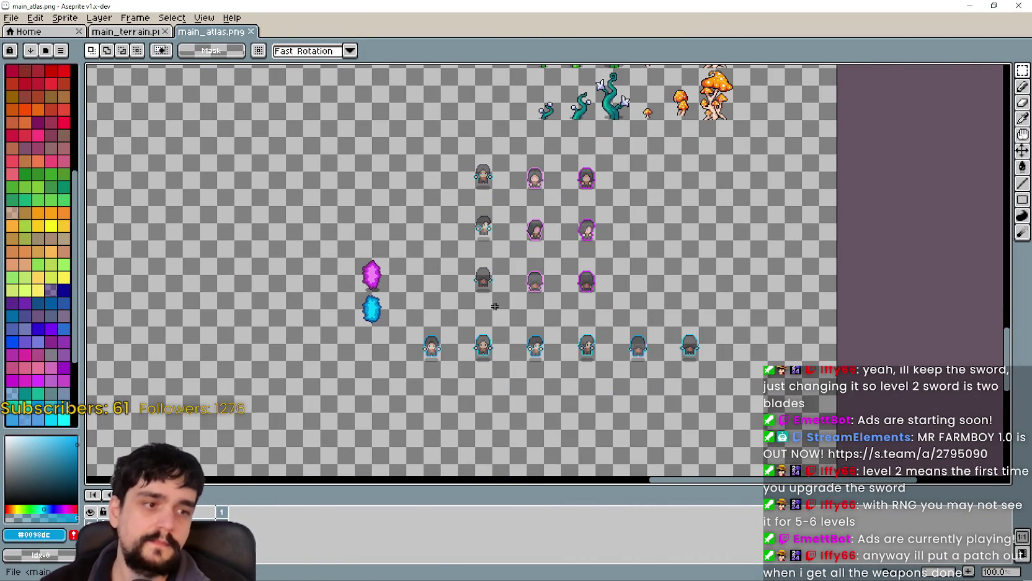
{"action": "left_click", "coordinate": [970, 5]}
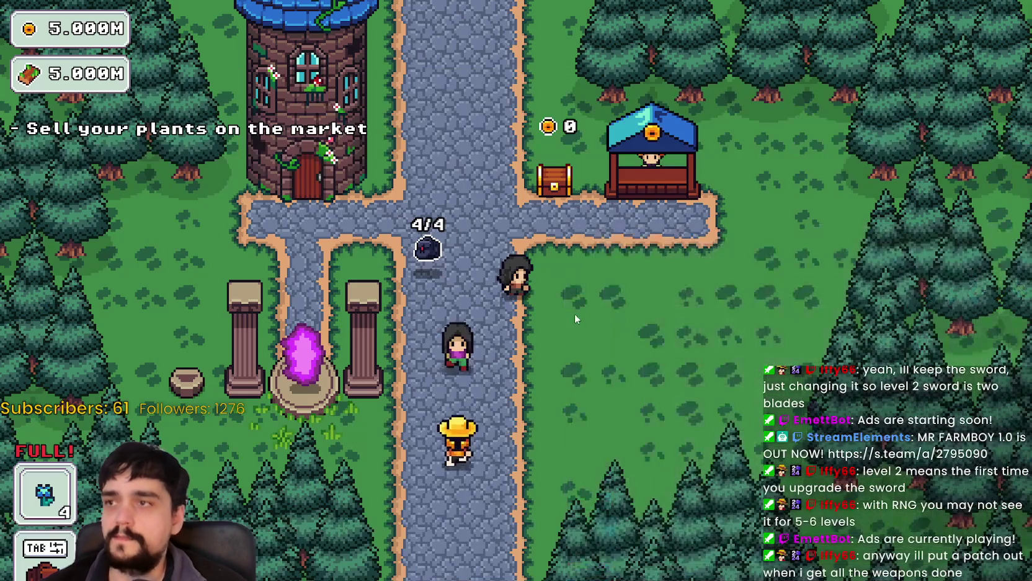
{"action": "key", "text": "F8"}
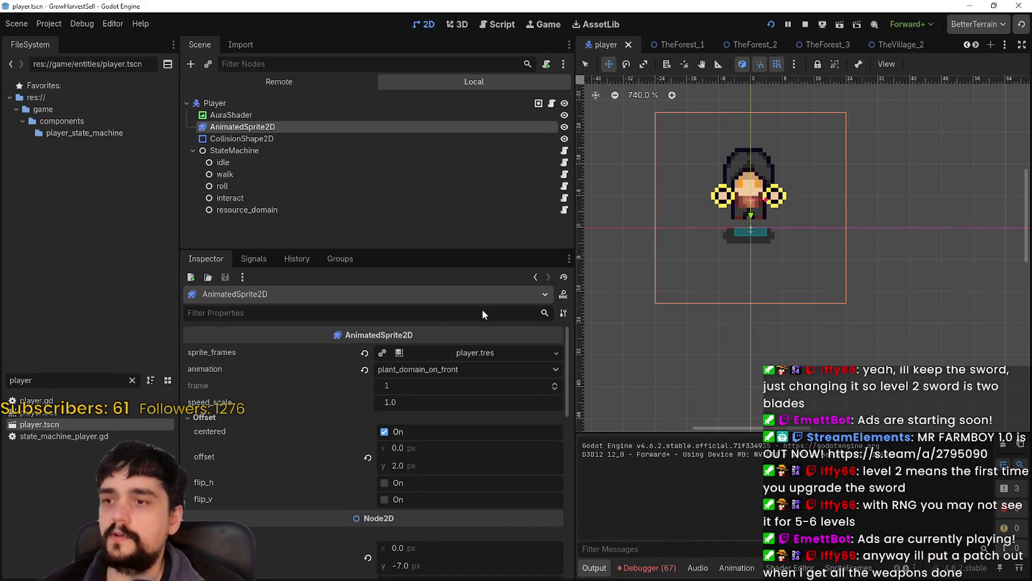
In the player's SpriteFrames editor, preview plant_domain_on_right, plant_domain_down_back, illusion_back and illusion_right
{"action": "left_click", "coordinate": [910, 568]}
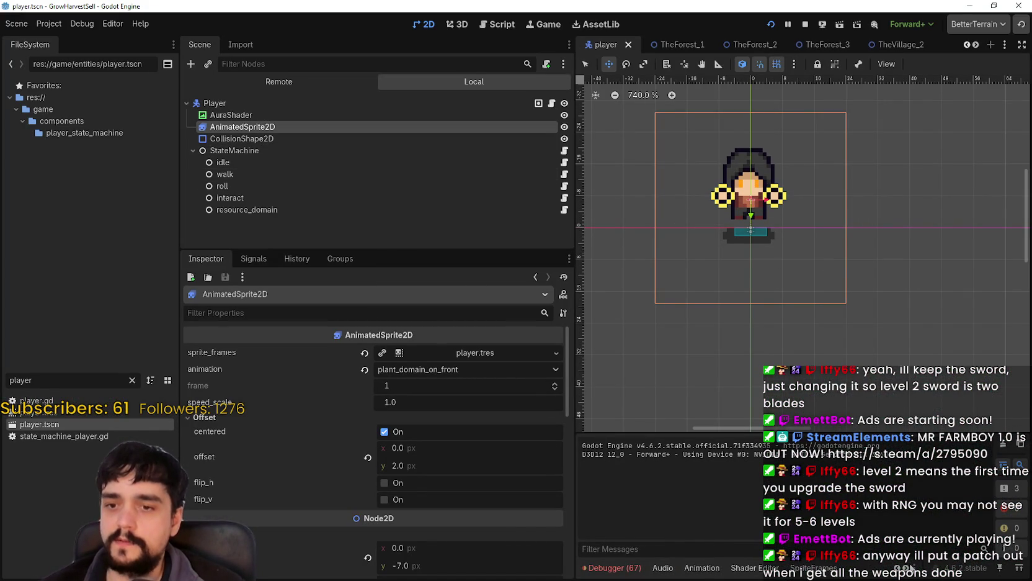
{"action": "left_click", "coordinate": [910, 568]}
{"action": "left_click", "coordinate": [724, 568]}
{"action": "scroll", "coordinate": [675, 427], "scroll_direction": "down", "scroll_amount": 1}
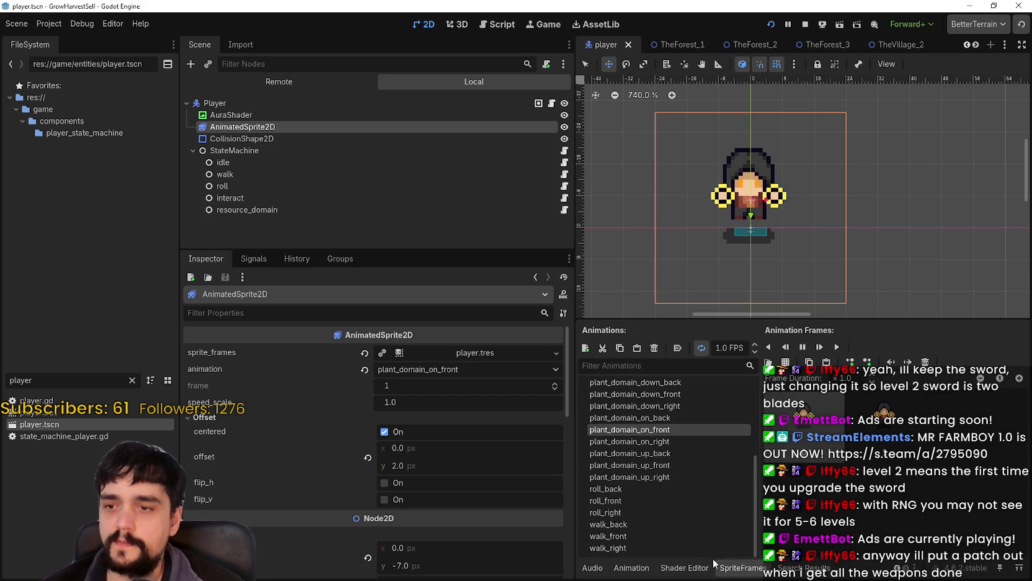
{"action": "left_click", "coordinate": [689, 438]}
{"action": "key", "text": "Up"}
{"action": "key", "text": "Up"}
{"action": "key", "text": "Up"}
{"action": "scroll", "coordinate": [678, 486], "scroll_direction": "up", "scroll_amount": 2}
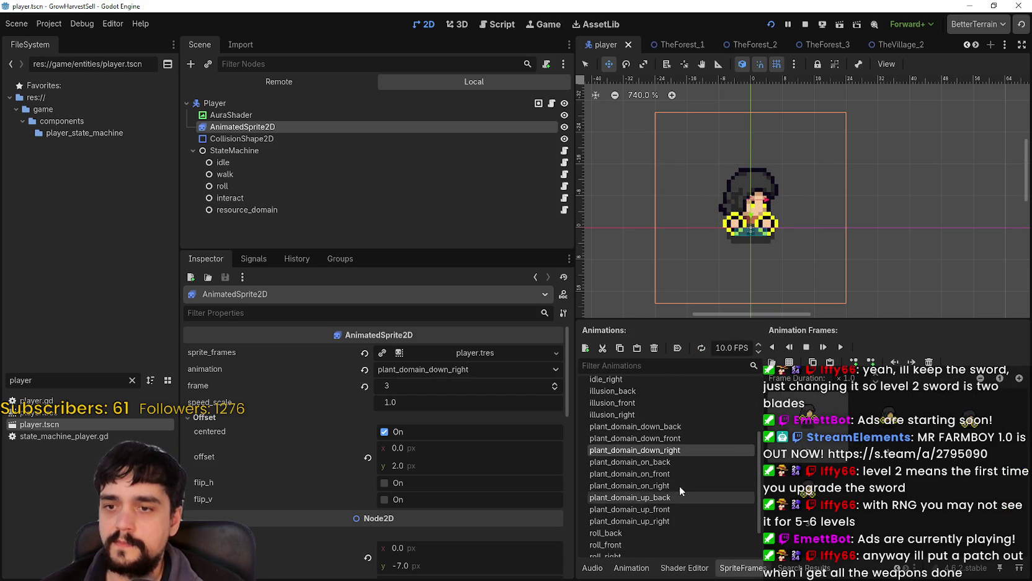
{"action": "key", "text": "Up"}
{"action": "key", "text": "Up"}
{"action": "scroll", "coordinate": [673, 479], "scroll_direction": "up", "scroll_amount": 2}
{"action": "left_click", "coordinate": [653, 455]}
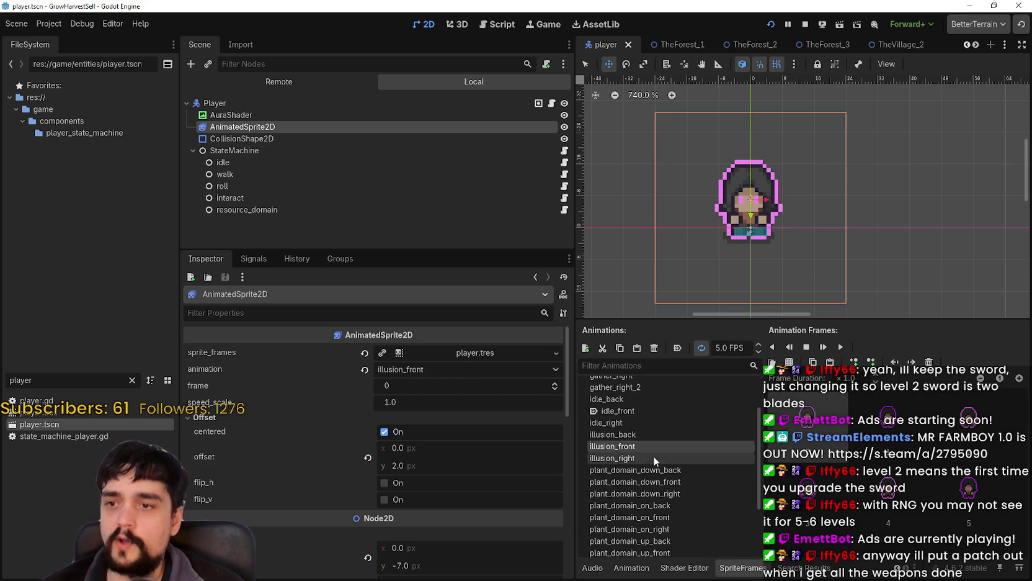
{"action": "left_click", "coordinate": [659, 437]}
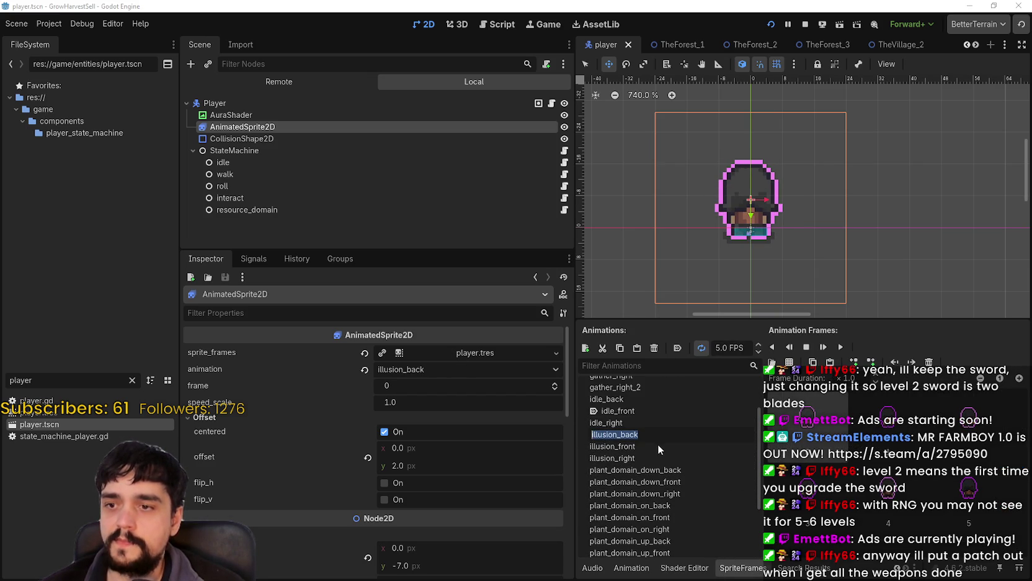
{"action": "left_click", "coordinate": [665, 459]}
Preview the plant_domain_on_right, on_back, on_front, down_back and down_front animations
{"action": "scroll", "coordinate": [677, 475], "scroll_direction": "down", "scroll_amount": 3}
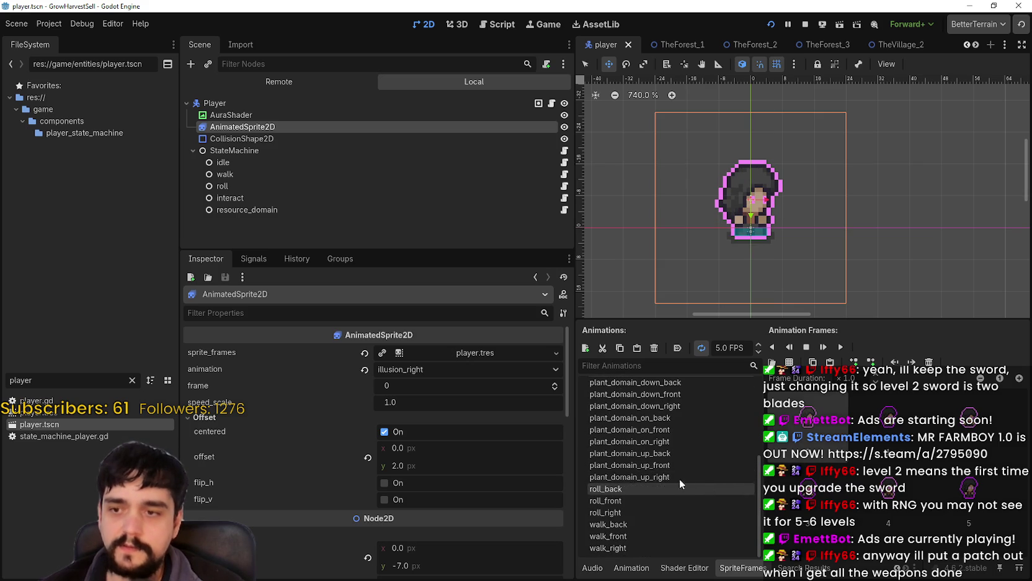
{"action": "left_click", "coordinate": [676, 466]}
{"action": "left_click", "coordinate": [675, 441]}
{"action": "scroll", "coordinate": [675, 460], "scroll_direction": "up", "scroll_amount": 3}
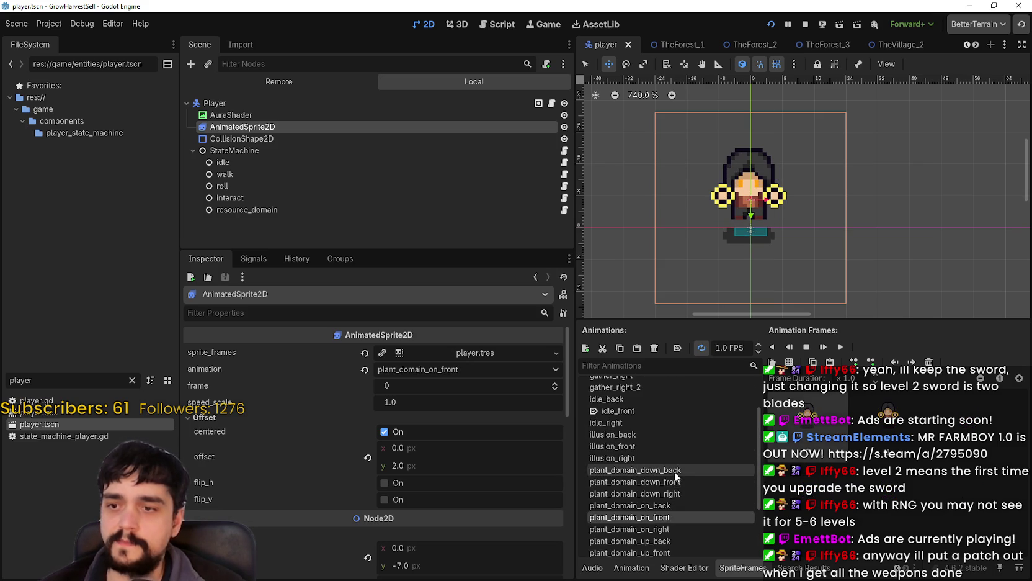
{"action": "left_click", "coordinate": [669, 504]}
{"action": "scroll", "coordinate": [668, 527], "scroll_direction": "down", "scroll_amount": 3}
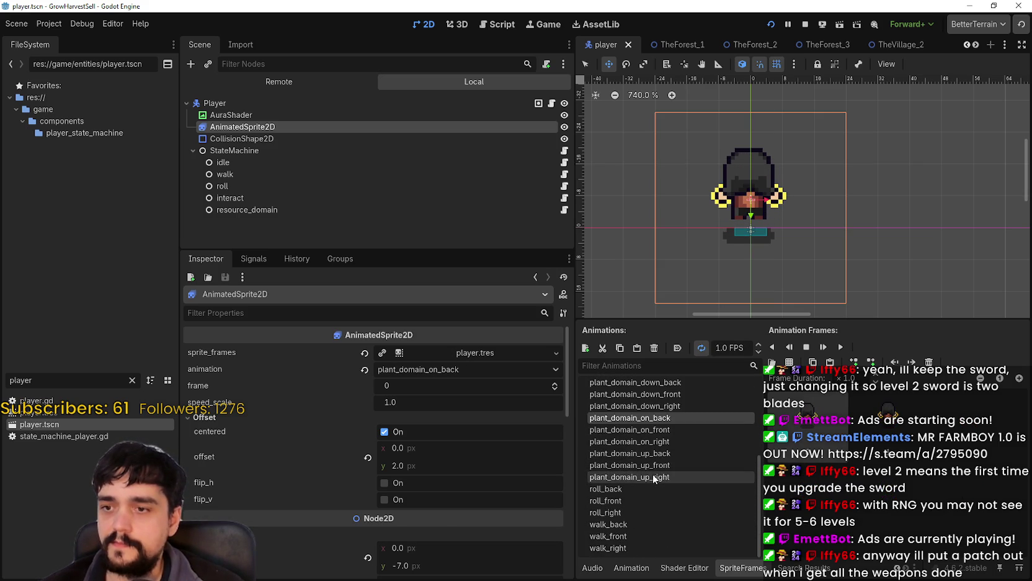
{"action": "left_click", "coordinate": [652, 430]}
{"action": "left_click", "coordinate": [656, 406]}
{"action": "left_click", "coordinate": [664, 394]}
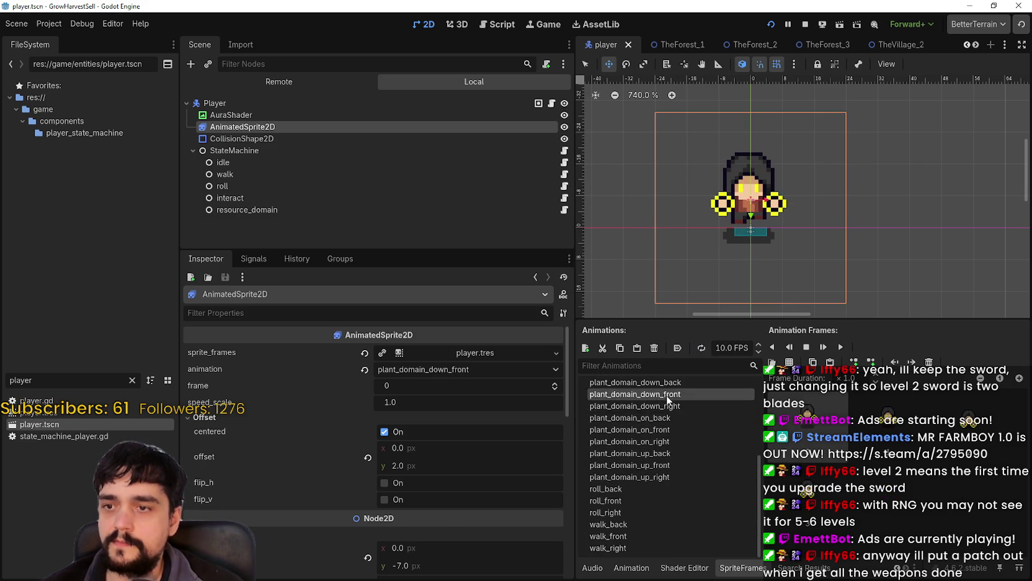
{"action": "scroll", "coordinate": [669, 401], "scroll_direction": "up", "scroll_amount": 2}
{"action": "left_click", "coordinate": [663, 448]}
{"action": "key", "text": "Down"}
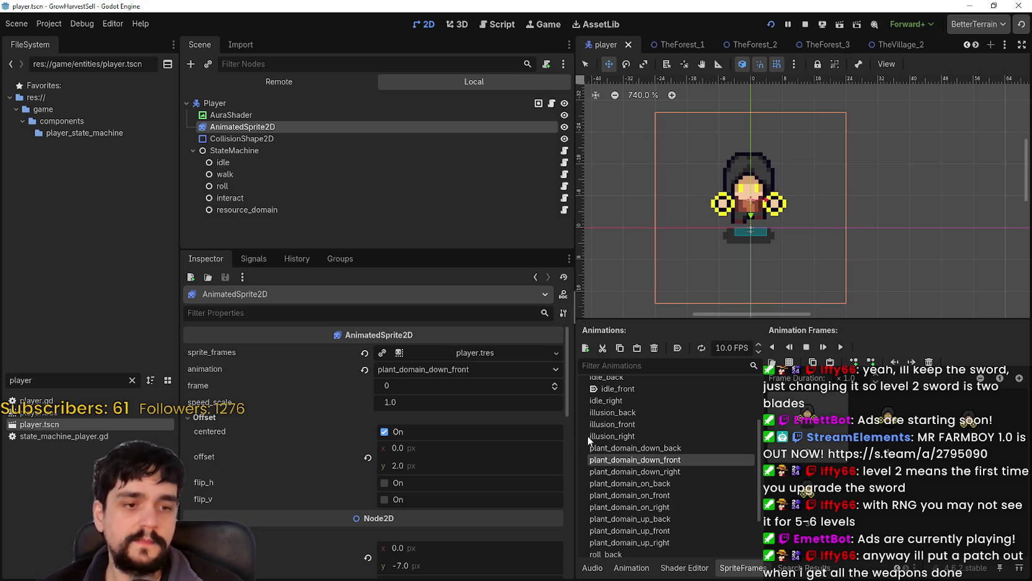
{"action": "scroll", "coordinate": [589, 434], "scroll_direction": "down", "scroll_amount": 1}
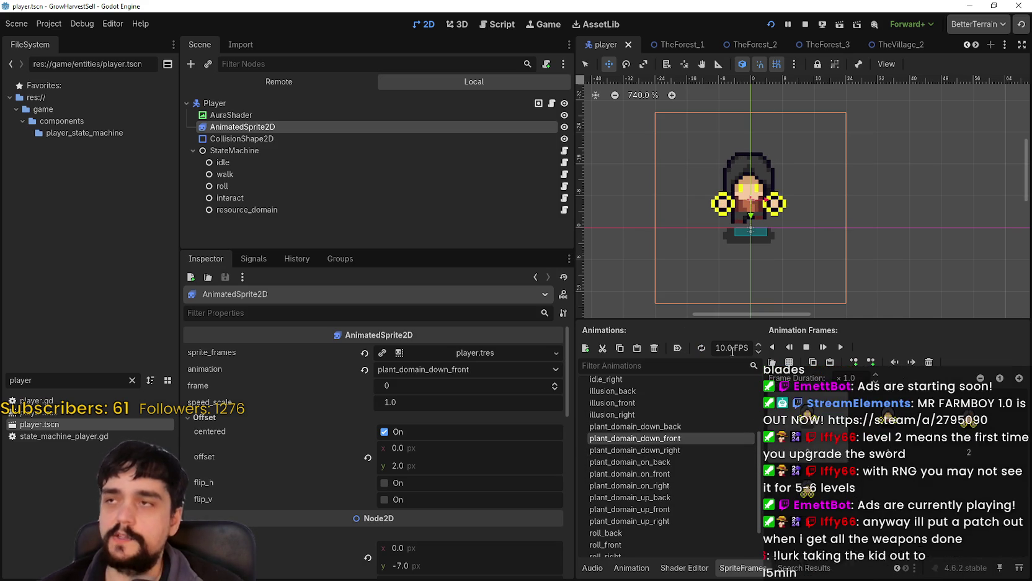
Widen the viewport, compare the three illusion animations, and settle on illusion_right with its frames
{"action": "left_click_drag", "start_coordinate": [575, 357], "coordinate": [463, 367]}
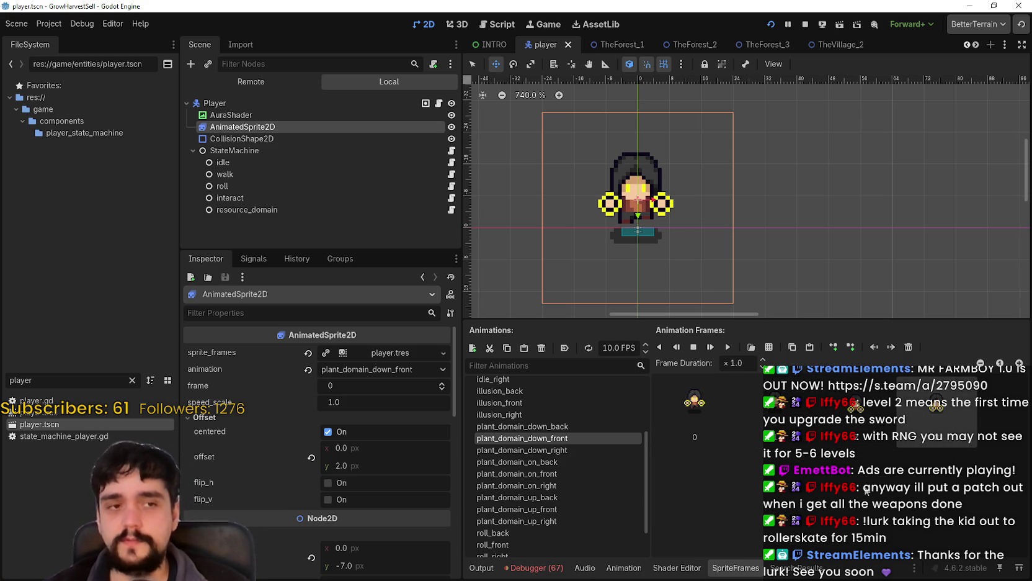
{"action": "scroll", "coordinate": [580, 510], "scroll_direction": "down", "scroll_amount": 2}
{"action": "scroll", "coordinate": [574, 502], "scroll_direction": "up", "scroll_amount": 5}
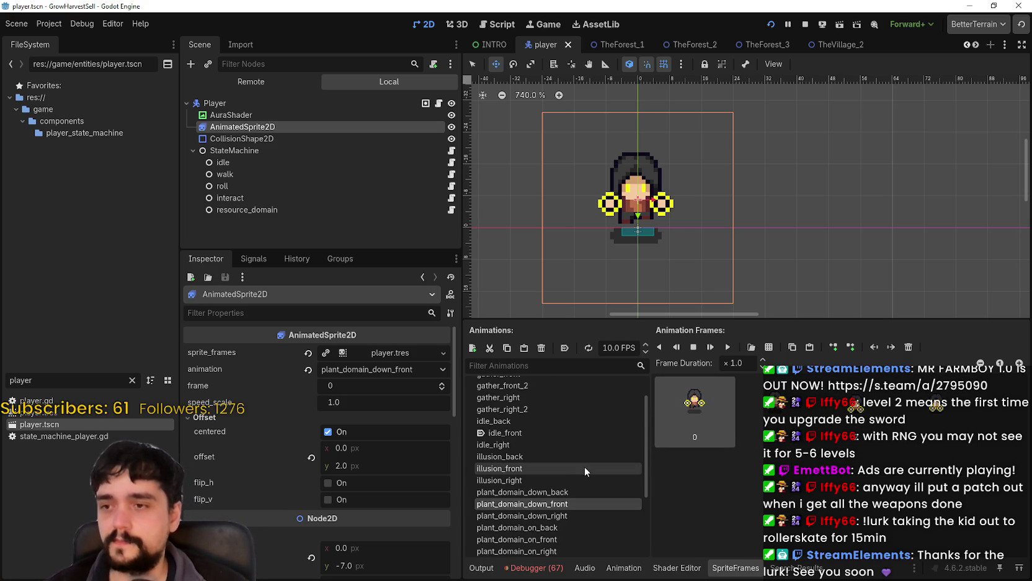
{"action": "left_click", "coordinate": [583, 463]}
{"action": "left_click", "coordinate": [583, 457]}
{"action": "left_click", "coordinate": [581, 469]}
{"action": "left_click", "coordinate": [580, 479]}
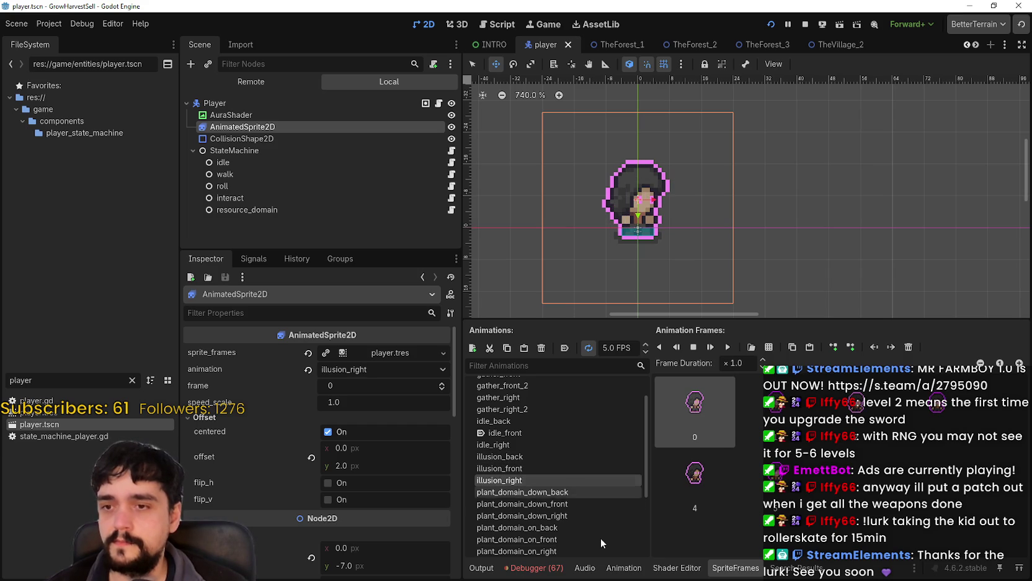
{"action": "left_click", "coordinate": [552, 456]}
{"action": "left_click", "coordinate": [546, 469]}
{"action": "left_click", "coordinate": [543, 482]}
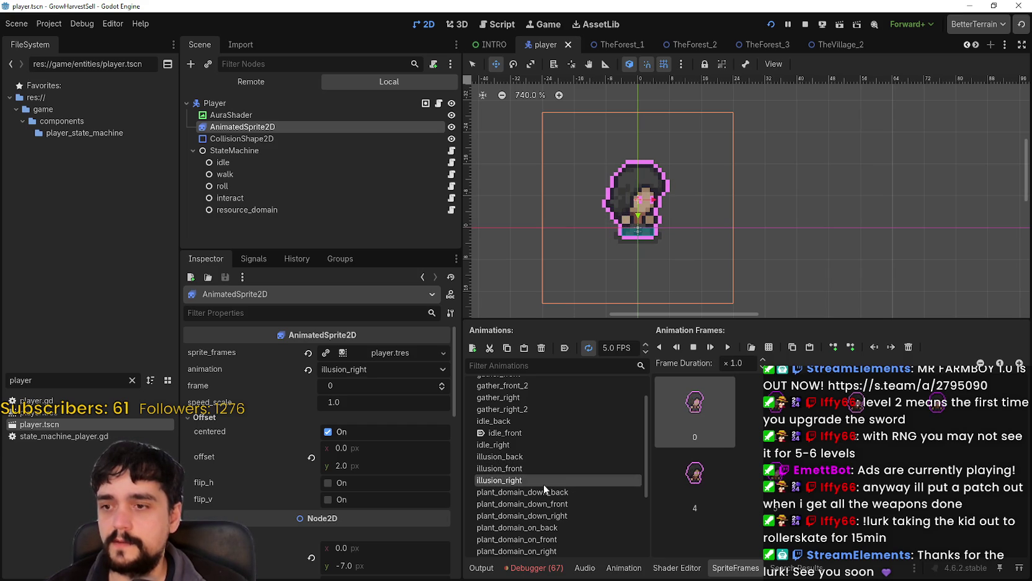
{"action": "left_click", "coordinate": [537, 467]}
{"action": "left_click", "coordinate": [552, 481]}
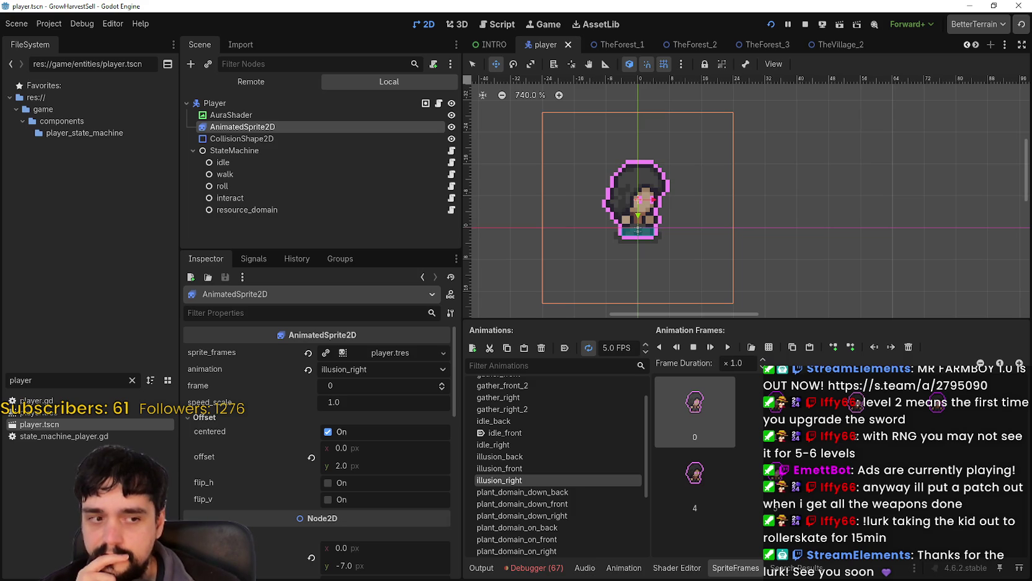
Switch to Steam and search the store for 'shape su'
{"action": "key", "text": "alt+Tab"}
{"action": "left_click", "coordinate": [694, 65]}
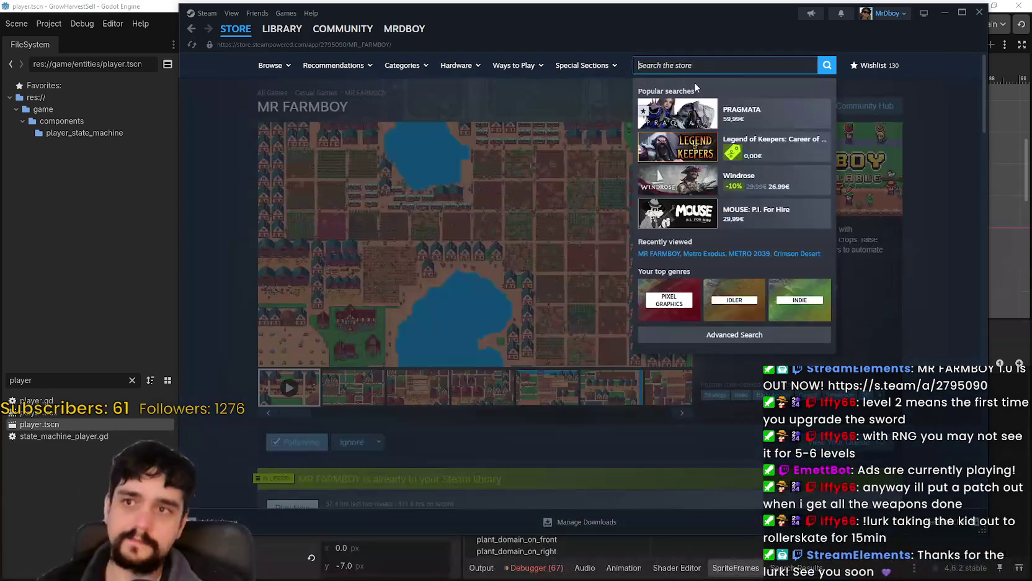
{"action": "type", "text": "shape"}
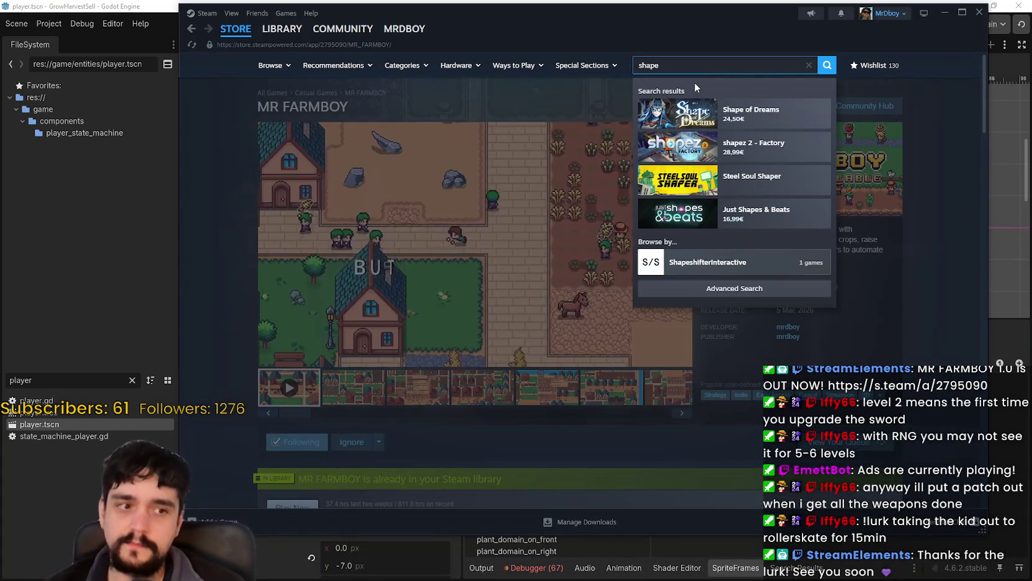
{"action": "type", "text": " su"}
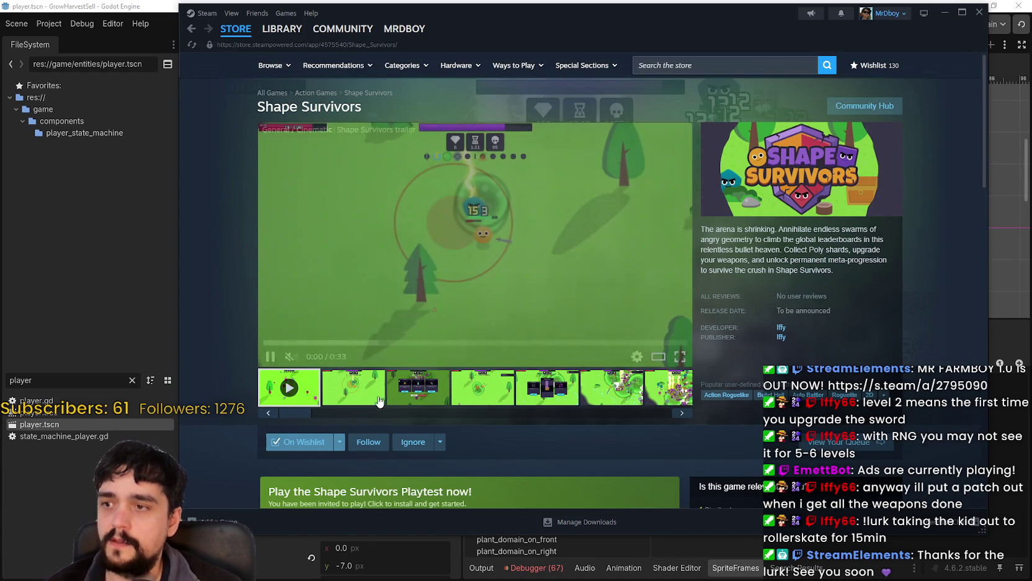
Browse the Shape Survivors screenshots, including the upgrade-cards shot, and play and skip through the trailer
{"action": "left_click", "coordinate": [428, 397]}
{"action": "left_click", "coordinate": [546, 391]}
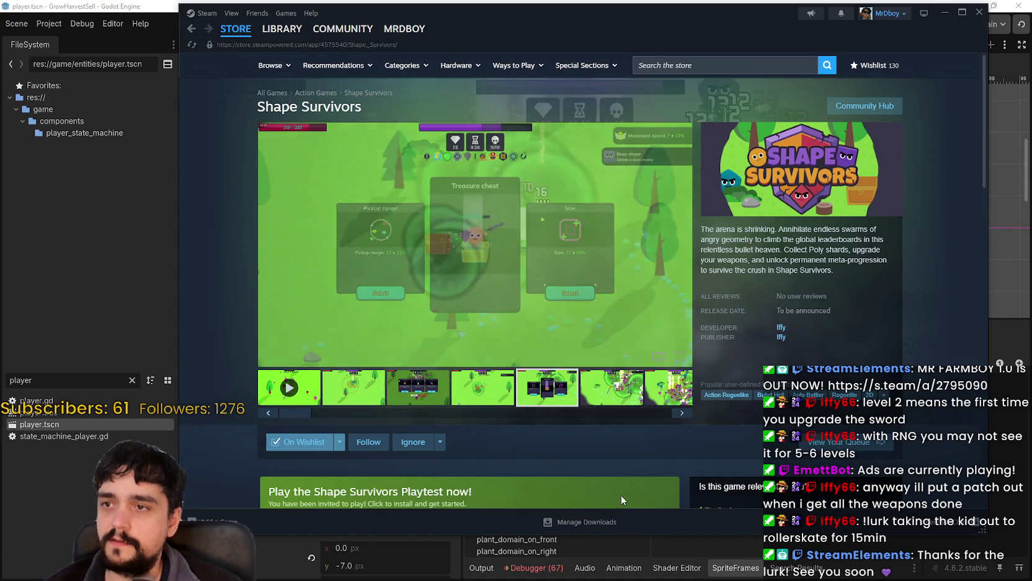
{"action": "left_click", "coordinate": [338, 406]}
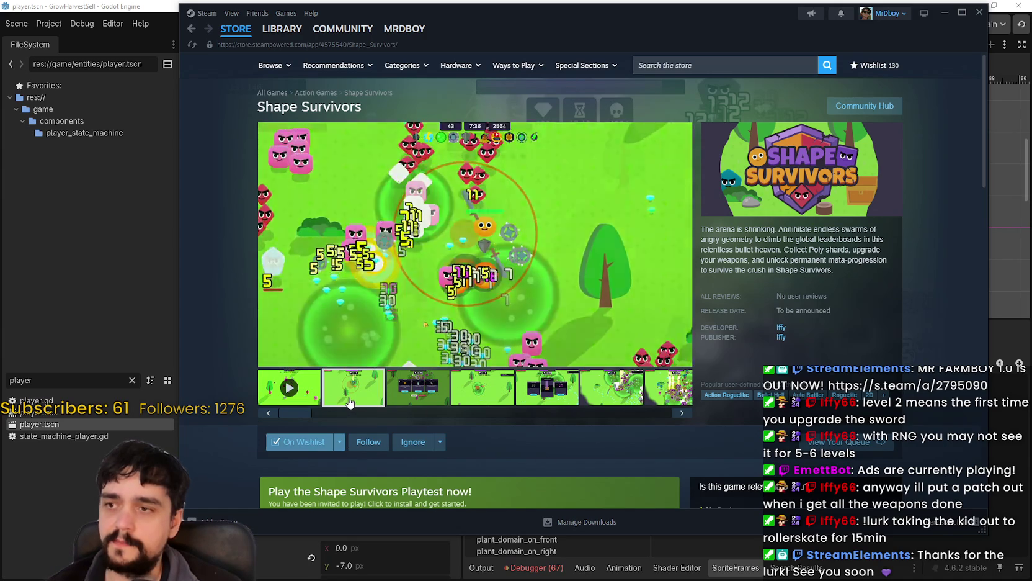
{"action": "left_click", "coordinate": [349, 397]}
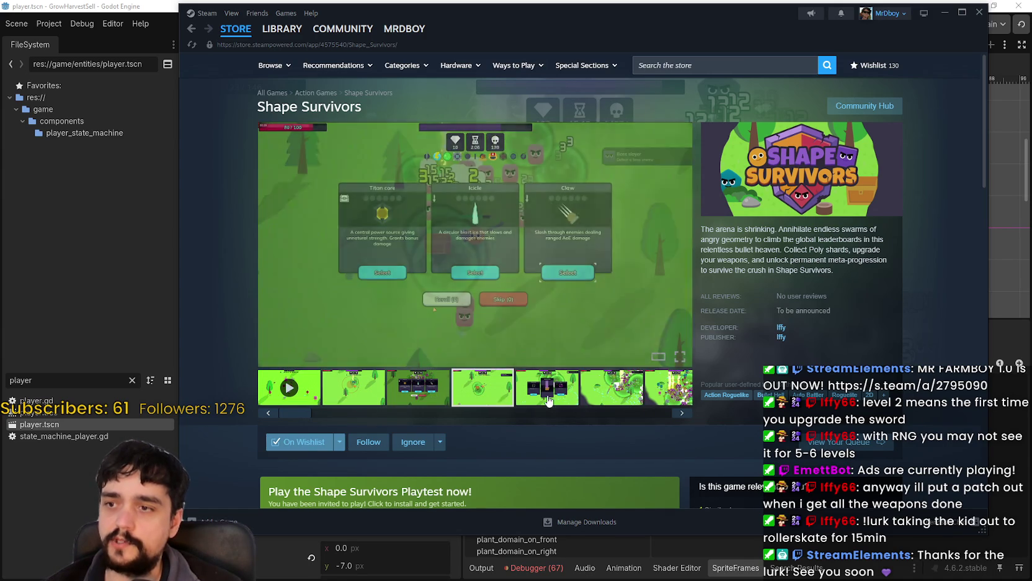
{"action": "left_click", "coordinate": [433, 396]}
{"action": "left_click", "coordinate": [667, 392]}
{"action": "left_click", "coordinate": [668, 395]}
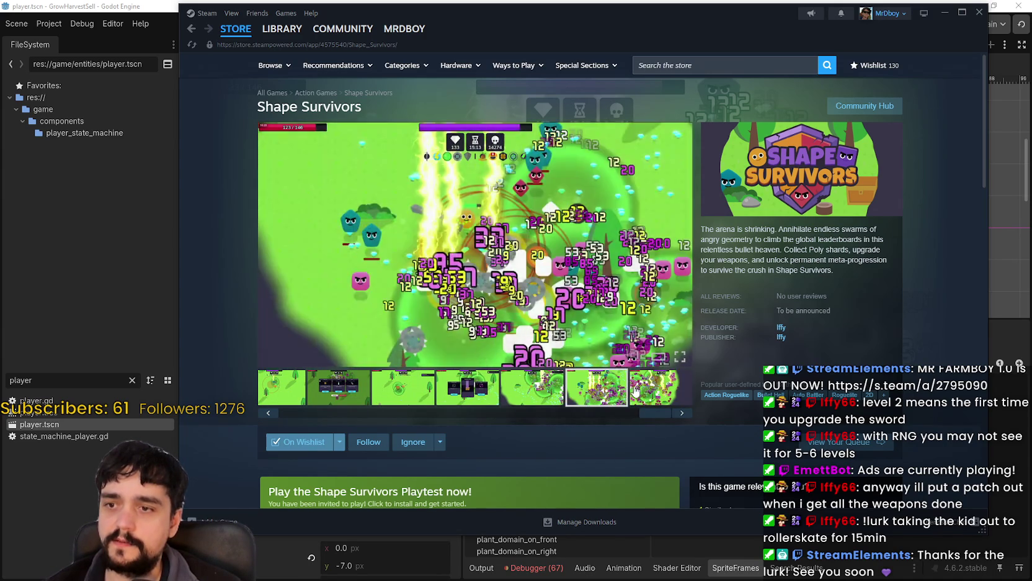
{"action": "left_click_drag", "start_coordinate": [645, 414], "coordinate": [327, 437]}
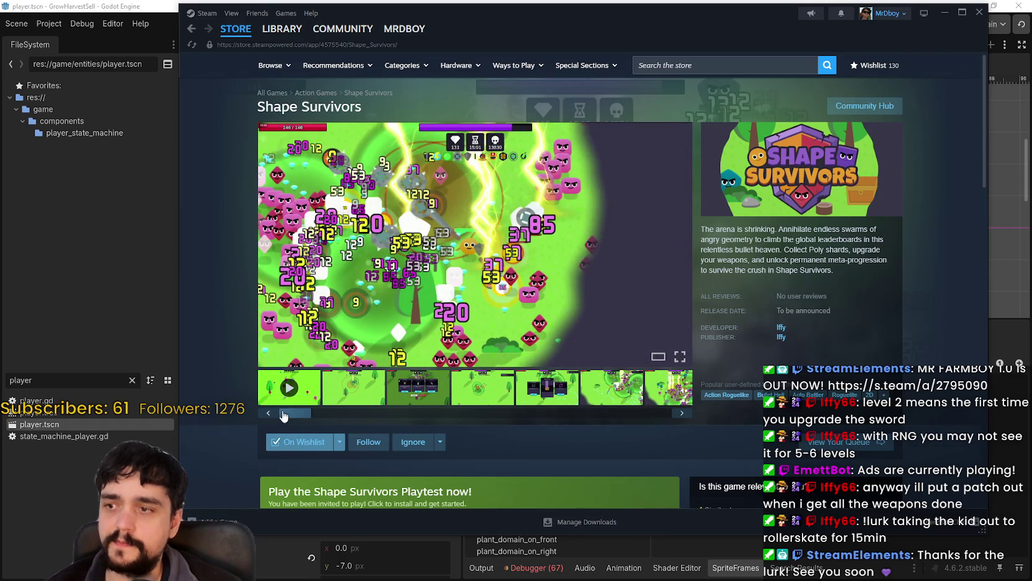
{"action": "left_click", "coordinate": [284, 387]}
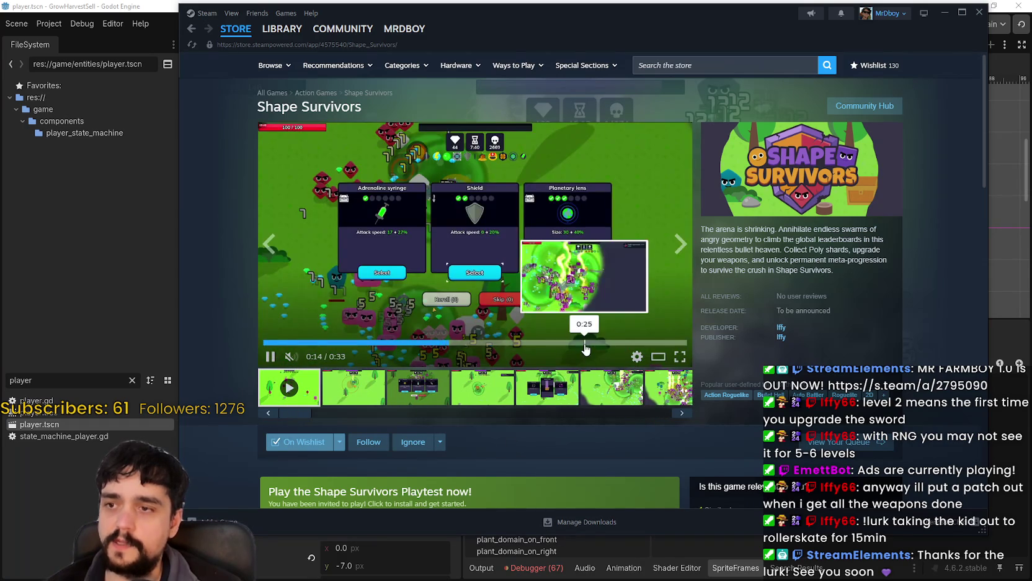
{"action": "left_click", "coordinate": [617, 342]}
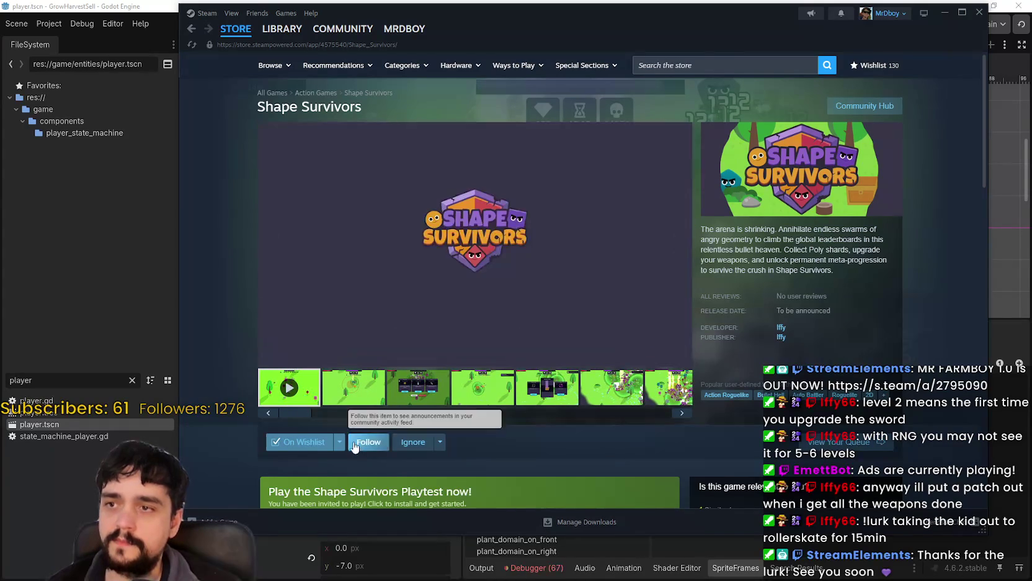
{"action": "left_click", "coordinate": [340, 403]}
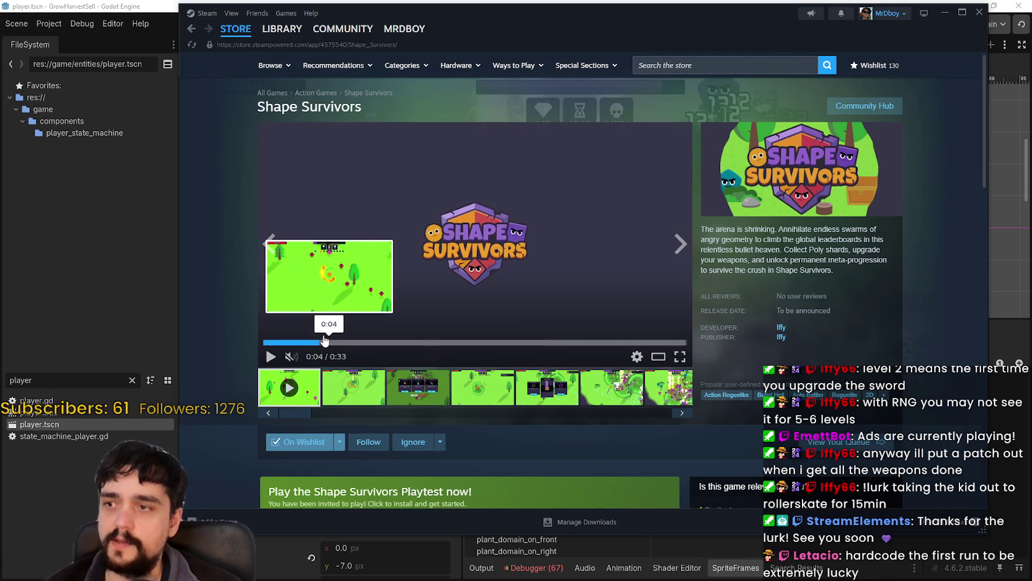
Scrub the trailer to its early gameplay and end card, then play and pause it on gameplay
{"action": "left_click", "coordinate": [329, 342]}
{"action": "left_click", "coordinate": [674, 342]}
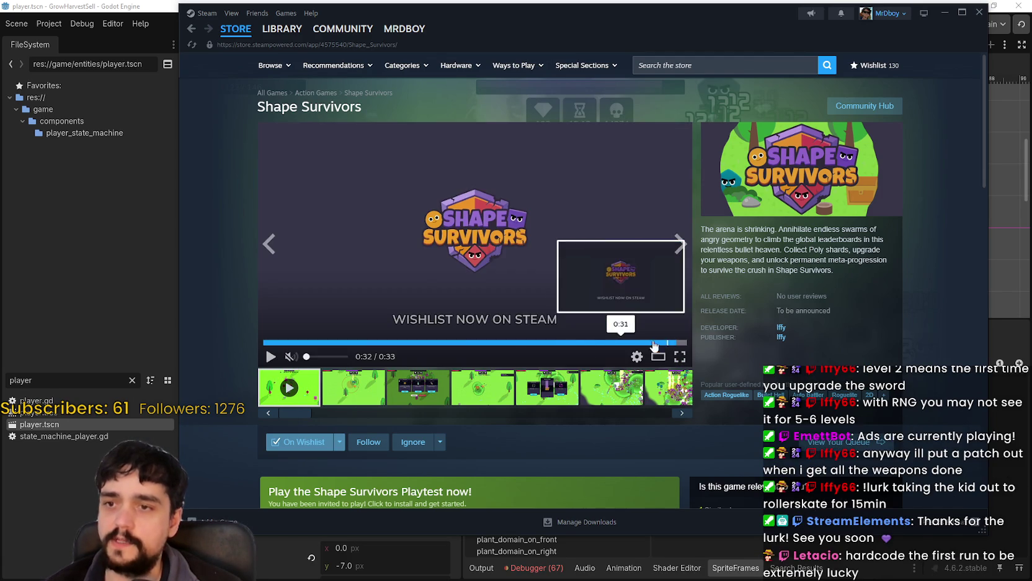
{"action": "left_click", "coordinate": [297, 342]}
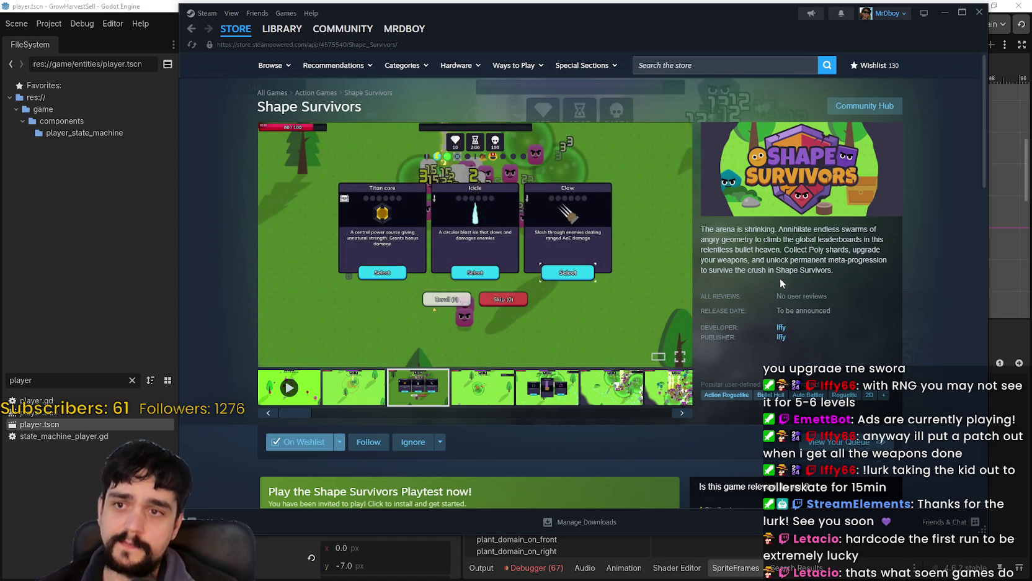
{"action": "left_click", "coordinate": [289, 388]}
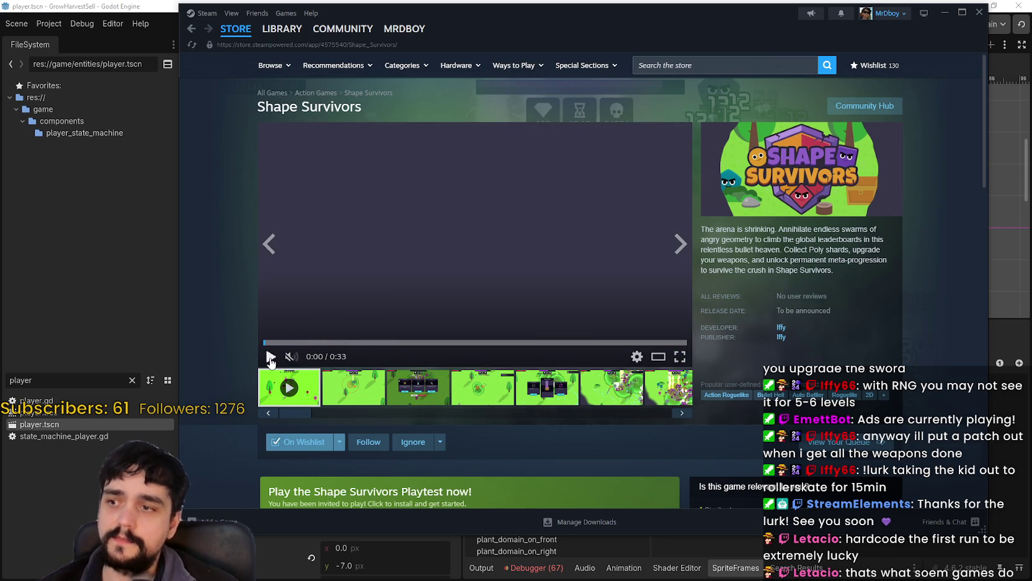
{"action": "left_click", "coordinate": [271, 358]}
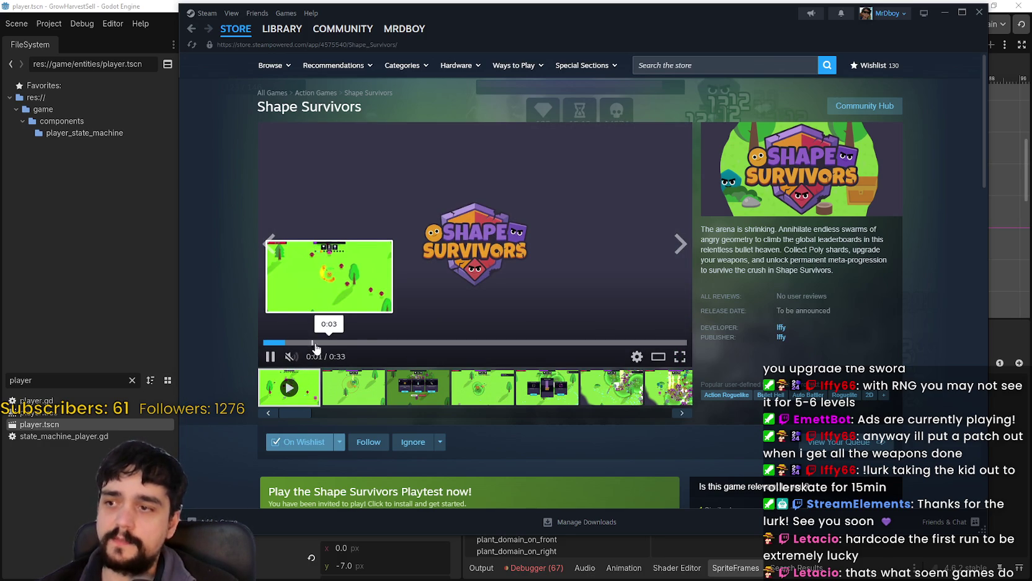
{"action": "left_click", "coordinate": [268, 357]}
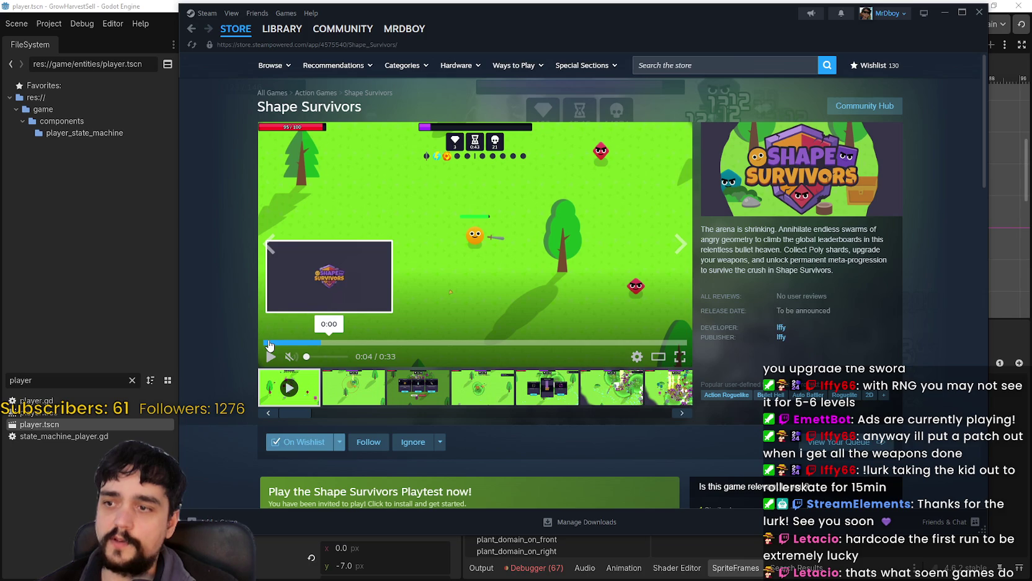
Play the trailer from about 0:05, pause at 0:10, and scroll down to About This Game
{"action": "left_click", "coordinate": [330, 344]}
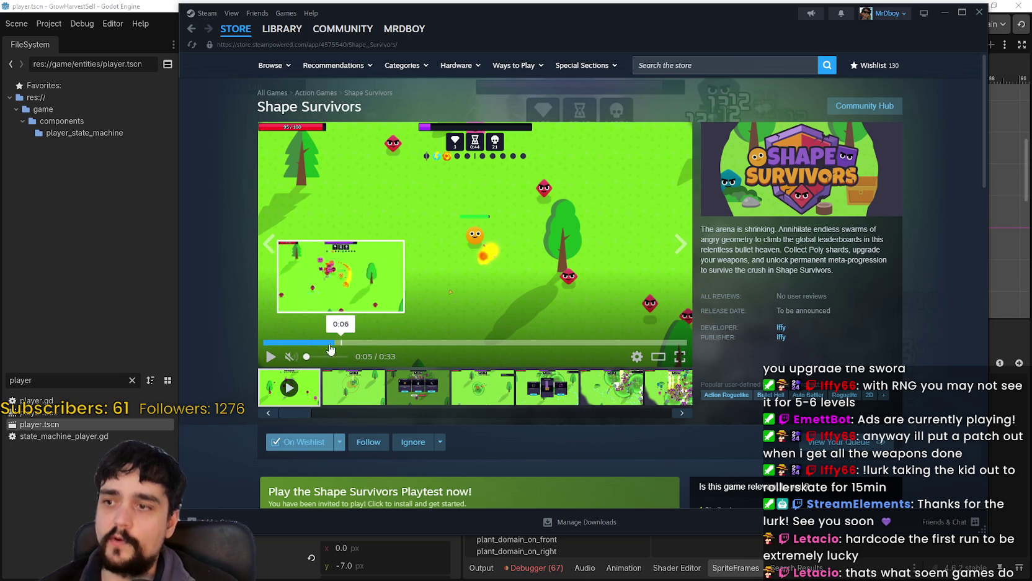
{"action": "left_click", "coordinate": [271, 357]}
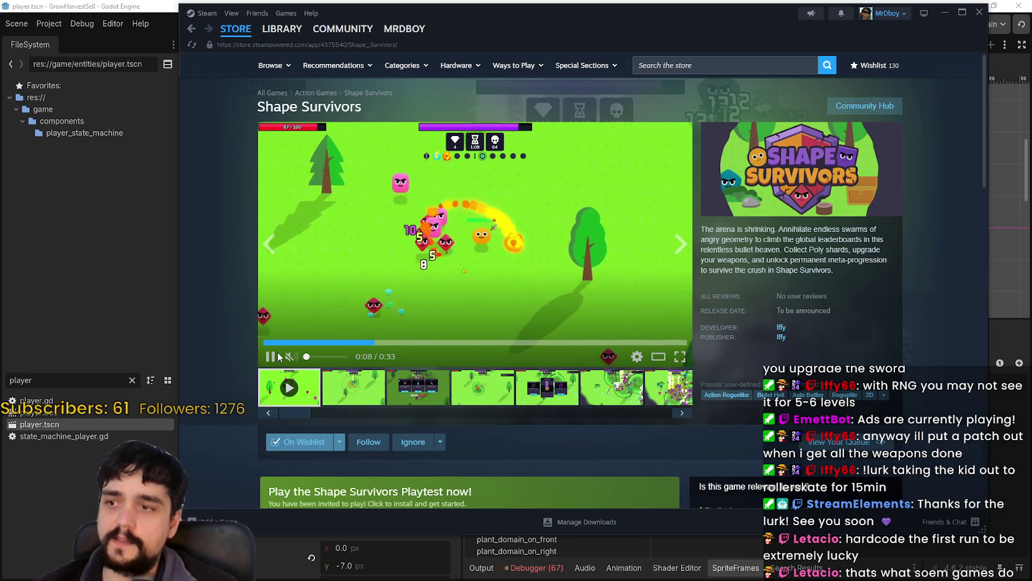
{"action": "left_click", "coordinate": [279, 358]}
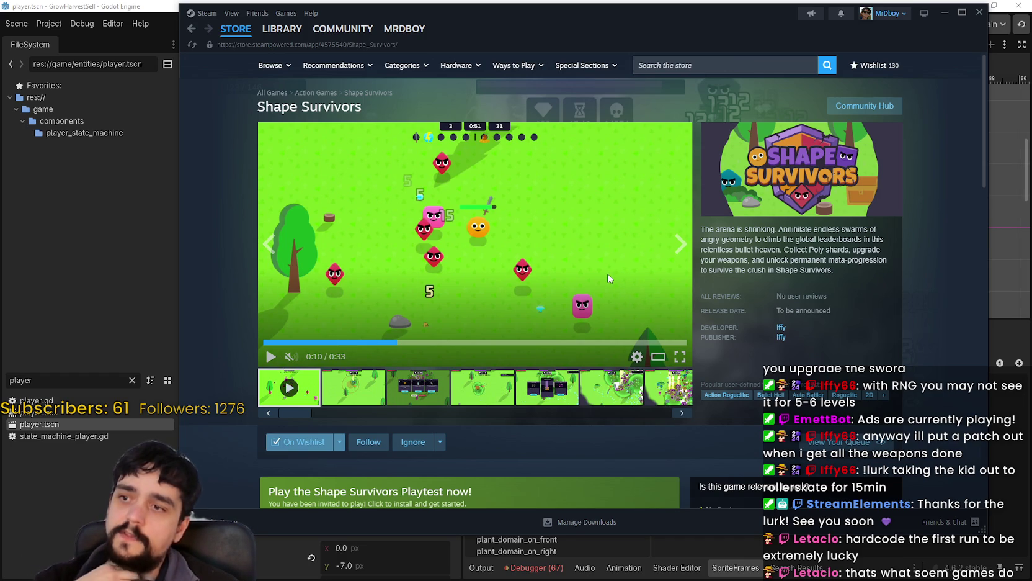
{"action": "scroll", "coordinate": [608, 278], "scroll_direction": "down", "scroll_amount": 7}
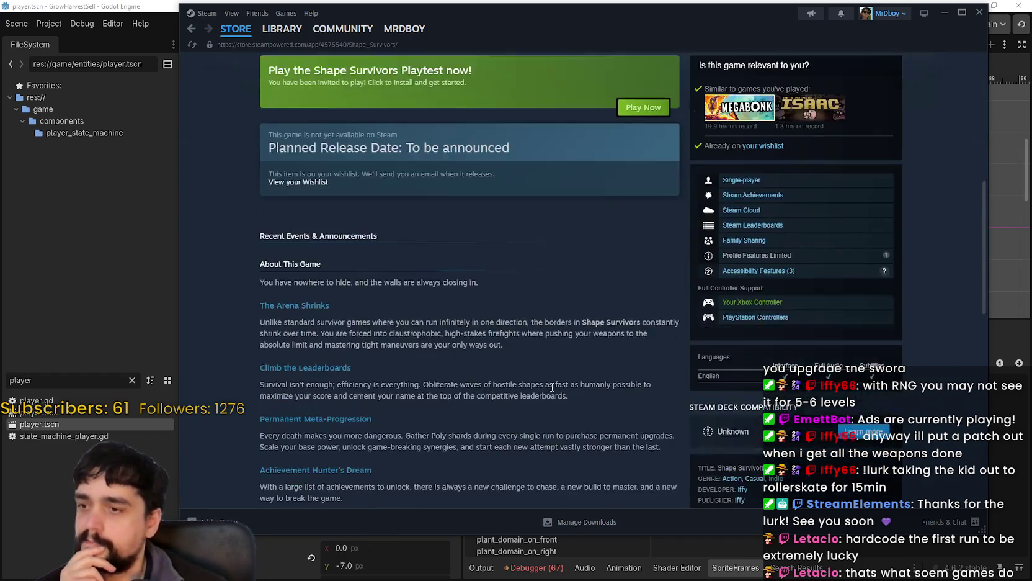
Browse the screenshot strip, viewing the weapon-upgrade, treasure-chest and crowded late-game shots large
{"action": "scroll", "coordinate": [552, 387], "scroll_direction": "down", "scroll_amount": 1}
{"action": "scroll", "coordinate": [545, 394], "scroll_direction": "up", "scroll_amount": 8}
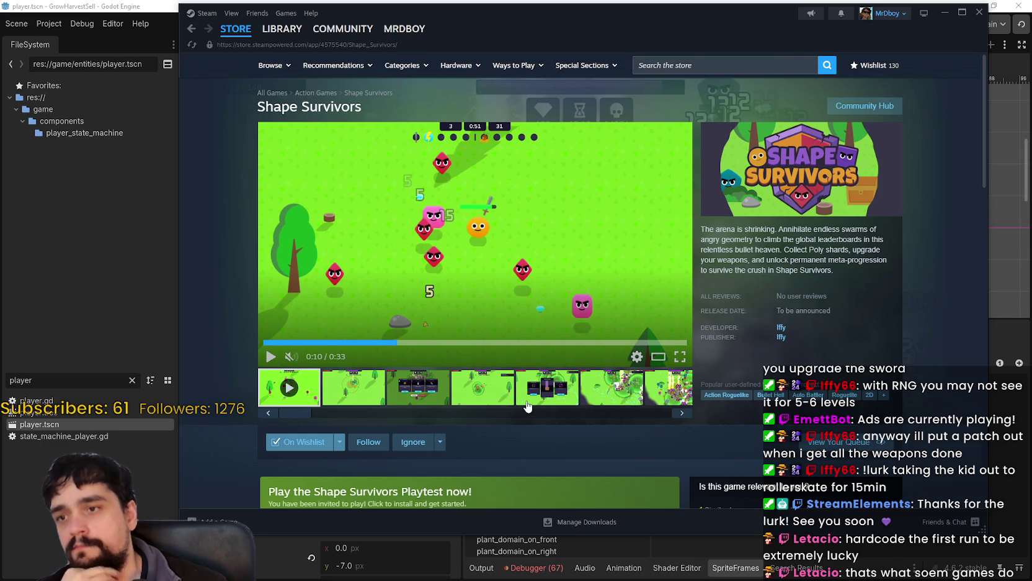
{"action": "left_click", "coordinate": [616, 392]}
{"action": "left_click", "coordinate": [671, 393]}
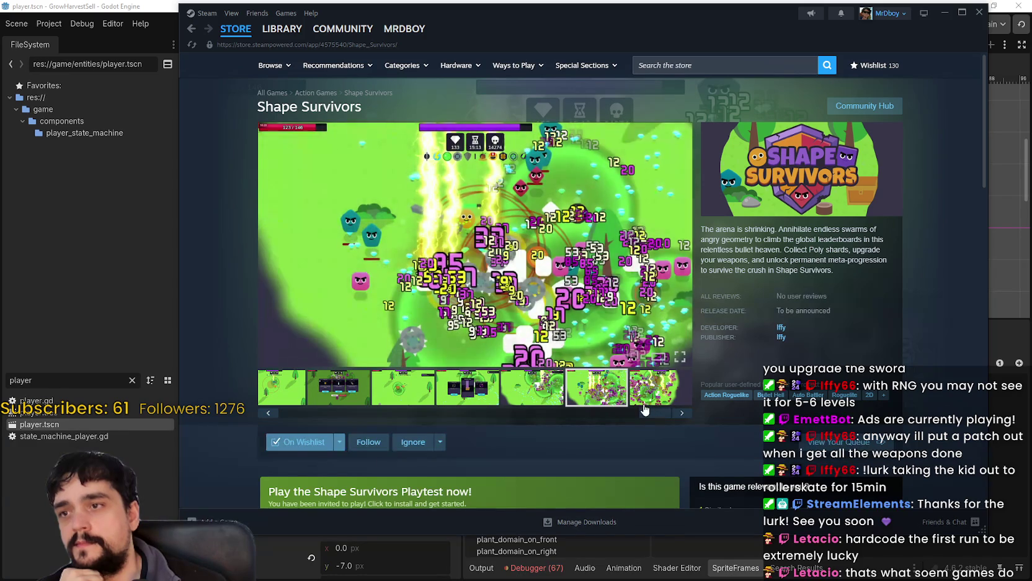
{"action": "left_click", "coordinate": [610, 407]}
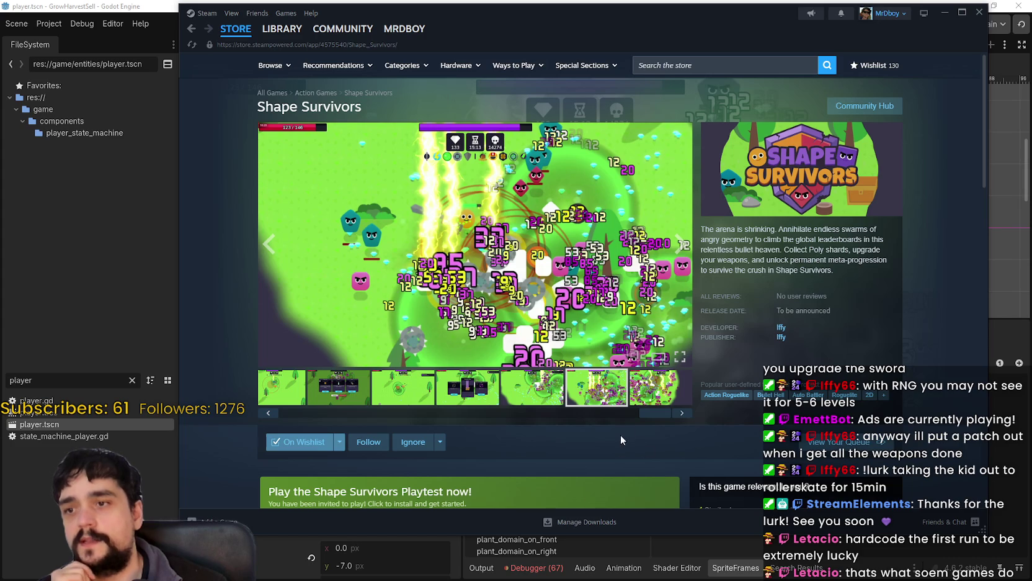
{"action": "left_click", "coordinate": [296, 414]}
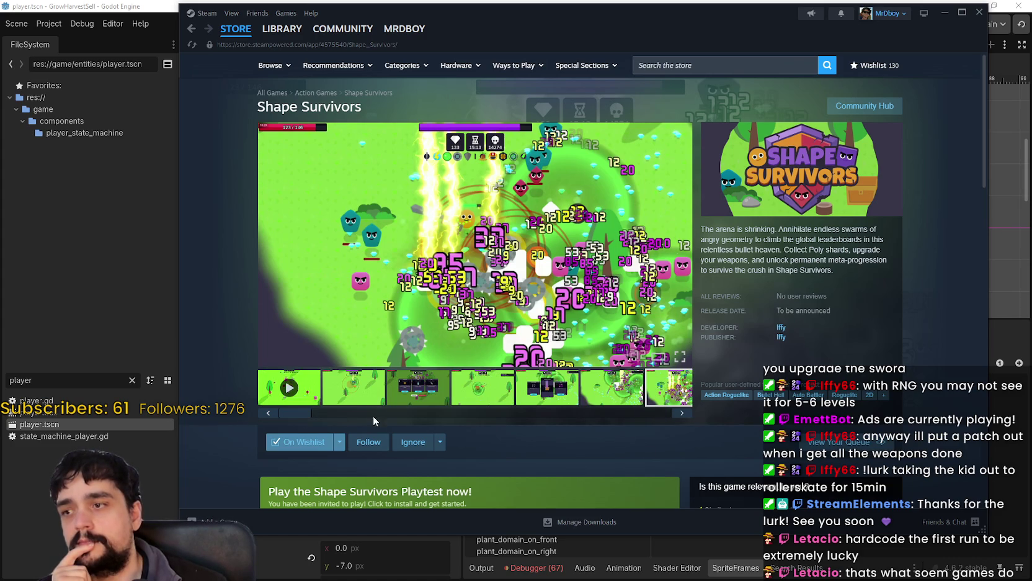
{"action": "left_click", "coordinate": [379, 401]}
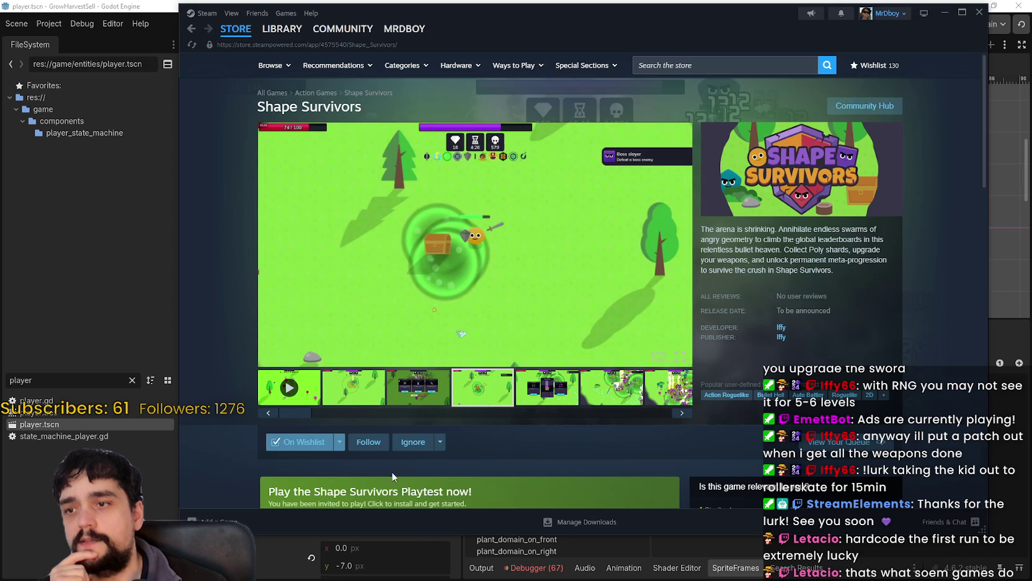
{"action": "left_click", "coordinate": [405, 392]}
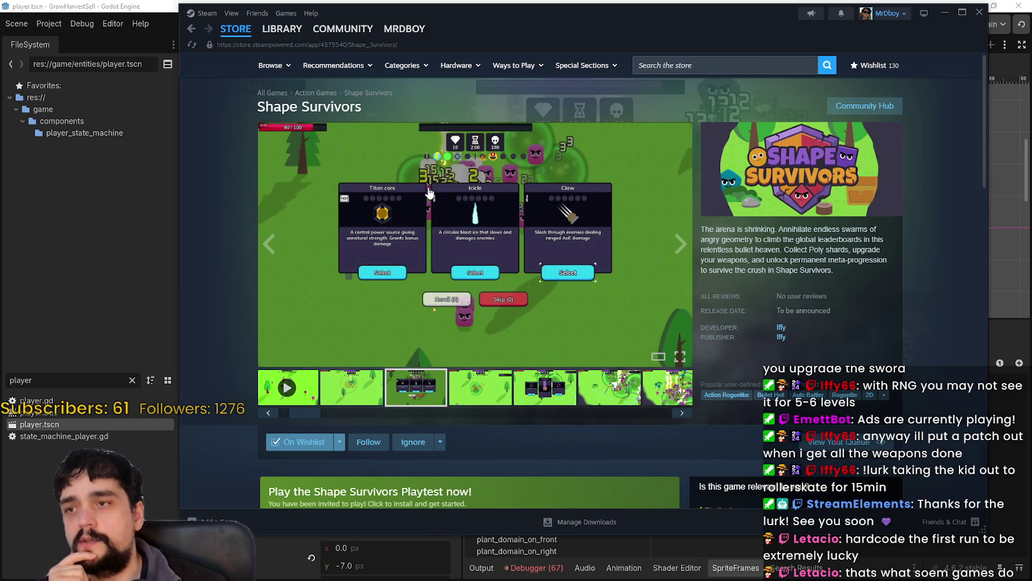
{"action": "left_click", "coordinate": [541, 393]}
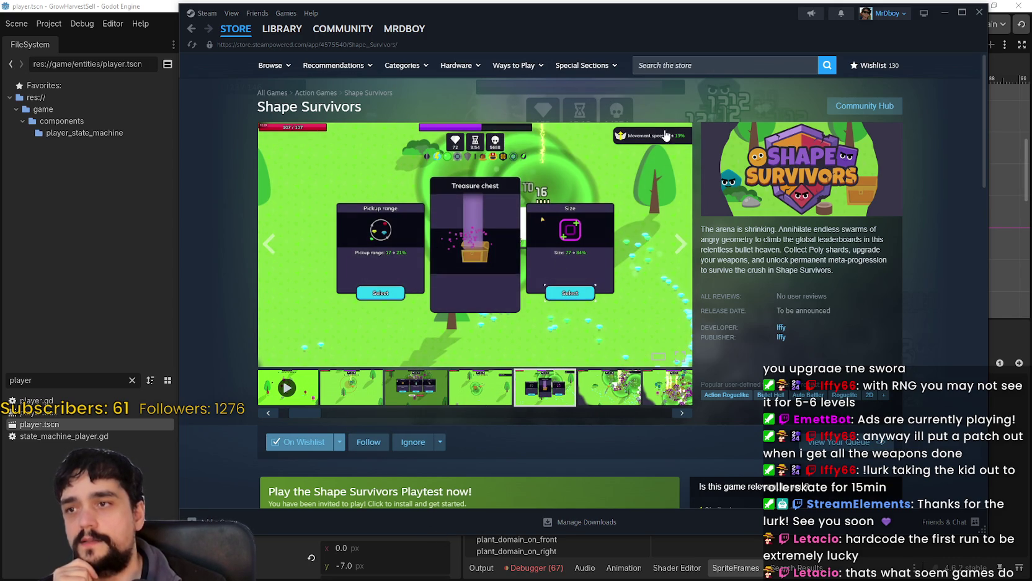
{"action": "left_click", "coordinate": [627, 402]}
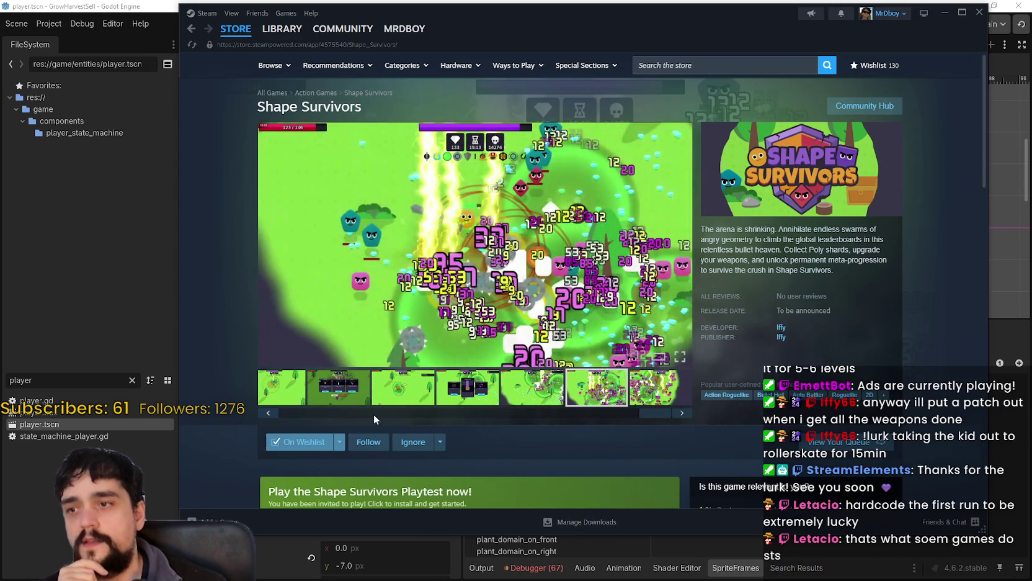
{"action": "left_click", "coordinate": [400, 391]}
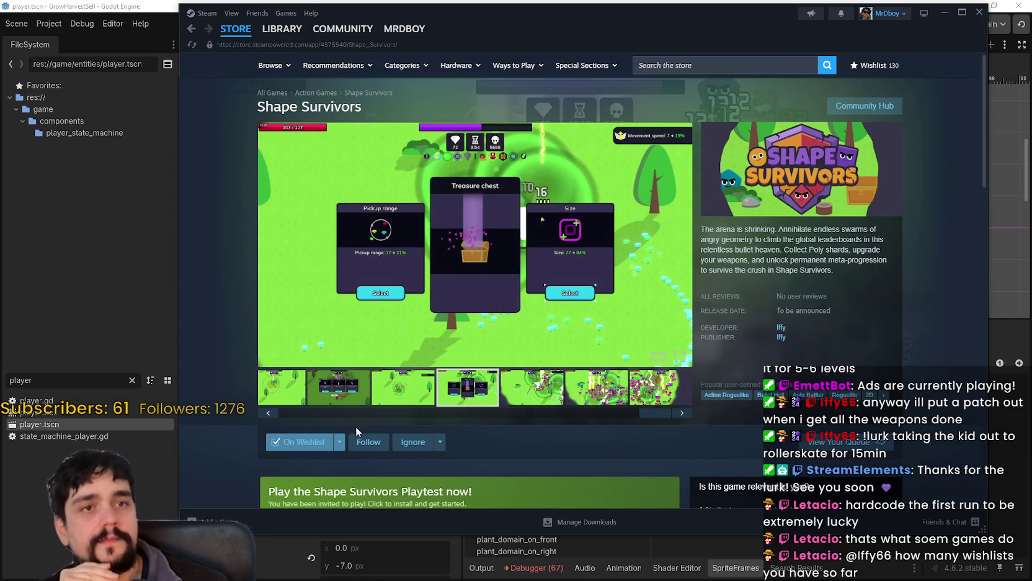
Return to Godot and switch between the illusion_back and illusion_front animations
{"action": "key", "text": "alt+Tab"}
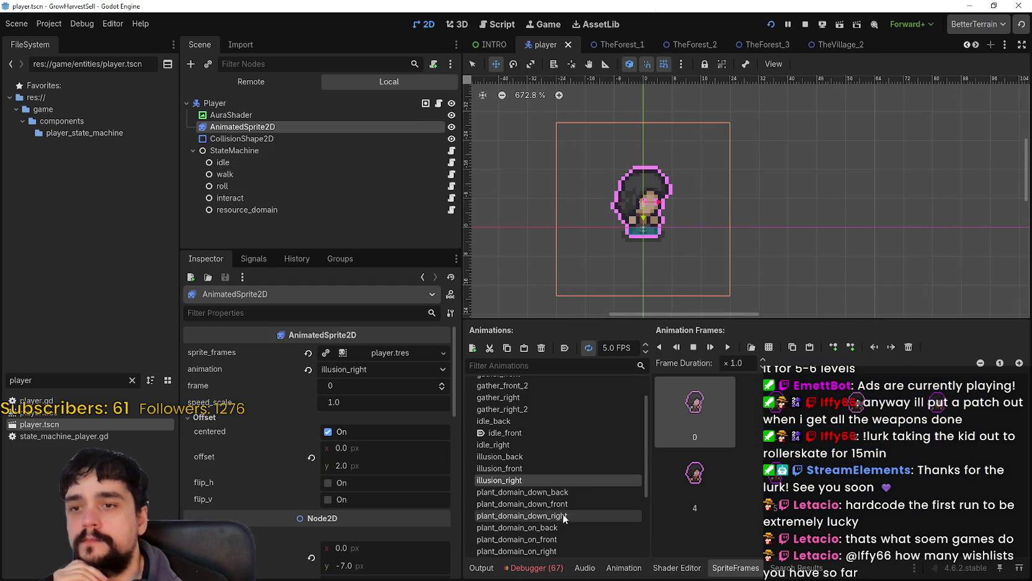
{"action": "left_click", "coordinate": [532, 469]}
{"action": "left_click", "coordinate": [531, 456]}
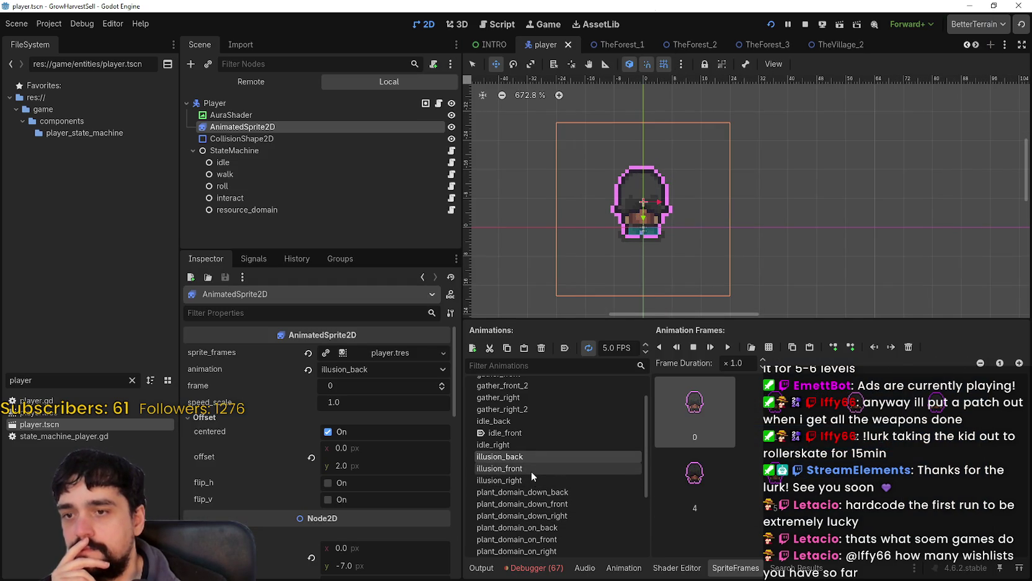
{"action": "left_click", "coordinate": [531, 470]}
{"action": "left_click", "coordinate": [529, 481]}
{"action": "left_click", "coordinate": [530, 456]}
Compare illusion_front, illusion_back and illusion_right, ending on illusion_right with its frames
{"action": "left_click", "coordinate": [522, 469]}
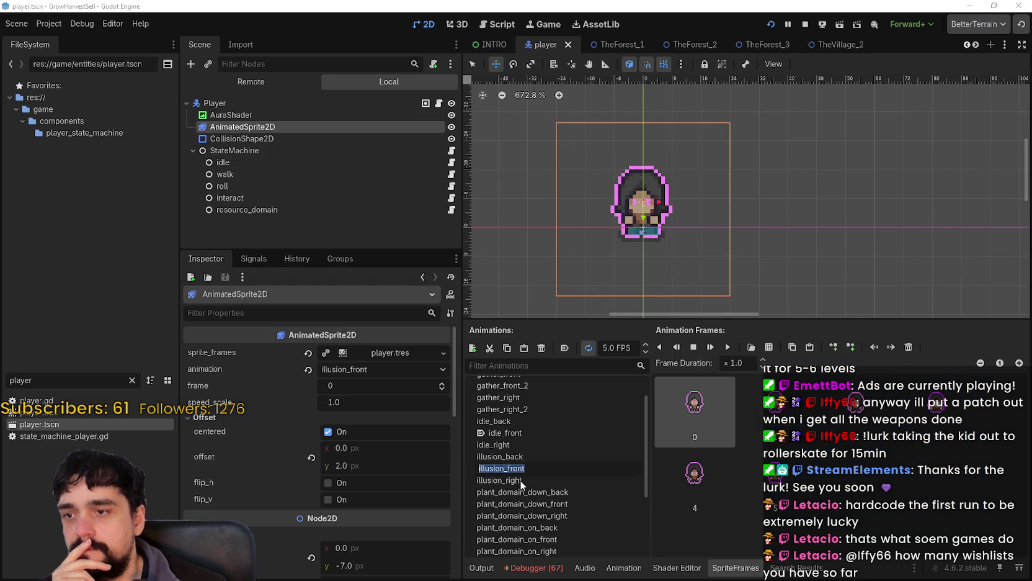
{"action": "left_click", "coordinate": [526, 459]}
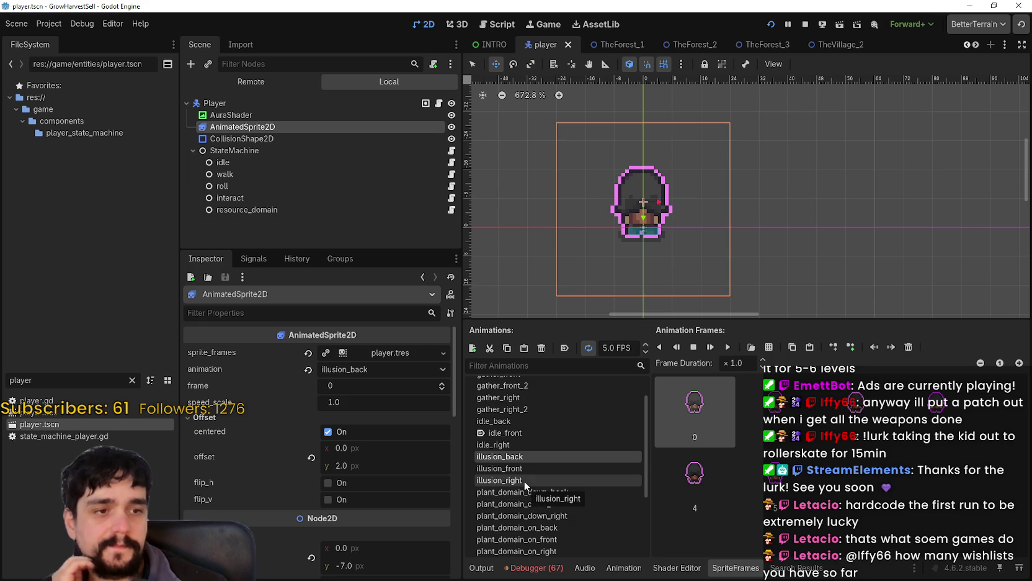
{"action": "left_click", "coordinate": [523, 480]}
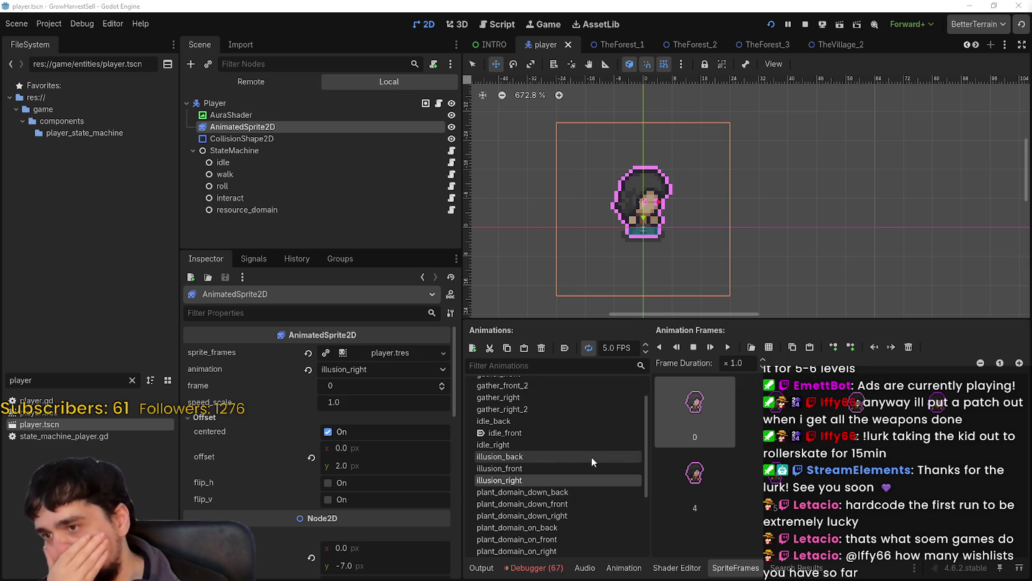
{"action": "scroll", "coordinate": [586, 468], "scroll_direction": "down", "scroll_amount": 5}
{"action": "scroll", "coordinate": [590, 484], "scroll_direction": "up", "scroll_amount": 7}
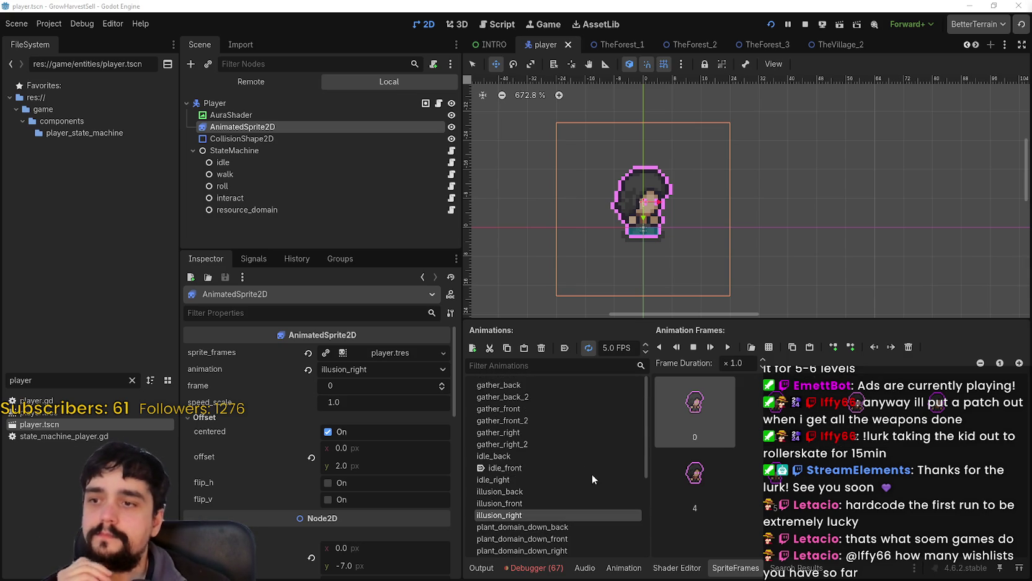
{"action": "scroll", "coordinate": [538, 455], "scroll_direction": "down", "scroll_amount": 4}
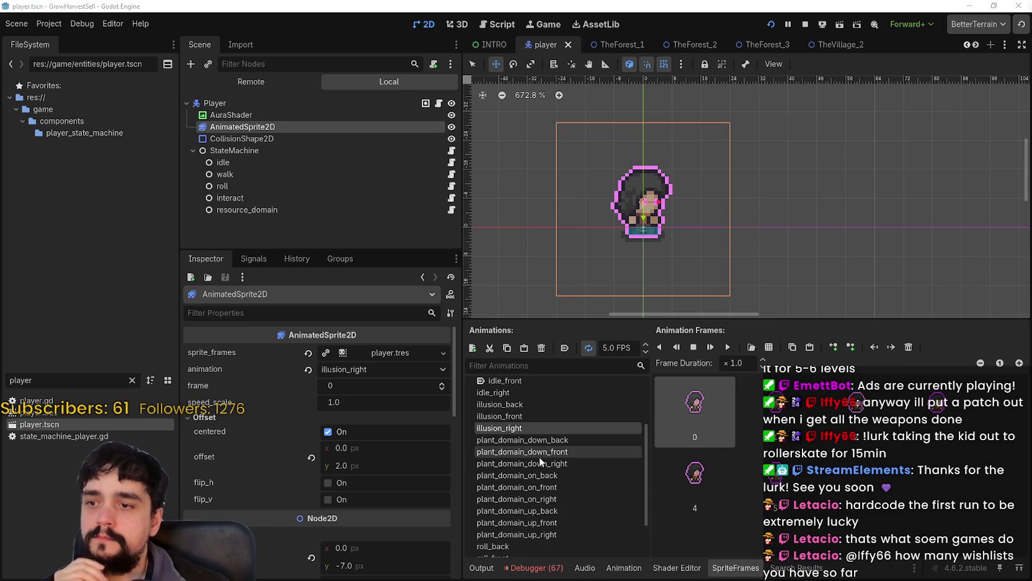
{"action": "scroll", "coordinate": [537, 457], "scroll_direction": "down", "scroll_amount": 2}
{"action": "scroll", "coordinate": [533, 460], "scroll_direction": "up", "scroll_amount": 5}
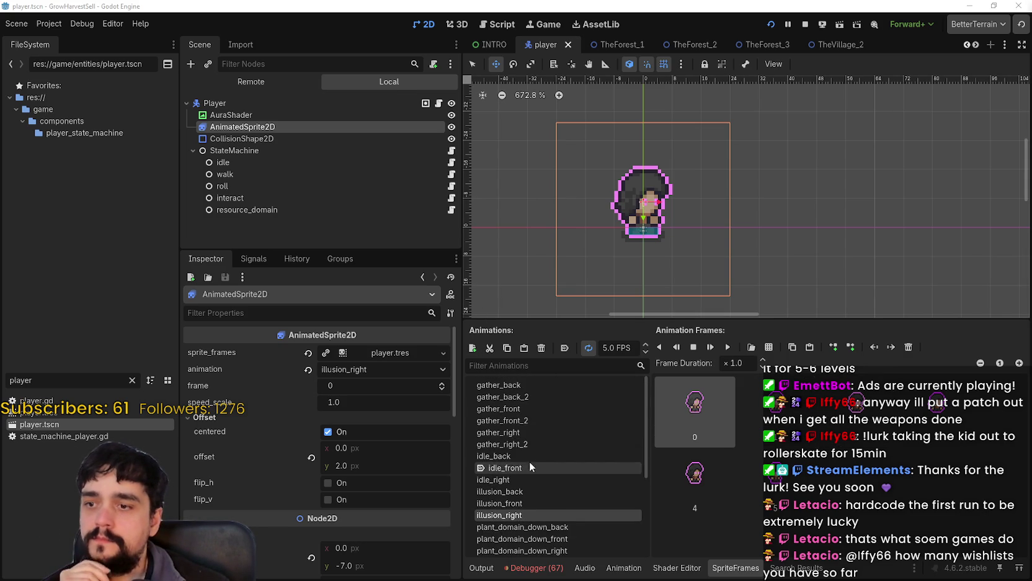
Add a new animation named resource_illusion_front to the player's SpriteFrames
{"action": "left_click", "coordinate": [474, 349]}
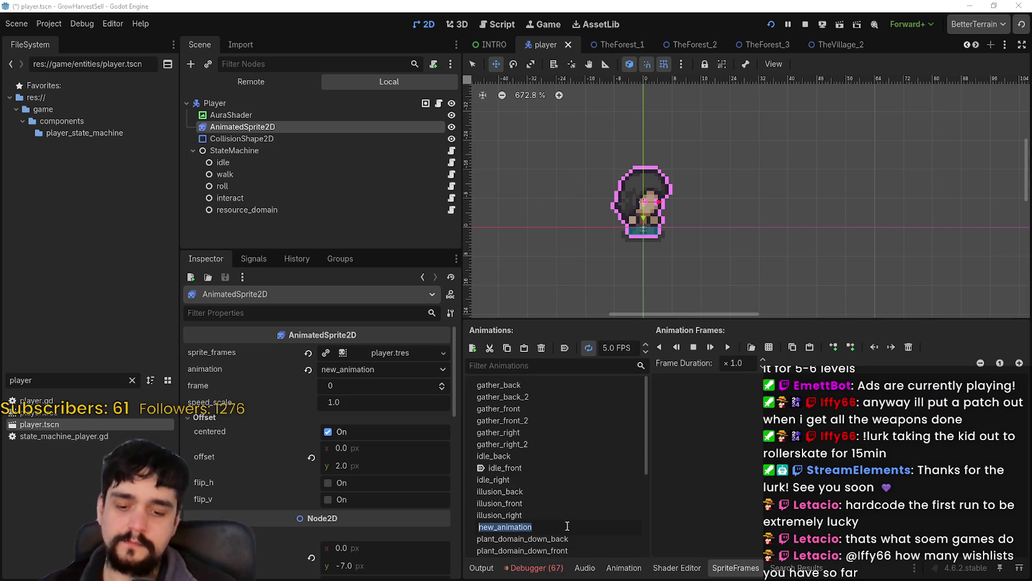
{"action": "type", "text": "resource_illusion_"}
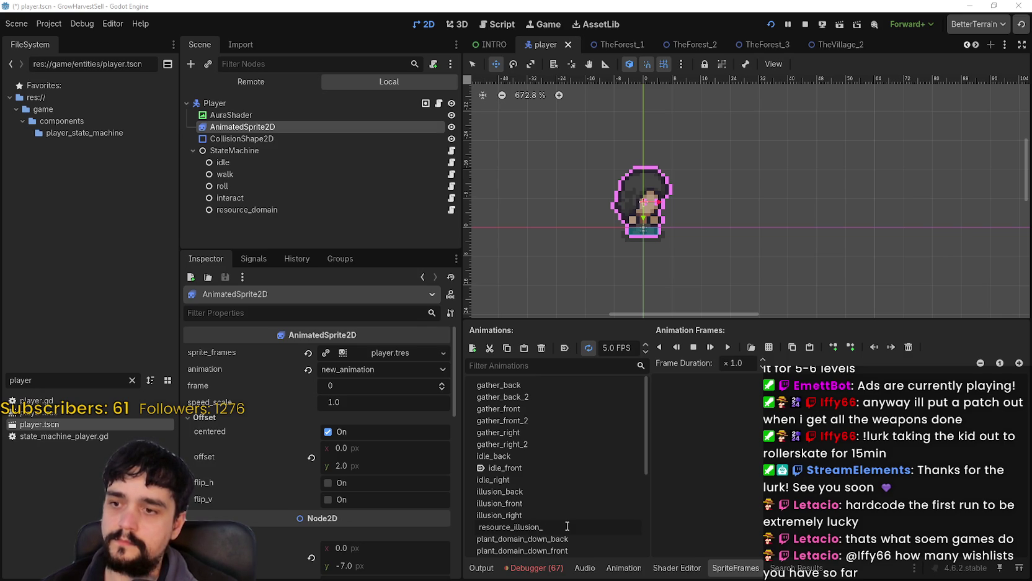
{"action": "type", "text": "front"}
{"action": "key", "text": "Return"}
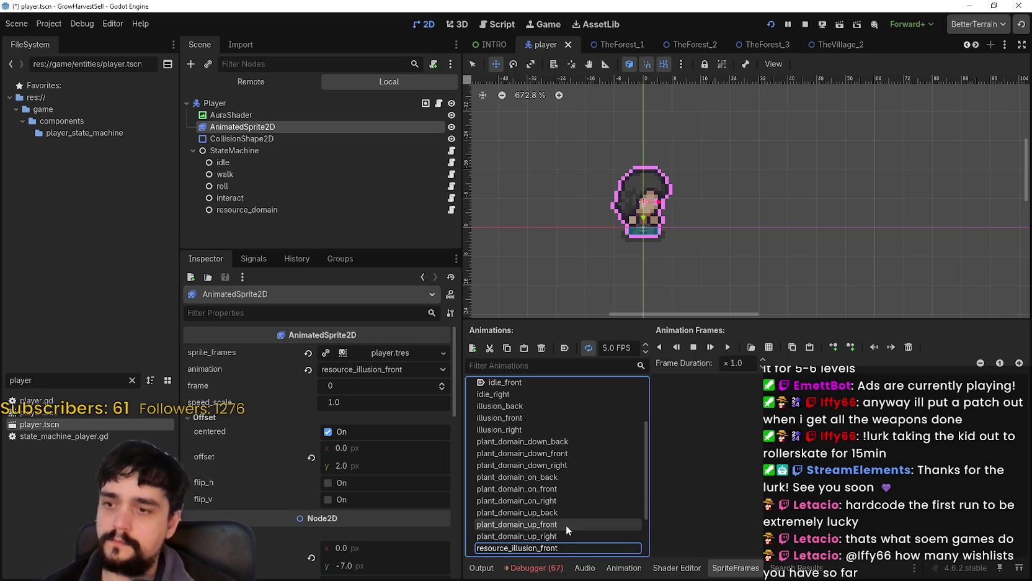
{"action": "scroll", "coordinate": [565, 527], "scroll_direction": "down", "scroll_amount": 2}
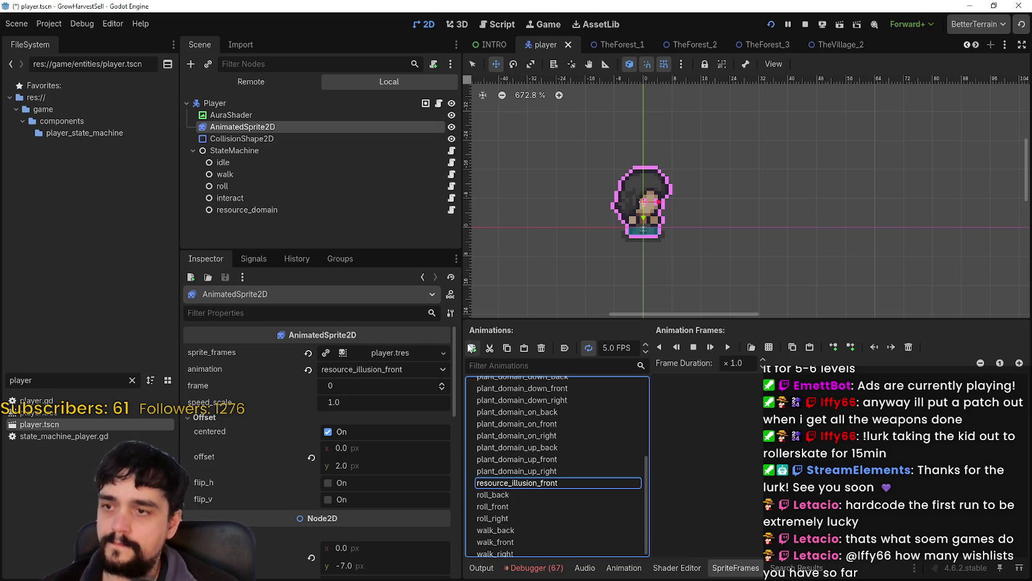
Add another animation named resource_illusion_back
{"action": "left_click", "coordinate": [472, 348]}
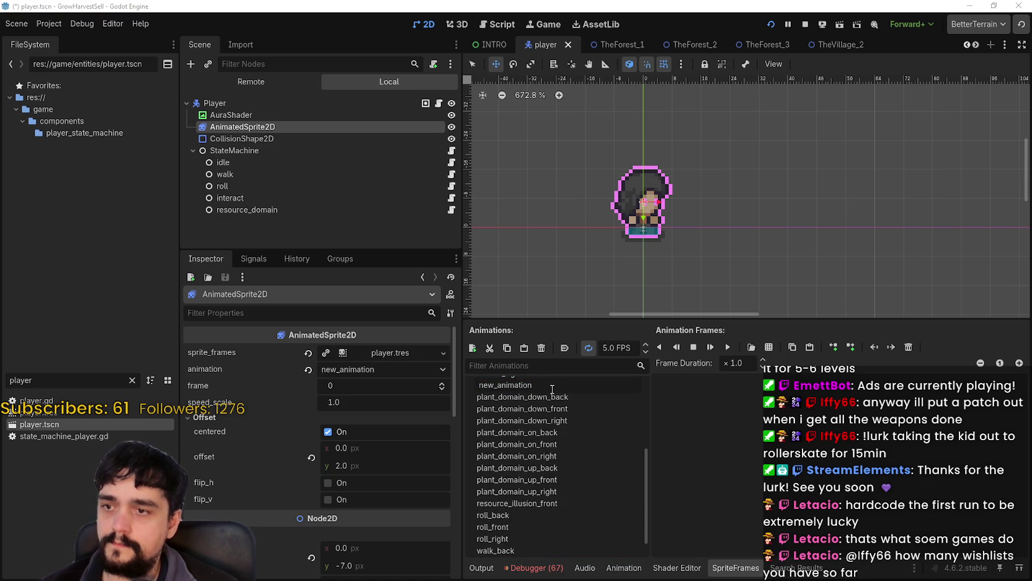
{"action": "key", "text": "ctrl+a"}
{"action": "type", "text": "res"}
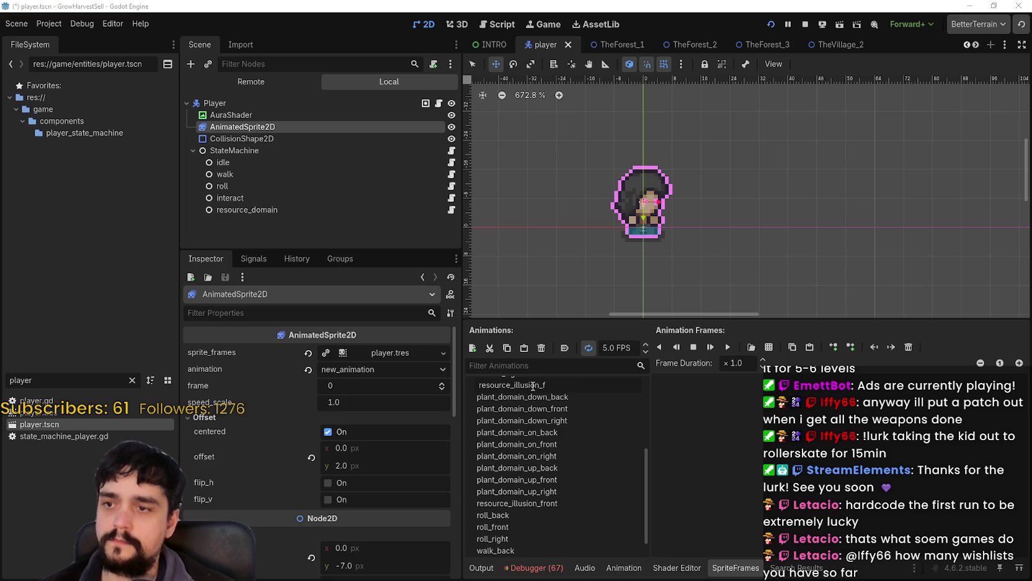
{"action": "type", "text": "k"}
{"action": "key", "text": "Return"}
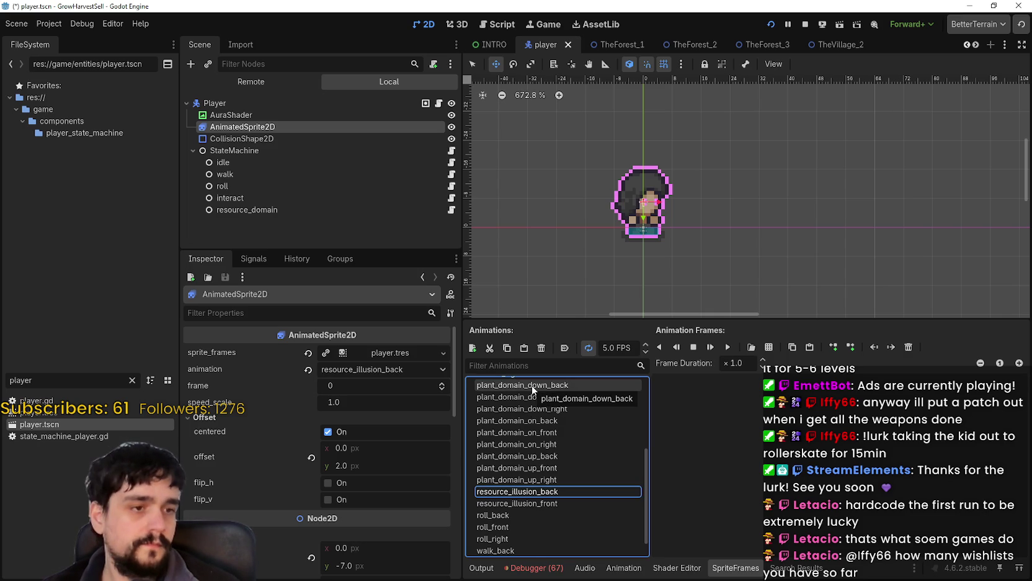
Add a third animation for the right-facing resource illusion
{"action": "left_click", "coordinate": [474, 349]}
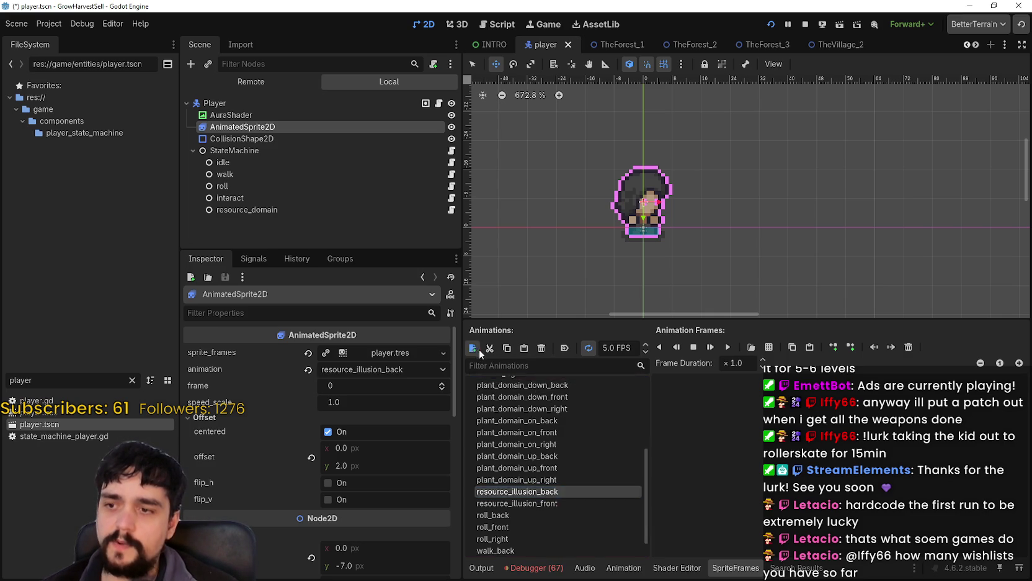
{"action": "type", "text": "resource_llusion_righ"}
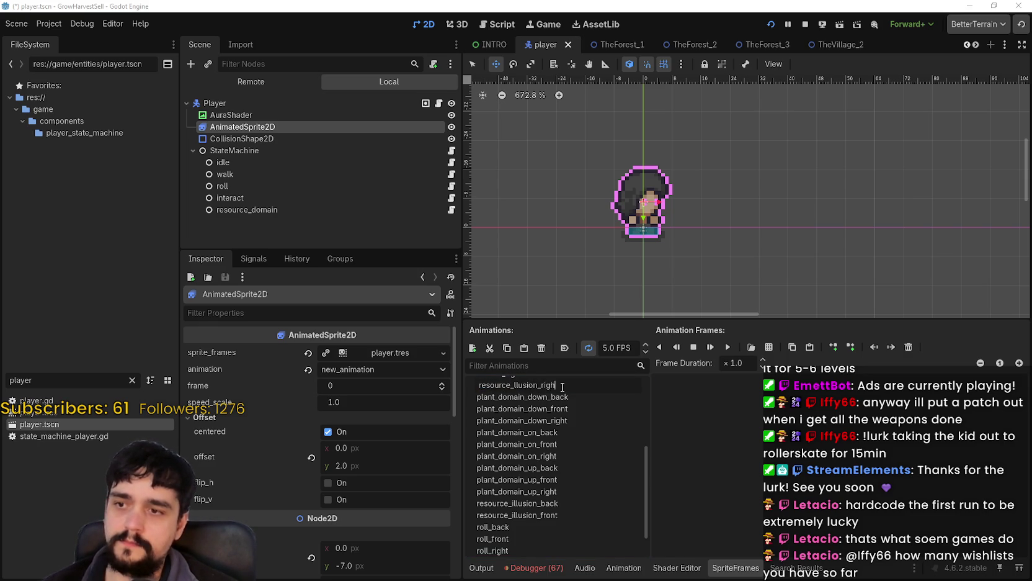
{"action": "type", "text": "t"}
{"action": "key", "text": "Return"}
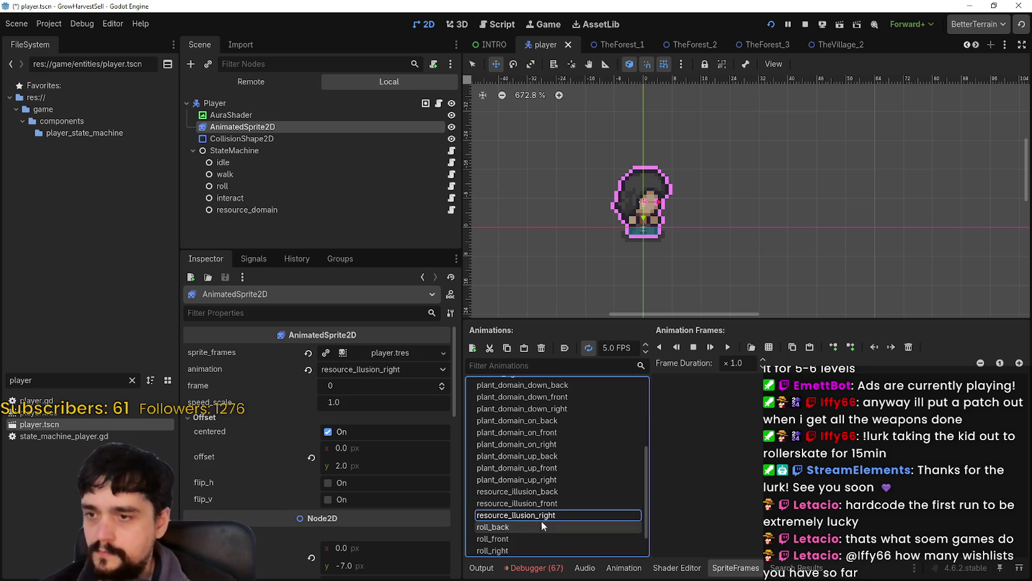
Rename resource_llusion_right to resource_illusion_right, then select resource_illusion_front
{"action": "left_click", "coordinate": [535, 512]}
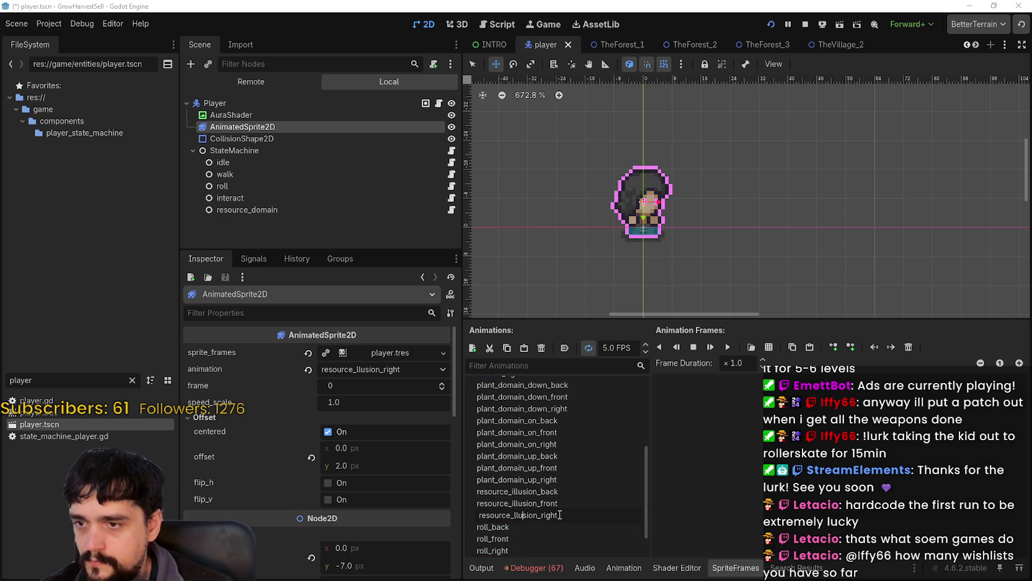
{"action": "left_click_drag", "start_coordinate": [559, 514], "coordinate": [515, 517]}
{"action": "type", "text": "i"}
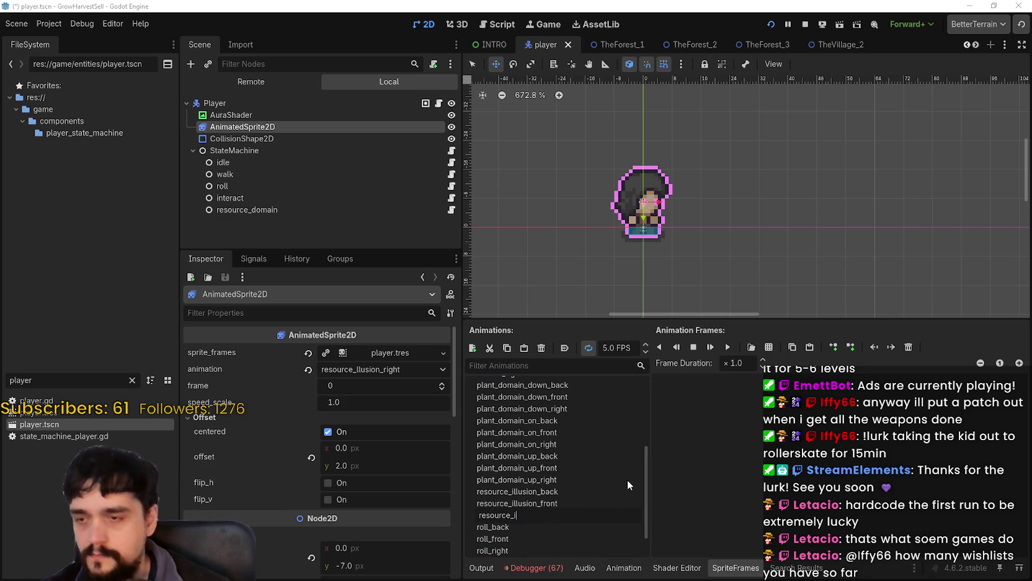
{"action": "type", "text": "llusion_"}
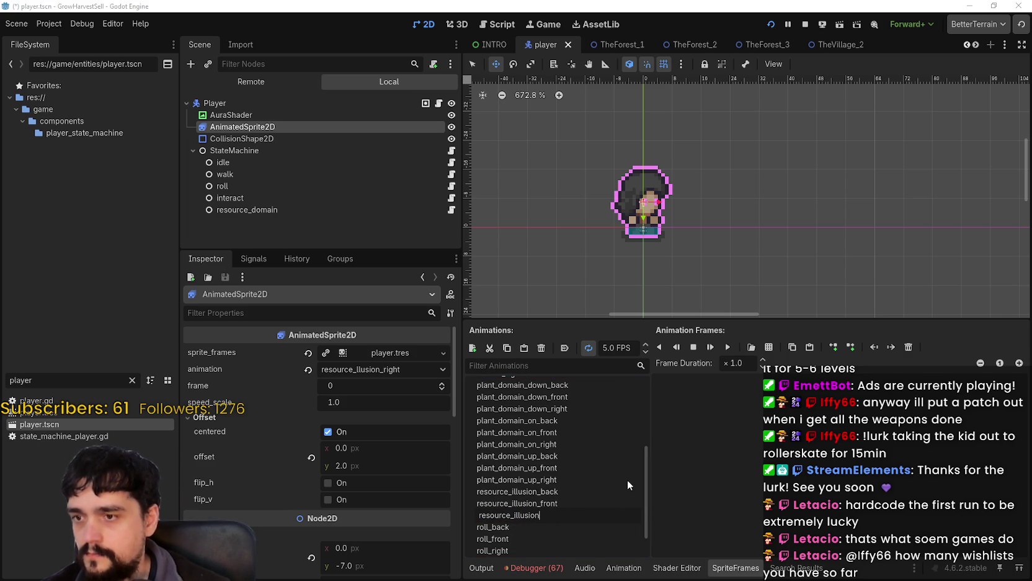
{"action": "type", "text": "right"}
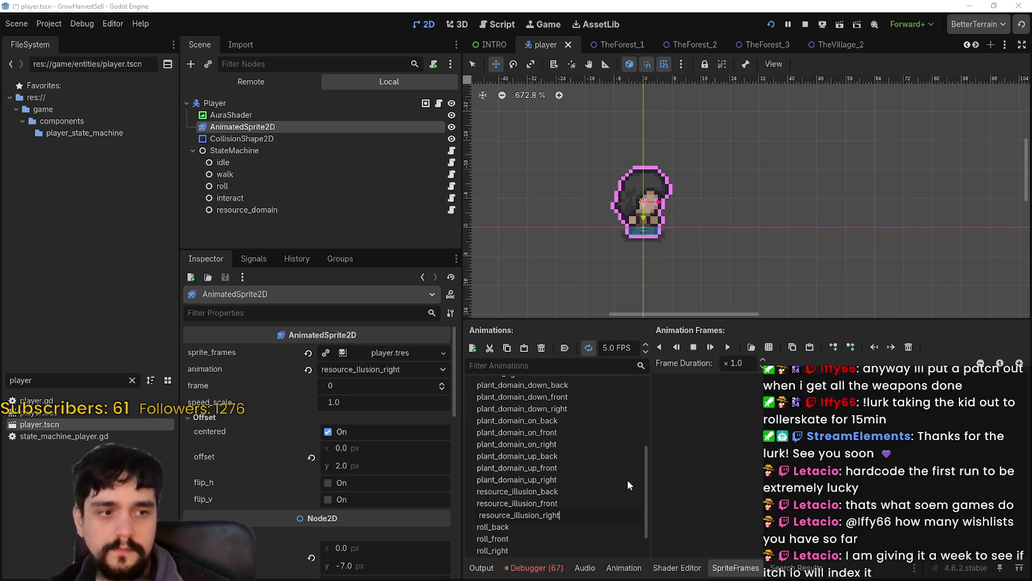
{"action": "key", "text": "Return"}
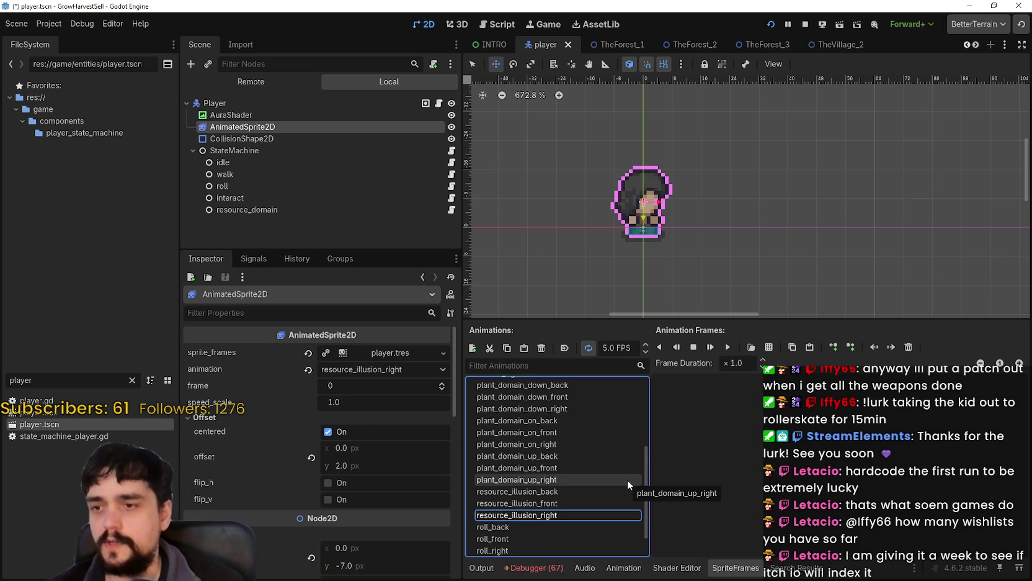
{"action": "left_click", "coordinate": [583, 503]}
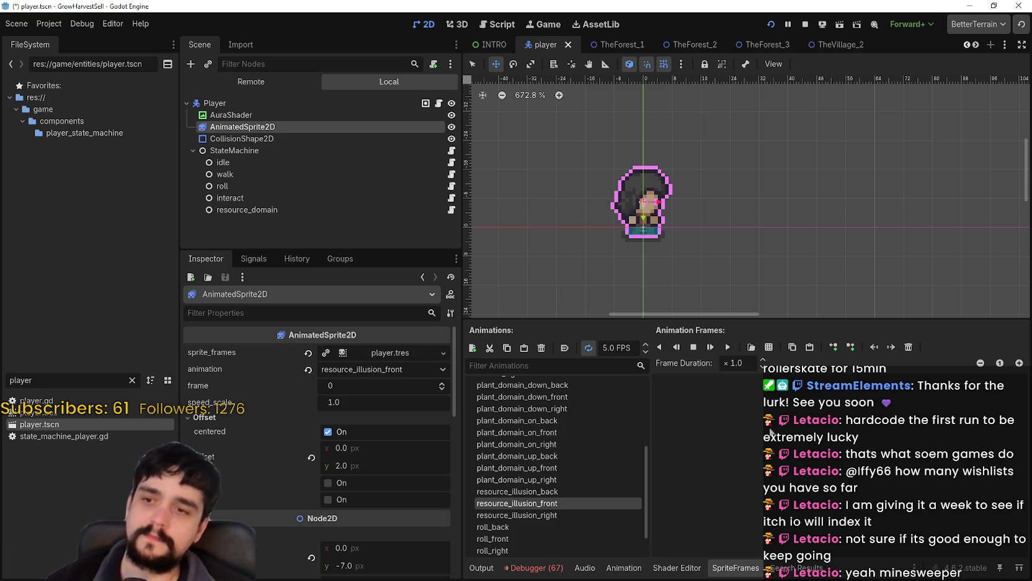
Load main_atlas.png as the sprite sheet source and view it at 100% zoom
{"action": "left_click", "coordinate": [751, 347]}
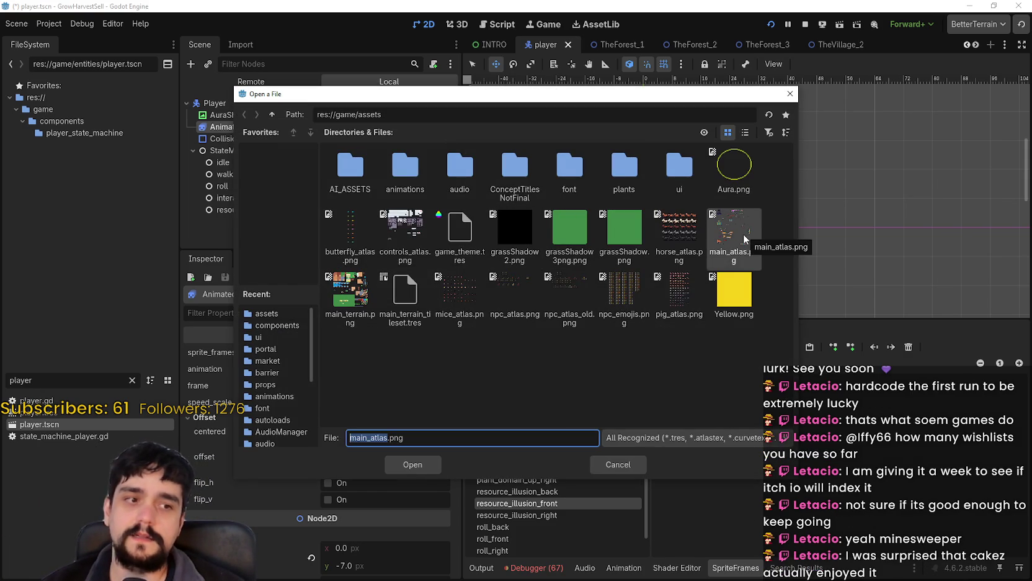
{"action": "double_click", "coordinate": [744, 239]}
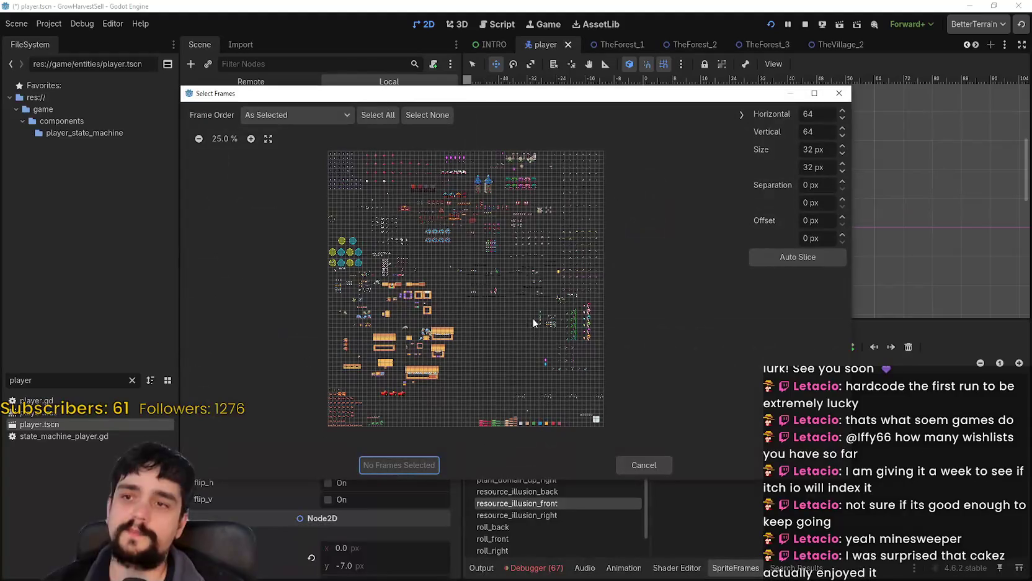
{"action": "left_click", "coordinate": [224, 139]}
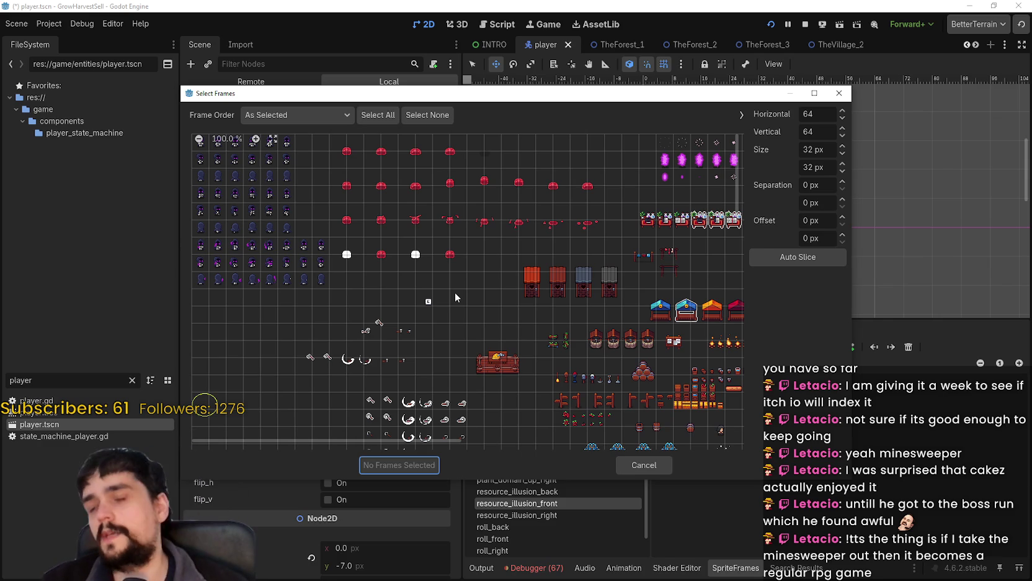
{"action": "scroll", "coordinate": [536, 321], "scroll_direction": "down", "scroll_amount": 5}
{"action": "scroll", "coordinate": [533, 321], "scroll_direction": "up", "scroll_amount": 5}
{"action": "scroll", "coordinate": [527, 329], "scroll_direction": "down", "scroll_amount": 5}
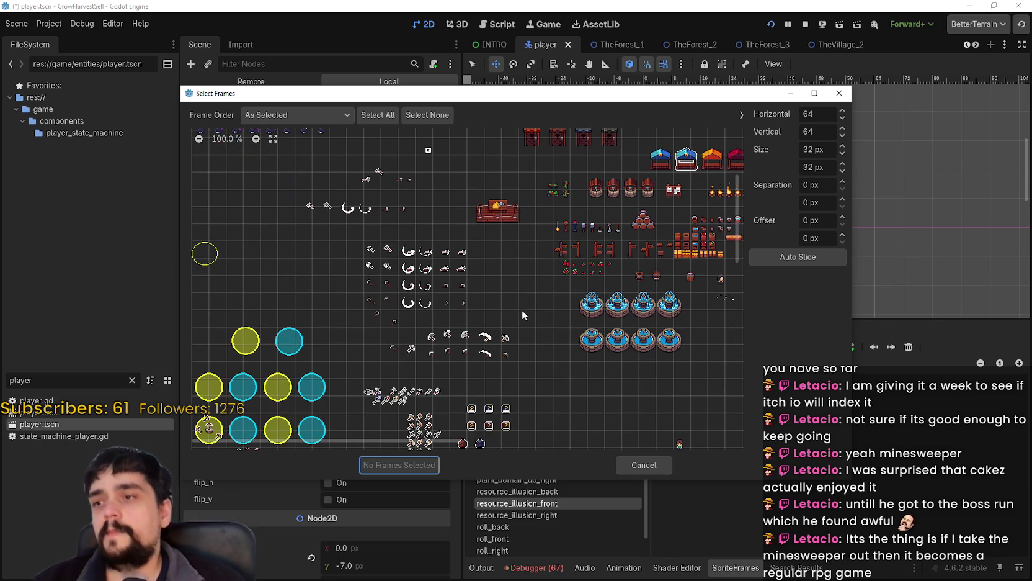
{"action": "scroll", "coordinate": [522, 310], "scroll_direction": "down", "scroll_amount": 3}
{"action": "scroll", "coordinate": [490, 328], "scroll_direction": "down", "scroll_amount": 2}
{"action": "scroll", "coordinate": [490, 329], "scroll_direction": "up", "scroll_amount": 10}
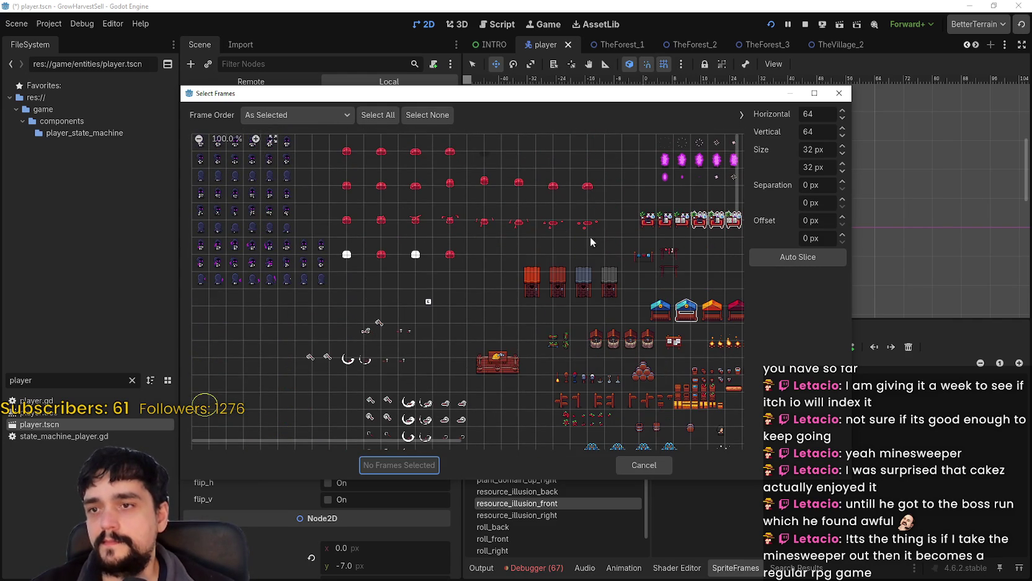
{"action": "scroll", "coordinate": [503, 361], "scroll_direction": "right", "scroll_amount": 6}
{"action": "scroll", "coordinate": [435, 250], "scroll_direction": "down", "scroll_amount": 3}
{"action": "scroll", "coordinate": [473, 285], "scroll_direction": "right", "scroll_amount": 4}
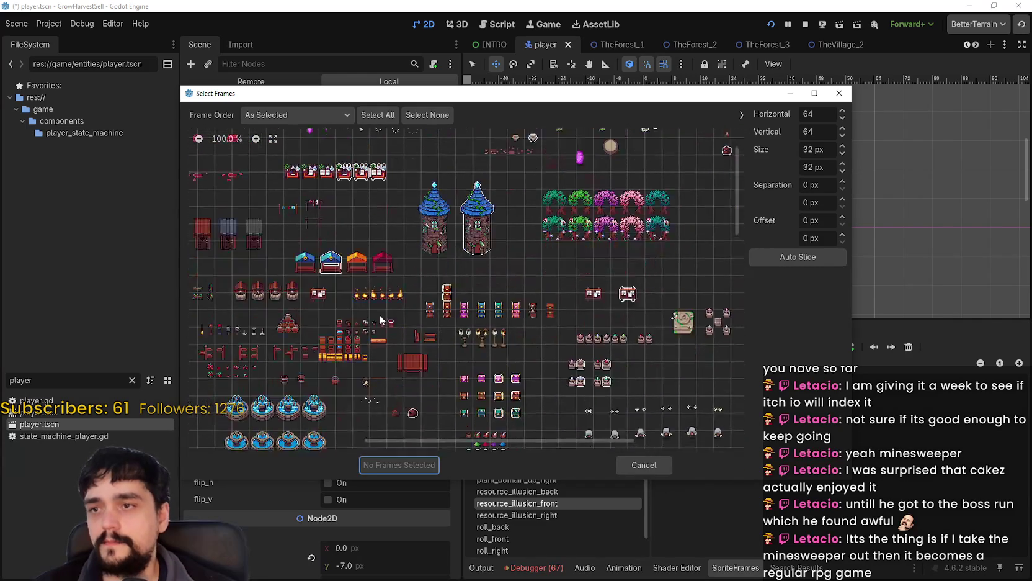
{"action": "scroll", "coordinate": [490, 323], "scroll_direction": "down", "scroll_amount": 3}
{"action": "scroll", "coordinate": [490, 322], "scroll_direction": "down", "scroll_amount": 1}
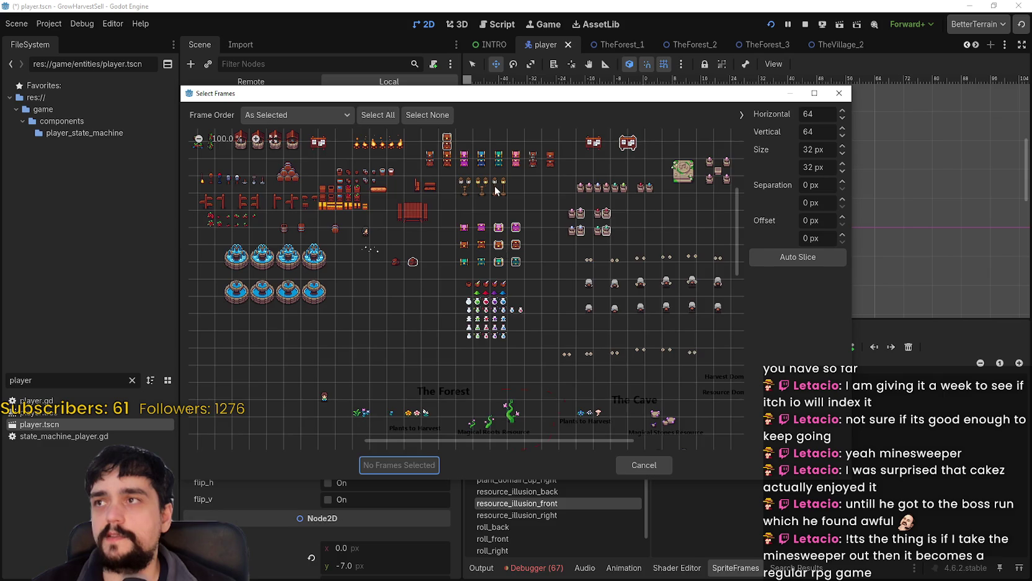
{"action": "scroll", "coordinate": [522, 273], "scroll_direction": "down", "scroll_amount": 2}
{"action": "scroll", "coordinate": [521, 227], "scroll_direction": "up", "scroll_amount": 4}
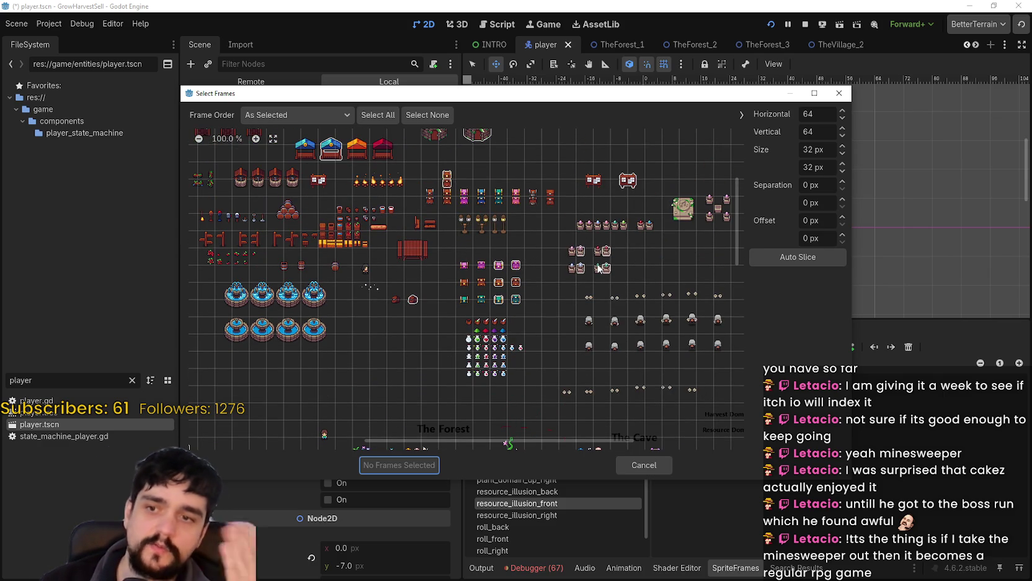
{"action": "scroll", "coordinate": [532, 303], "scroll_direction": "right", "scroll_amount": 5}
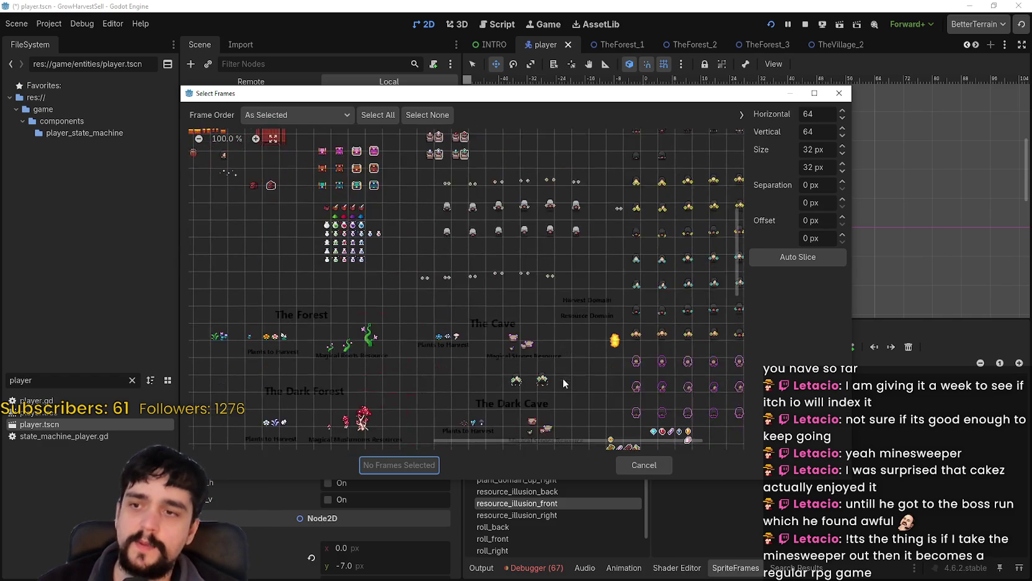
{"action": "scroll", "coordinate": [434, 316], "scroll_direction": "down", "scroll_amount": 5}
{"action": "scroll", "coordinate": [397, 324], "scroll_direction": "down", "scroll_amount": 2}
{"action": "scroll", "coordinate": [546, 298], "scroll_direction": "up", "scroll_amount": 6}
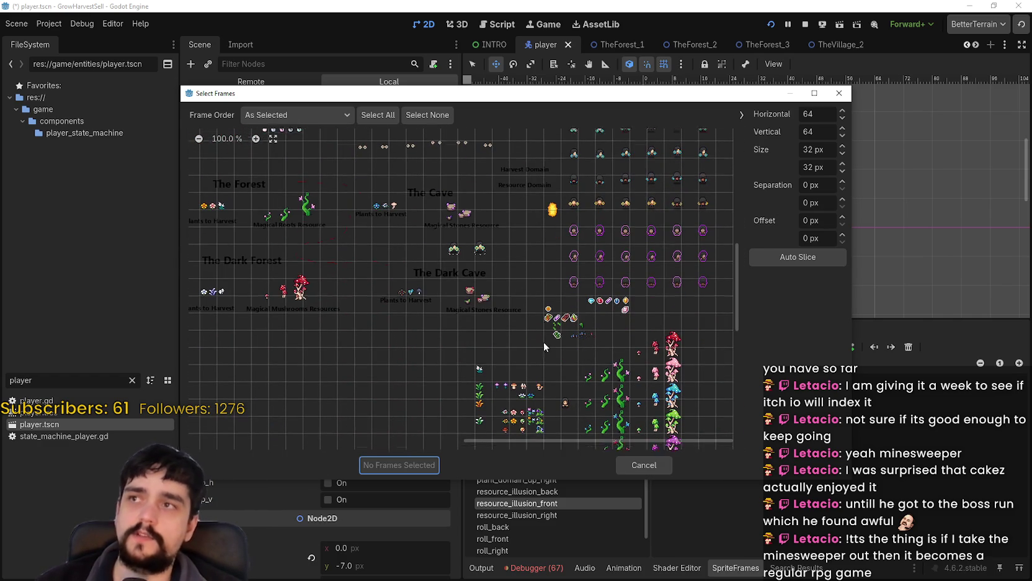
{"action": "scroll", "coordinate": [539, 329], "scroll_direction": "up", "scroll_amount": 8}
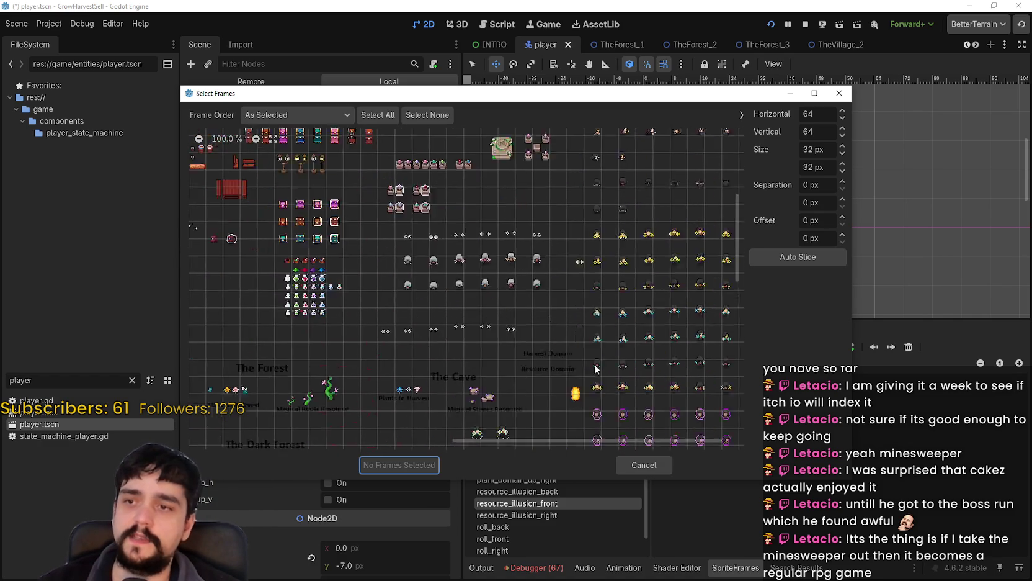
{"action": "scroll", "coordinate": [596, 372], "scroll_direction": "left", "scroll_amount": 5}
{"action": "scroll", "coordinate": [614, 390], "scroll_direction": "down", "scroll_amount": 1}
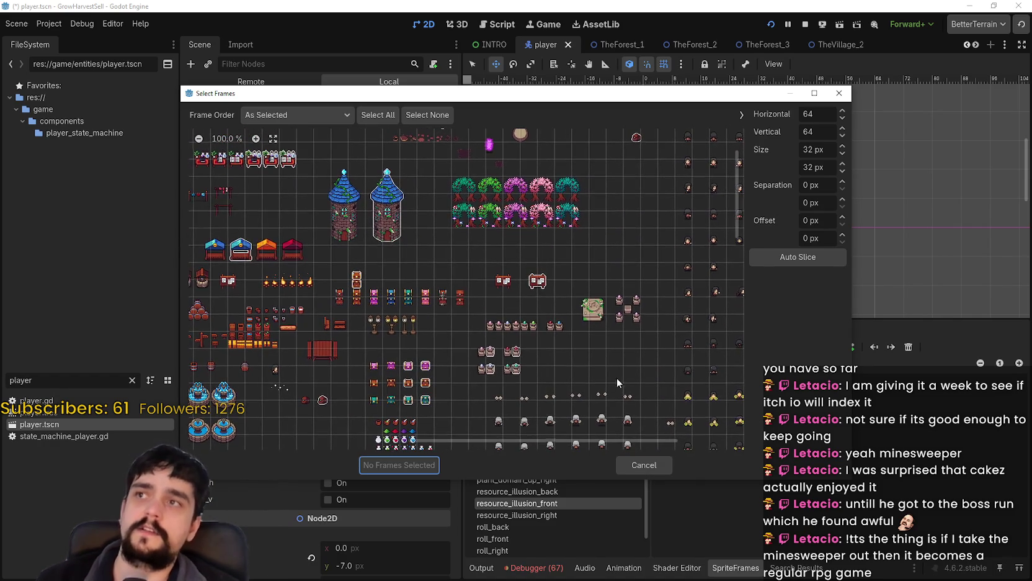
{"action": "scroll", "coordinate": [559, 323], "scroll_direction": "left", "scroll_amount": 1}
{"action": "scroll", "coordinate": [484, 289], "scroll_direction": "up", "scroll_amount": 3}
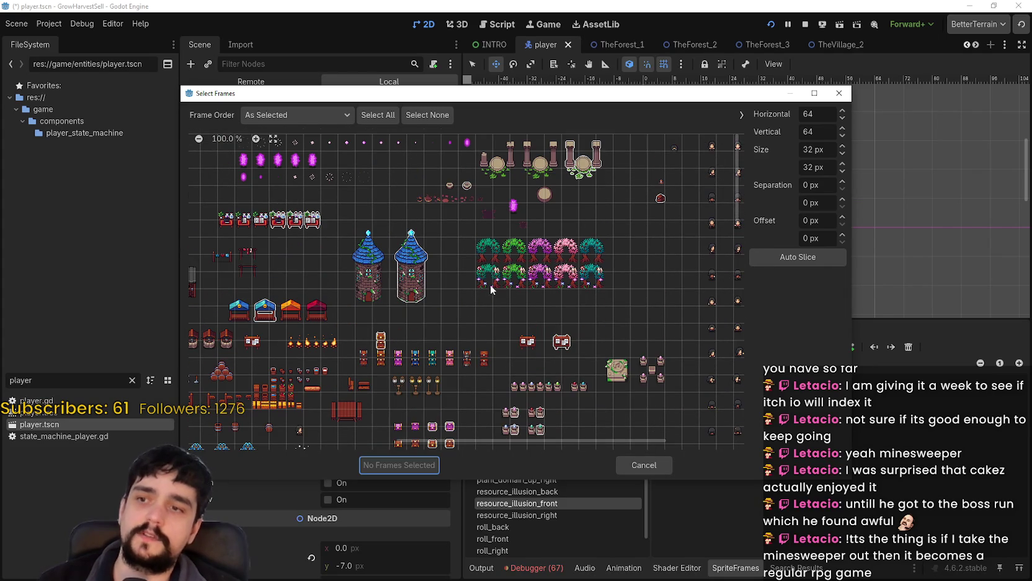
{"action": "scroll", "coordinate": [590, 303], "scroll_direction": "down", "scroll_amount": 10}
{"action": "scroll", "coordinate": [477, 319], "scroll_direction": "left", "scroll_amount": 5}
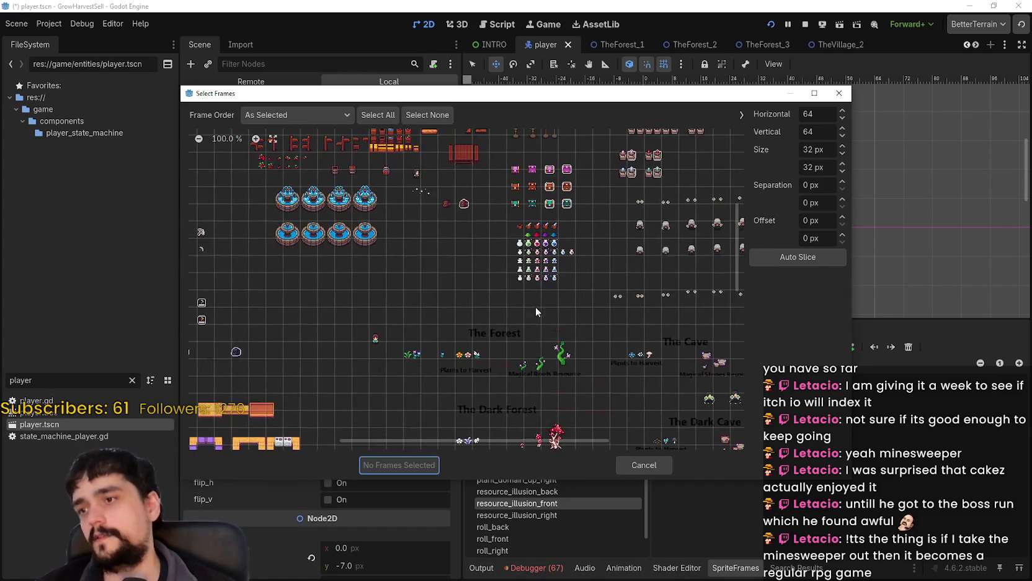
{"action": "scroll", "coordinate": [548, 272], "scroll_direction": "up", "scroll_amount": 1}
{"action": "scroll", "coordinate": [621, 248], "scroll_direction": "down", "scroll_amount": 2}
{"action": "scroll", "coordinate": [621, 248], "scroll_direction": "right", "scroll_amount": 3}
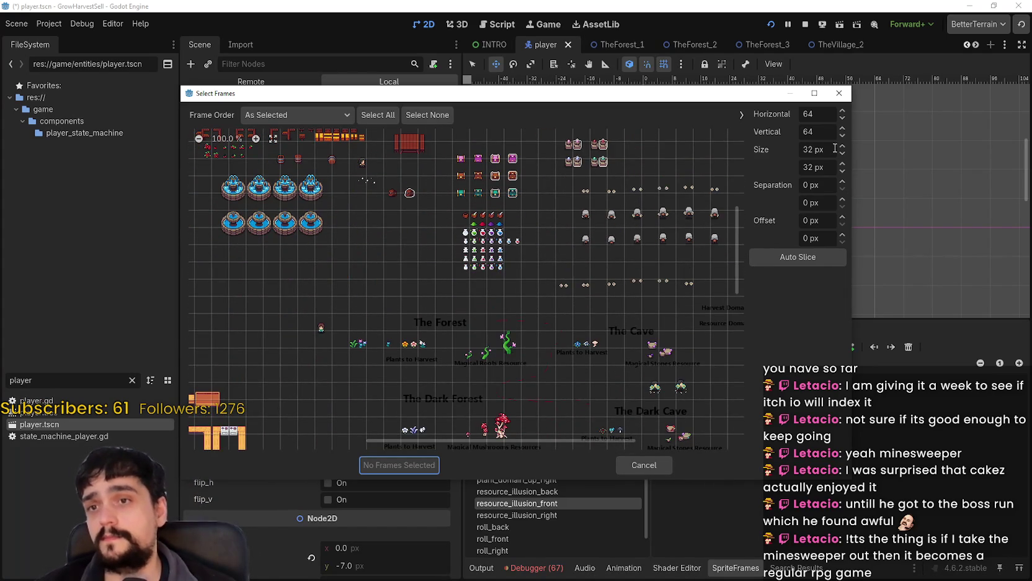
{"action": "scroll", "coordinate": [301, 369], "scroll_direction": "up", "scroll_amount": 8}
{"action": "scroll", "coordinate": [475, 344], "scroll_direction": "right", "scroll_amount": 8}
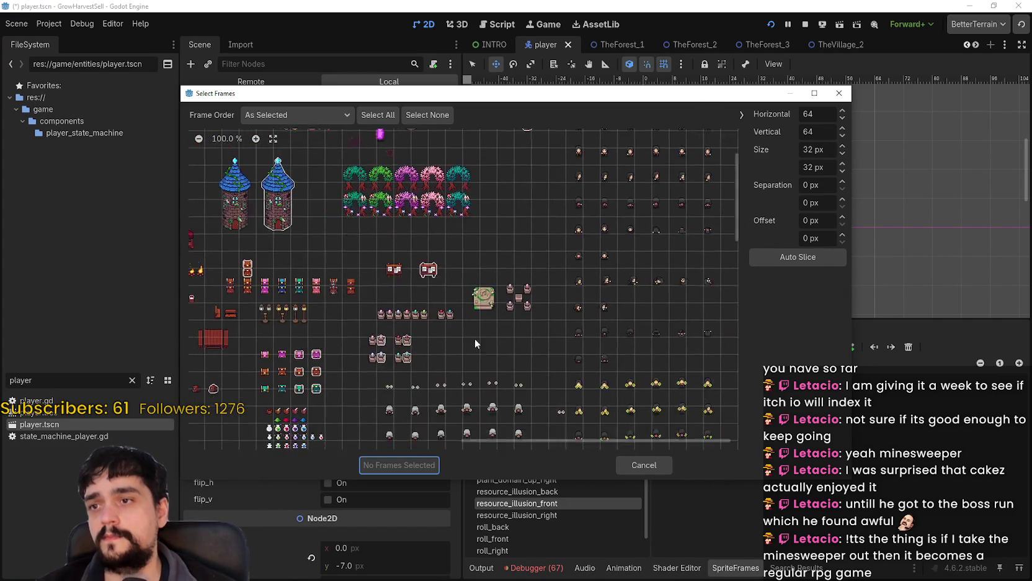
{"action": "scroll", "coordinate": [475, 343], "scroll_direction": "up", "scroll_amount": 2}
{"action": "scroll", "coordinate": [475, 343], "scroll_direction": "left", "scroll_amount": 2}
Set the Select Frames grid cell size to 48 by 48 px
{"action": "scroll", "coordinate": [475, 343], "scroll_direction": "down", "scroll_amount": 3}
{"action": "left_click", "coordinate": [814, 150]}
{"action": "type", "text": "4"}
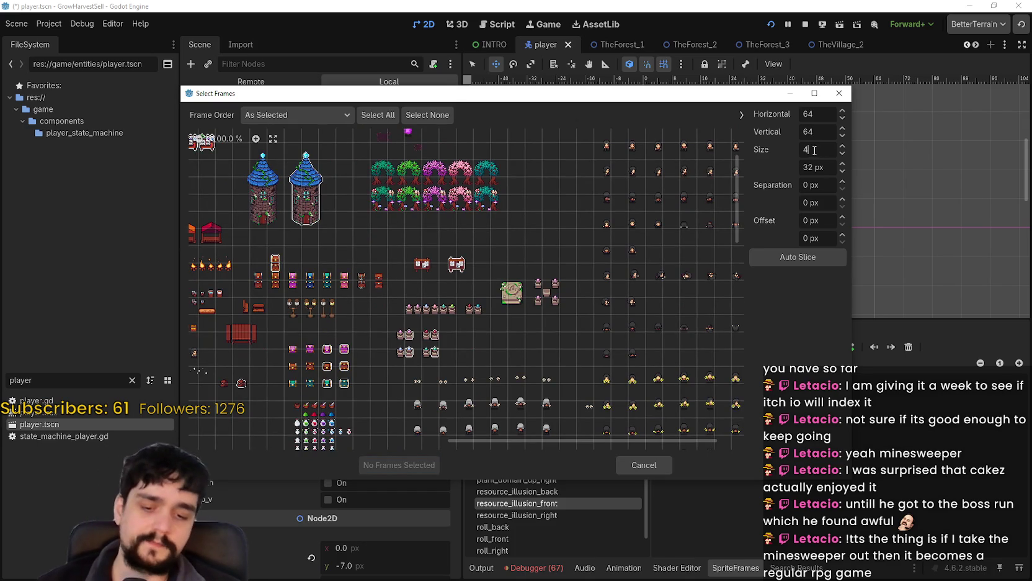
{"action": "type", "text": "8"}
{"action": "left_click", "coordinate": [820, 165]}
{"action": "type", "text": "49"}
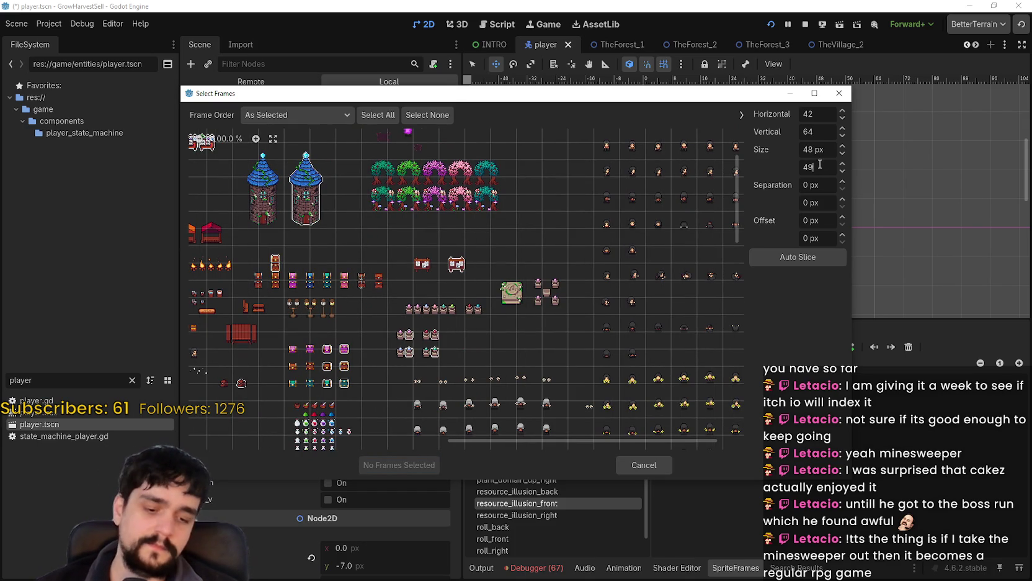
{"action": "key", "text": "Return"}
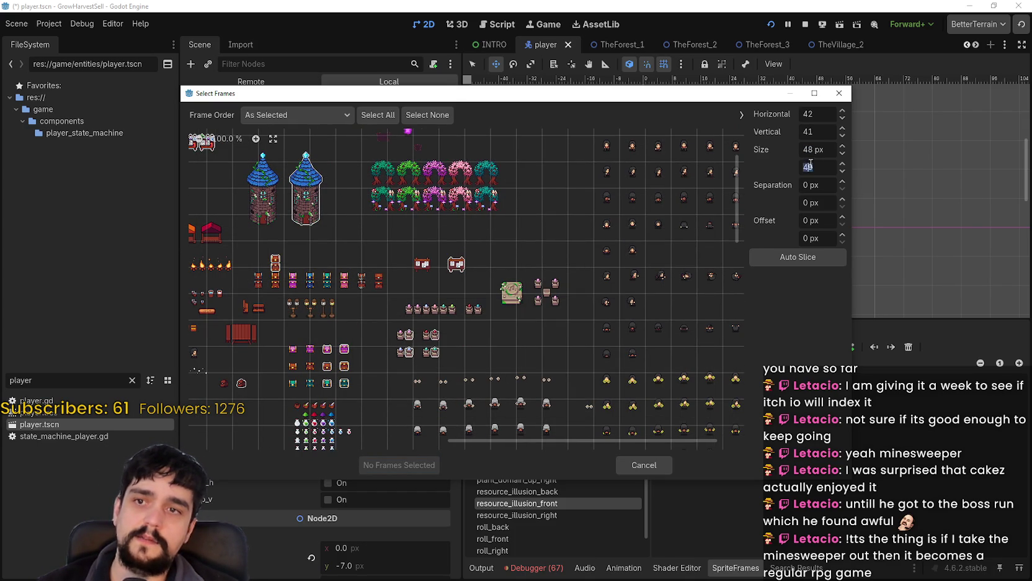
{"action": "type", "text": "84"}
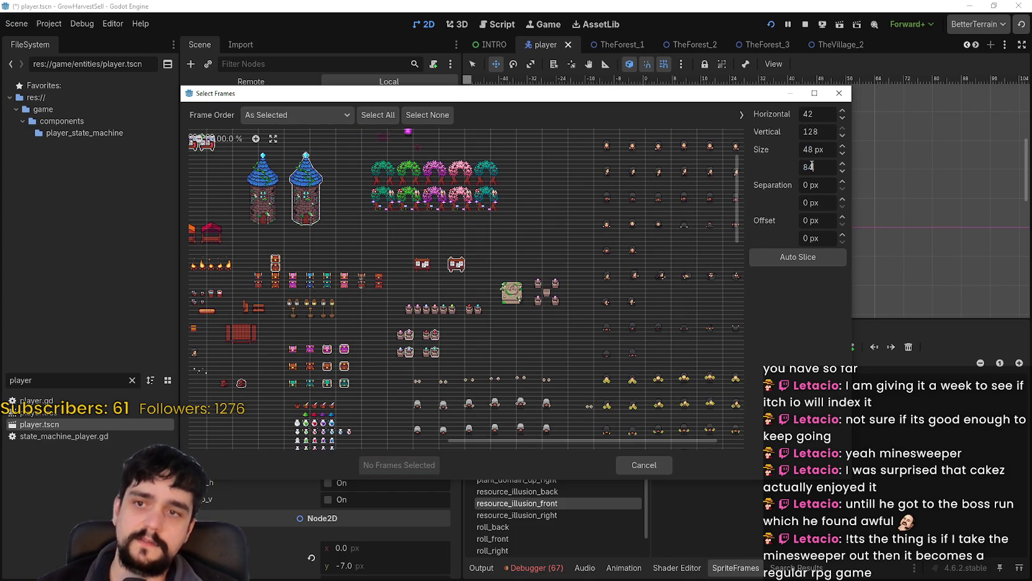
{"action": "key", "text": "BackSpace"}
{"action": "key", "text": "BackSpace"}
{"action": "type", "text": "48"}
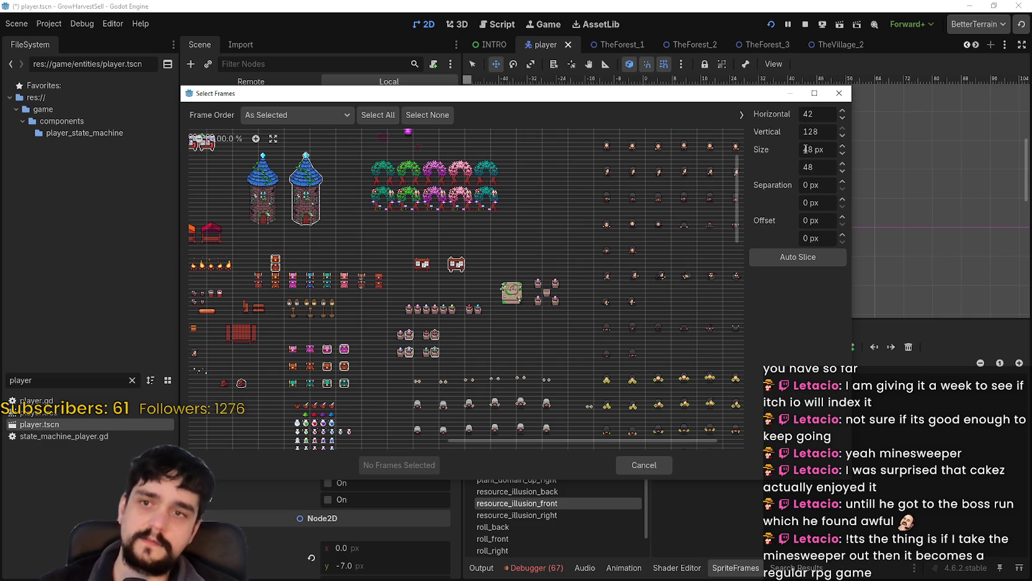
{"action": "key", "text": "Return"}
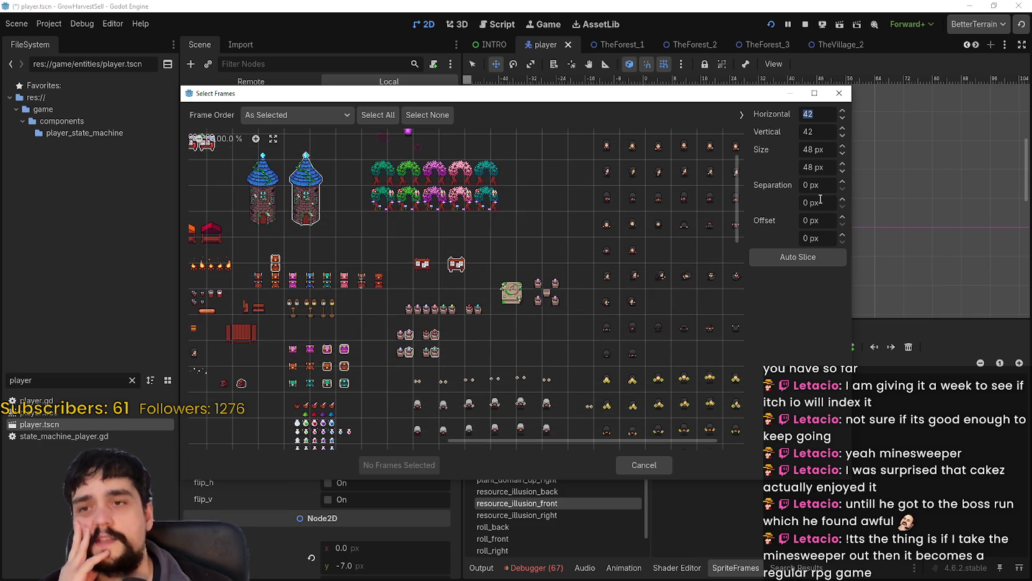
{"action": "left_click", "coordinate": [814, 220]}
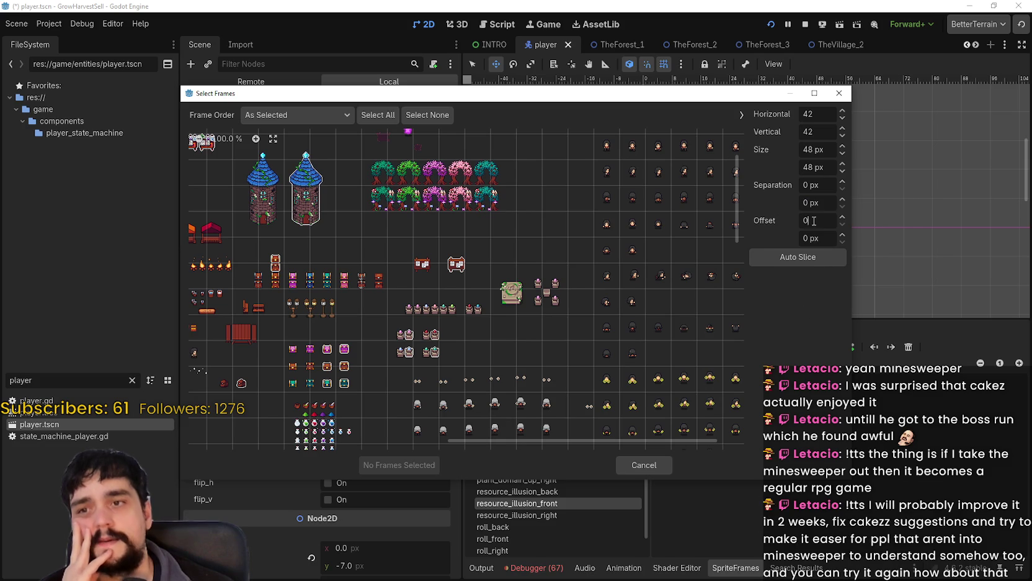
Scroll down to the cyan illusion sprites, then switch to main_atlas.png in Aseprite
{"action": "scroll", "coordinate": [550, 252], "scroll_direction": "down", "scroll_amount": 3}
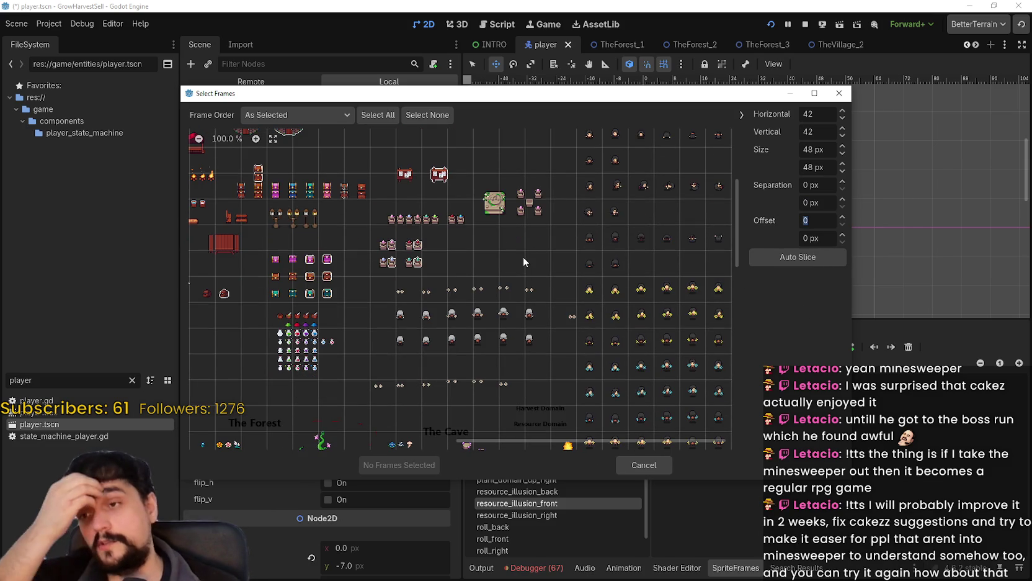
{"action": "scroll", "coordinate": [522, 258], "scroll_direction": "down", "scroll_amount": 3}
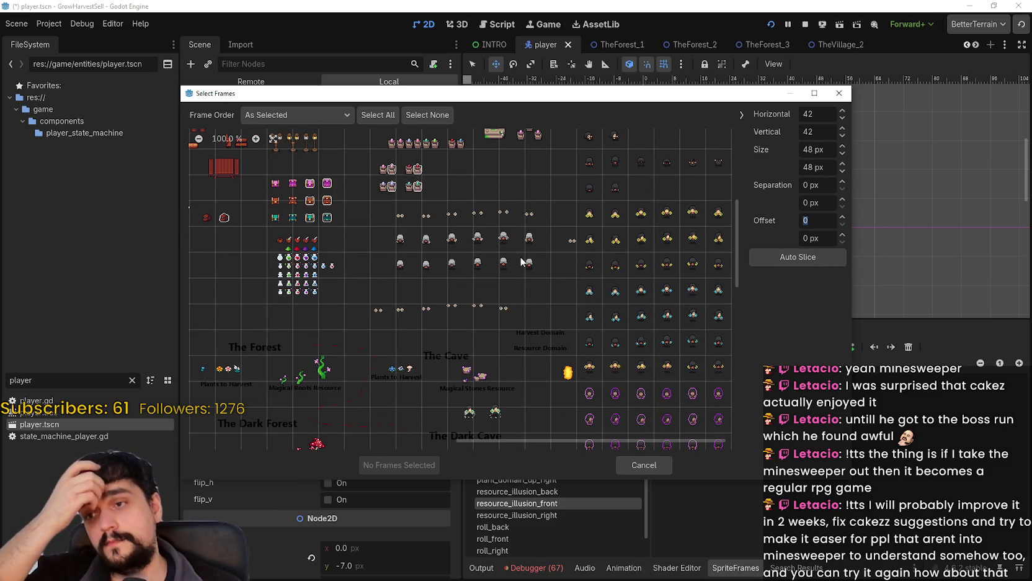
{"action": "scroll", "coordinate": [522, 261], "scroll_direction": "down", "scroll_amount": 6}
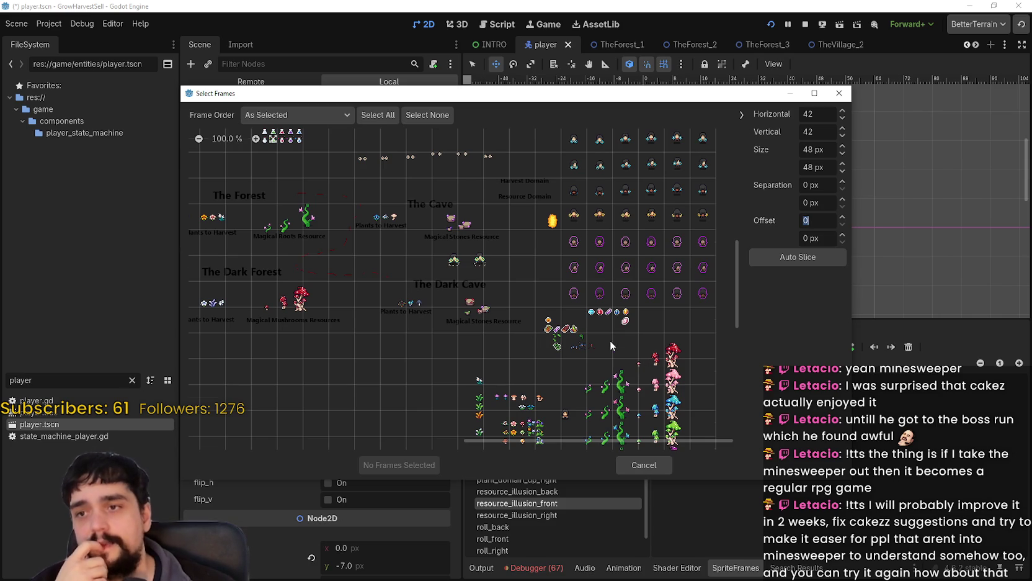
{"action": "scroll", "coordinate": [610, 346], "scroll_direction": "up", "scroll_amount": 2}
{"action": "scroll", "coordinate": [607, 340], "scroll_direction": "down", "scroll_amount": 4}
{"action": "scroll", "coordinate": [605, 336], "scroll_direction": "down", "scroll_amount": 4}
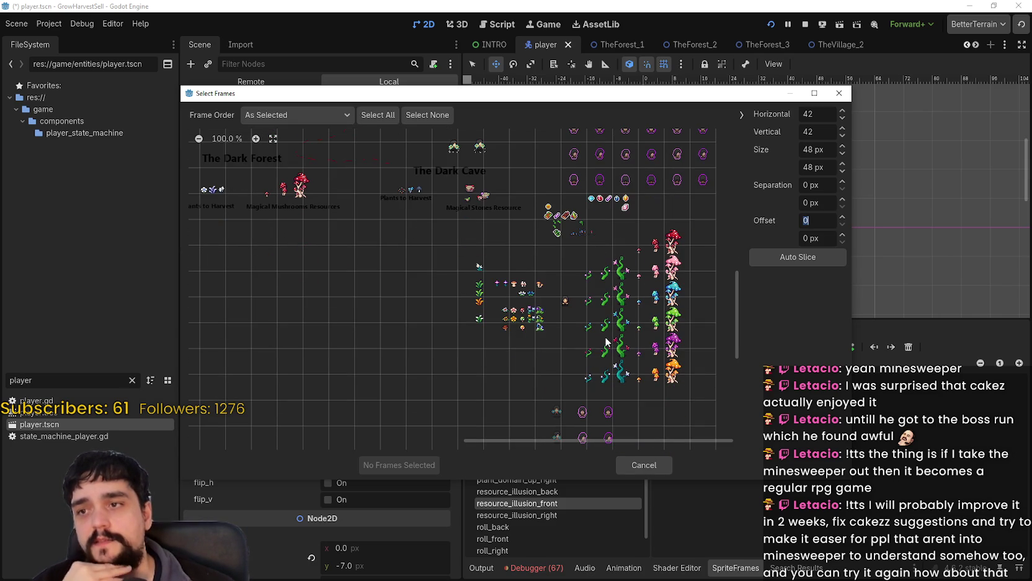
{"action": "scroll", "coordinate": [605, 336], "scroll_direction": "down", "scroll_amount": 4}
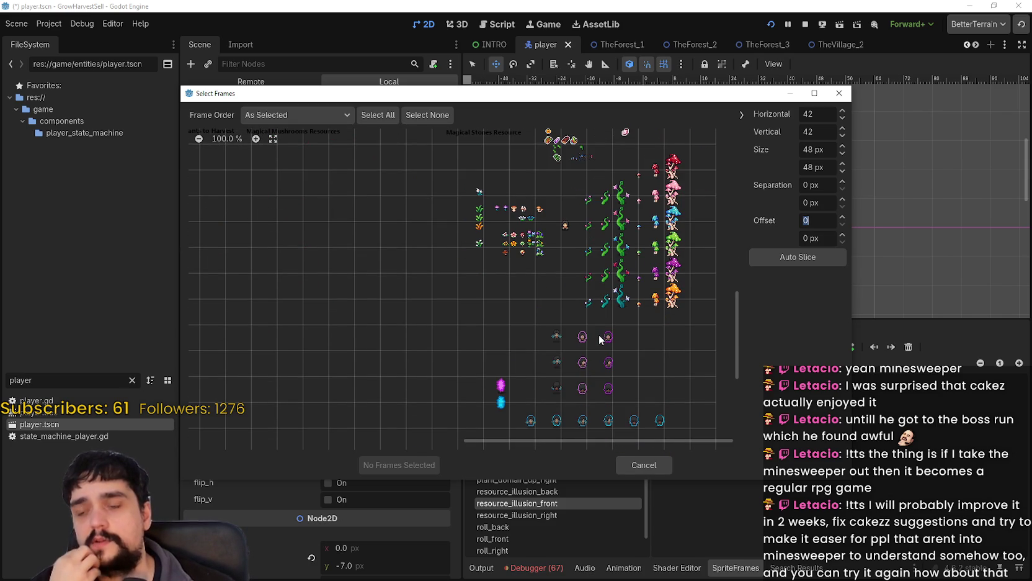
{"action": "scroll", "coordinate": [598, 335], "scroll_direction": "down", "scroll_amount": 2}
{"action": "scroll", "coordinate": [621, 355], "scroll_direction": "down", "scroll_amount": 4}
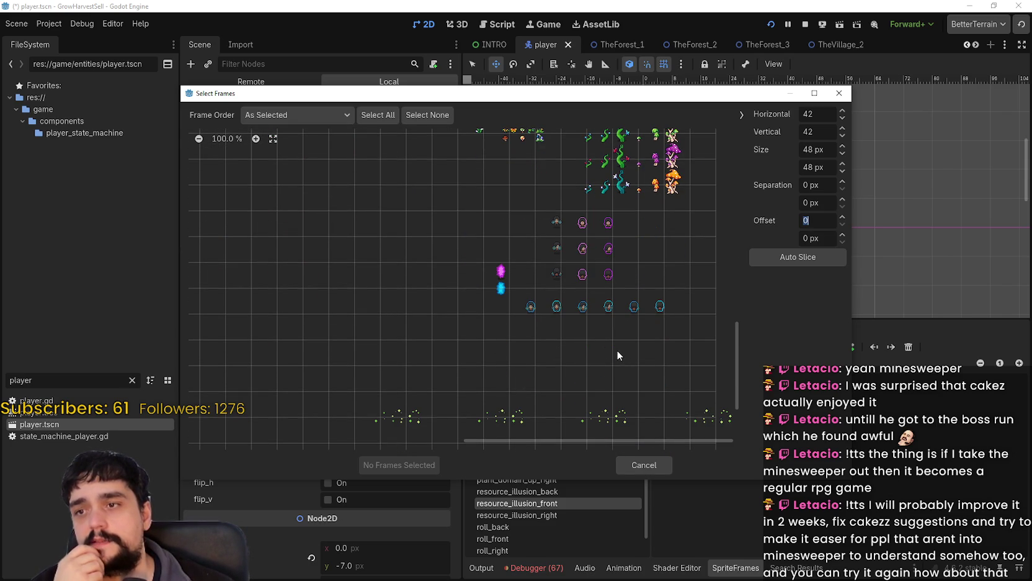
{"action": "scroll", "coordinate": [586, 321], "scroll_direction": "down", "scroll_amount": 2}
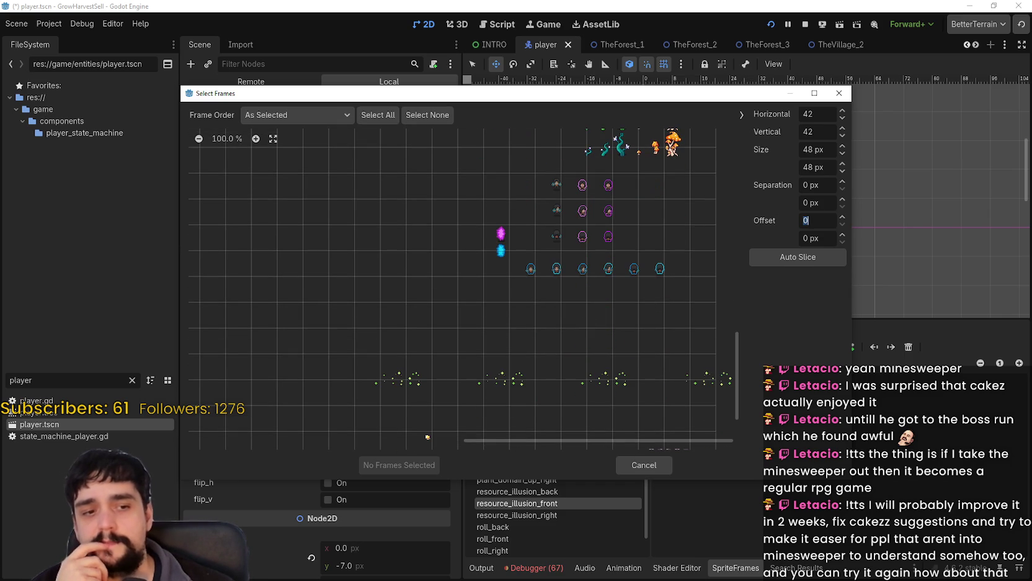
{"action": "key", "text": "alt+Tab"}
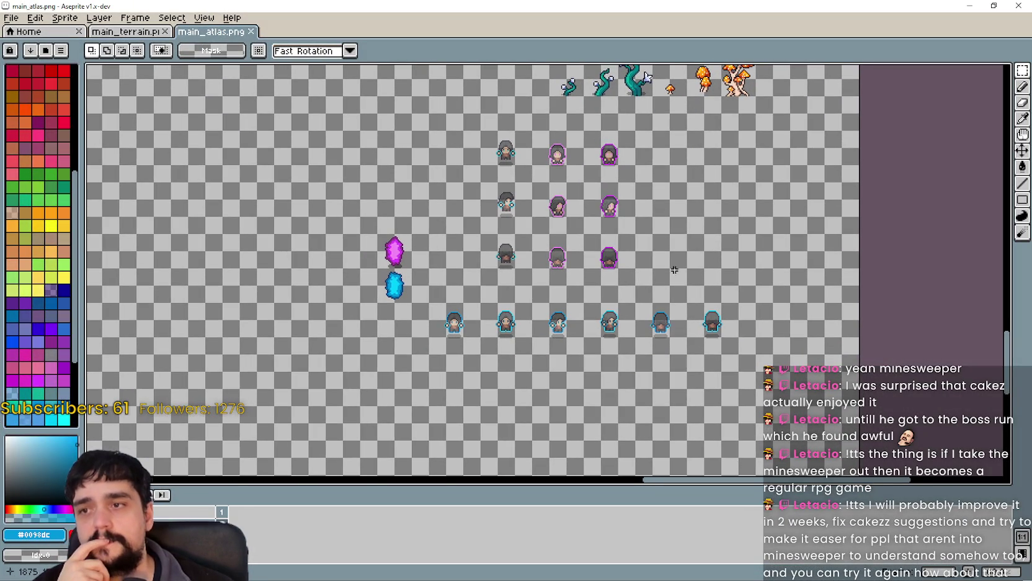
Marquee-select the row of six cyan-outlined illusion sprites in the atlas
{"action": "scroll", "coordinate": [463, 286], "scroll_direction": "down", "scroll_amount": 1}
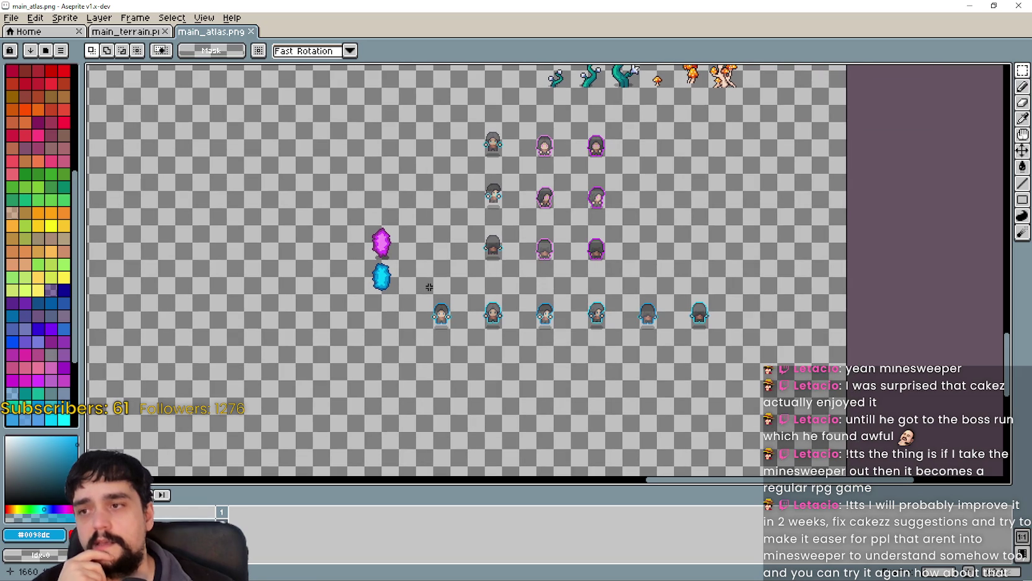
{"action": "left_click_drag", "start_coordinate": [417, 281], "coordinate": [519, 346]}
{"action": "left_click", "coordinate": [619, 411]}
{"action": "mouse_move", "coordinate": [417, 295]}
{"action": "left_mouse_down"}
{"action": "mouse_move", "coordinate": [640, 346]}
{"action": "mouse_move", "coordinate": [770, 345]}
{"action": "mouse_move", "coordinate": [715, 342]}
{"action": "left_mouse_up"}
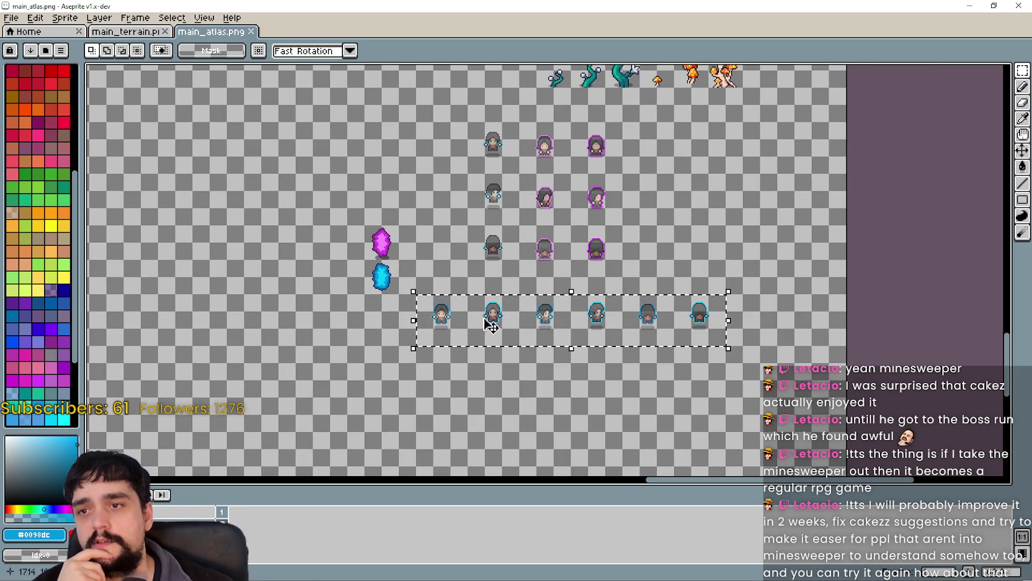
{"action": "left_click_drag", "start_coordinate": [569, 321], "coordinate": [605, 319]}
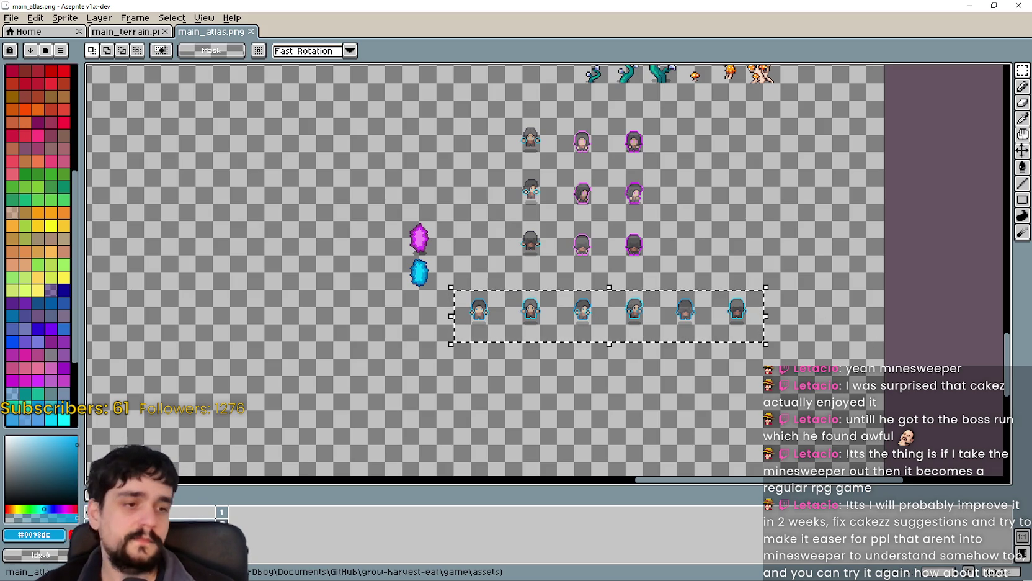
Compare the selected sprite row against the running game and Godot's 48px frame grid
{"action": "key", "text": "alt+Tab"}
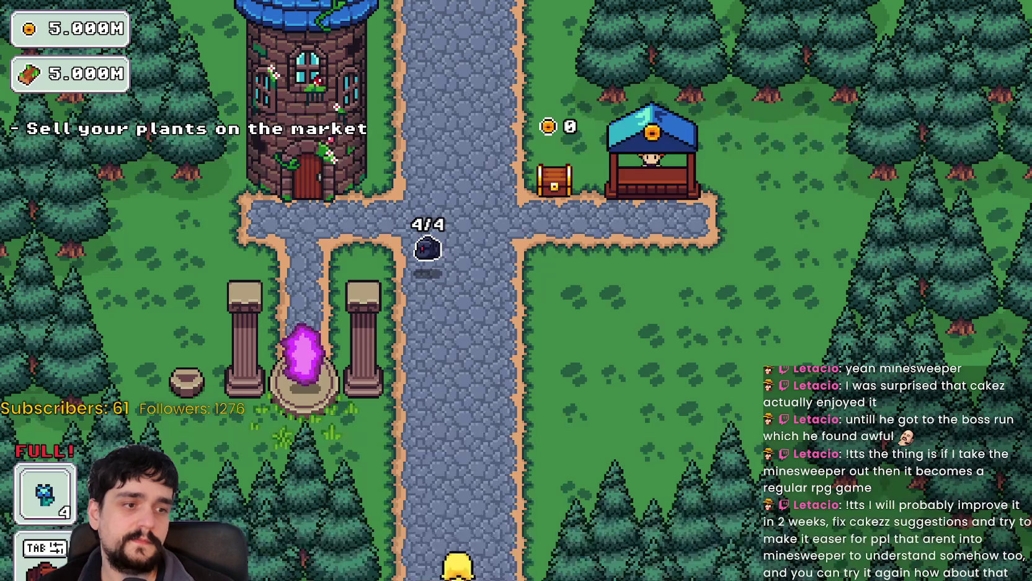
{"action": "key", "text": "w"}
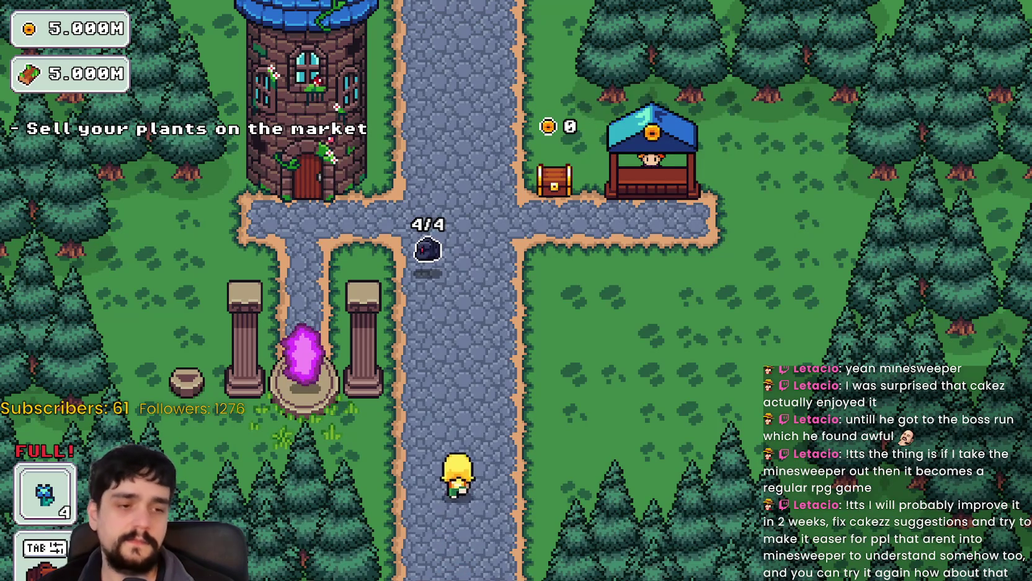
{"action": "key", "text": "alt+Tab"}
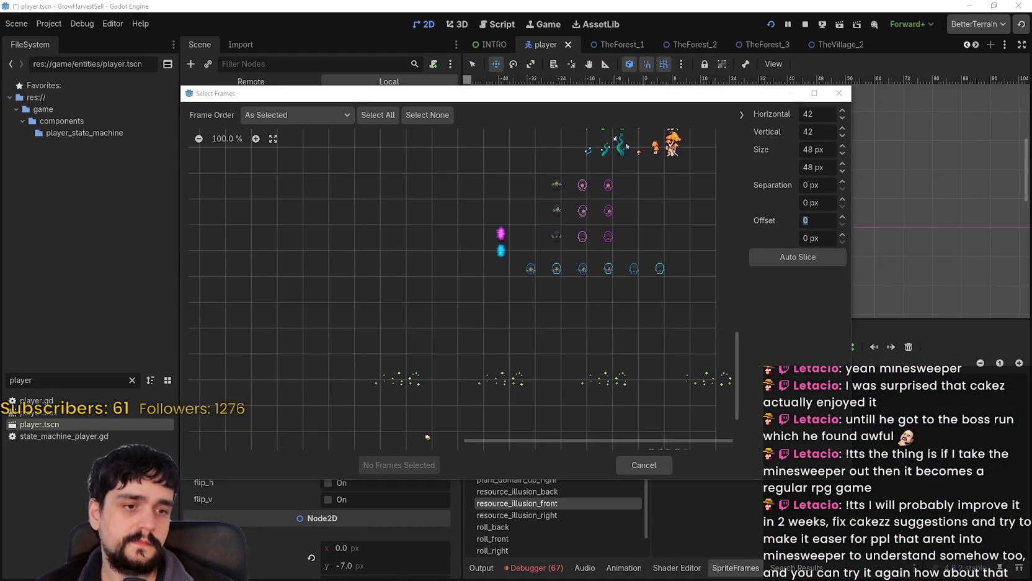
{"action": "key", "text": "alt+Tab"}
{"action": "scroll", "coordinate": [503, 313], "scroll_direction": "up", "scroll_amount": 2}
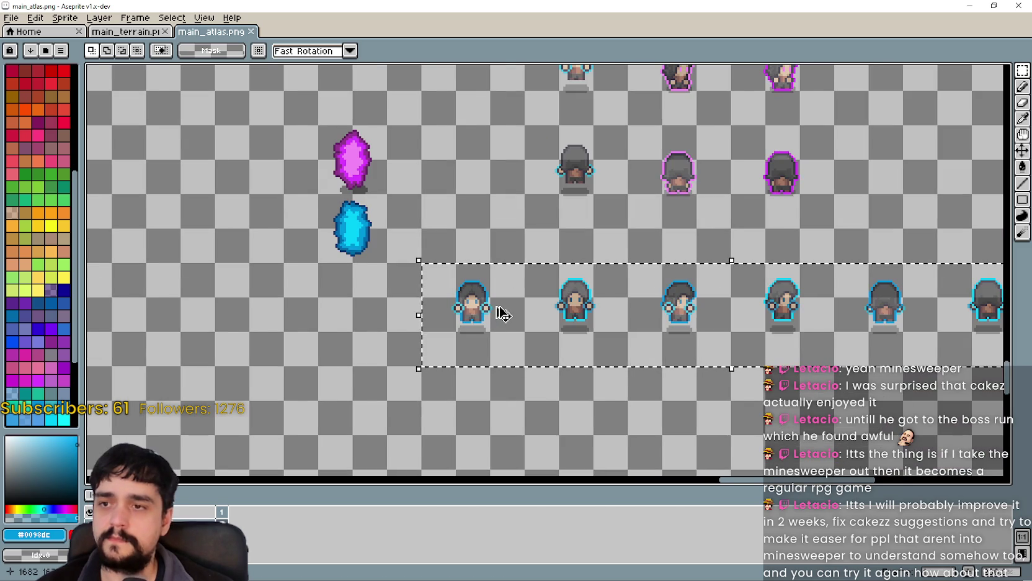
{"action": "scroll", "coordinate": [503, 313], "scroll_direction": "down", "scroll_amount": 2}
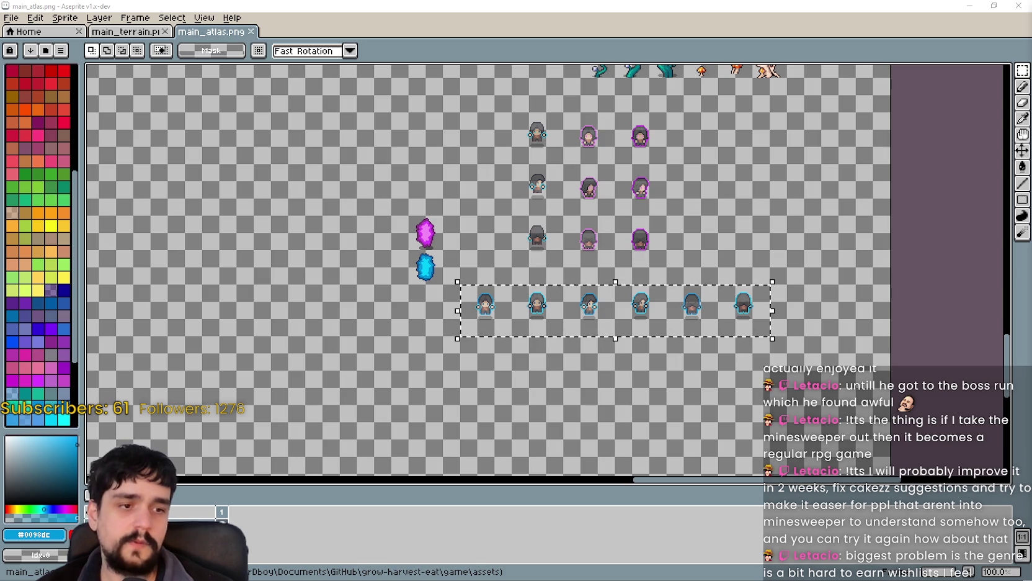
{"action": "key", "text": "alt+Tab"}
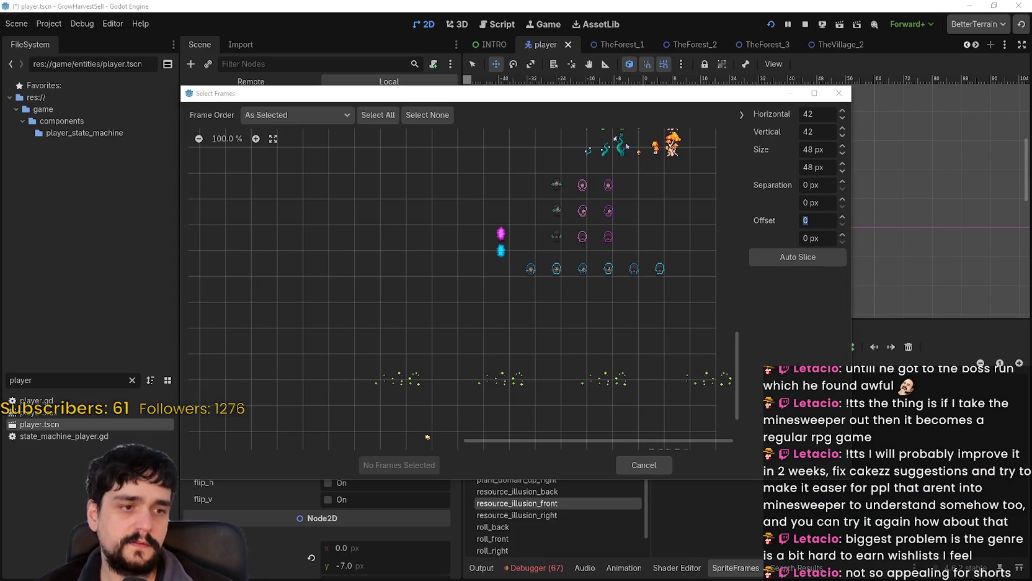
{"action": "key", "text": "alt+Tab"}
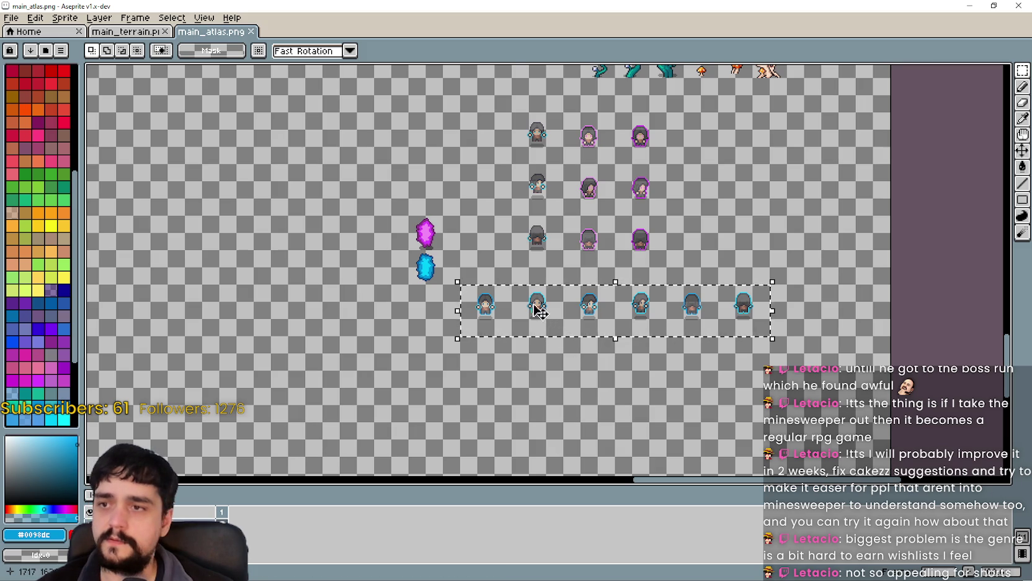
Shift the sprite row right to fit the 48px grid and save the atlas
{"action": "left_click_drag", "start_coordinate": [535, 302], "coordinate": [574, 304]}
{"action": "key", "text": "alt+Tab"}
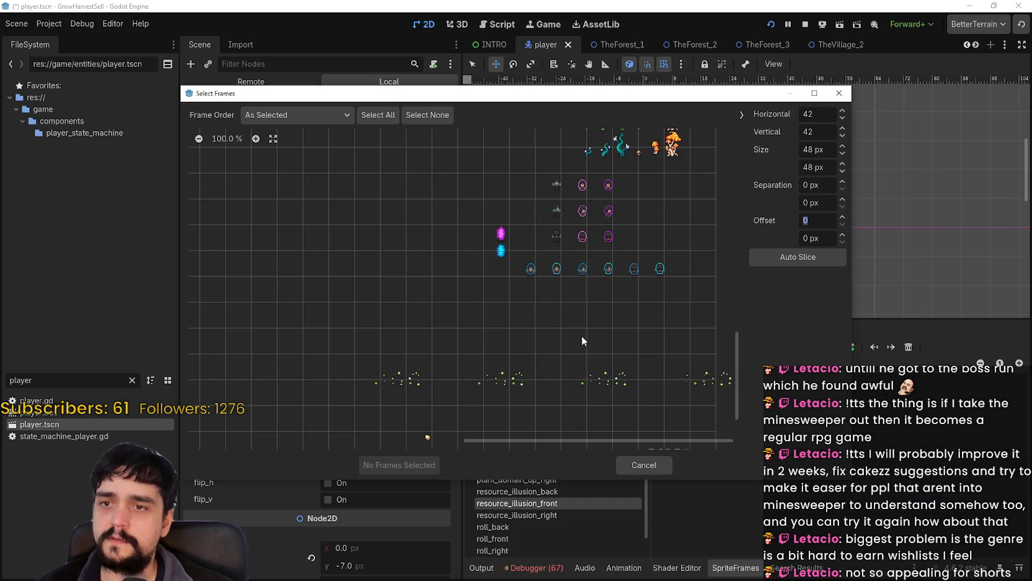
{"action": "key", "text": "alt+Tab"}
{"action": "key", "text": "ctrl+s"}
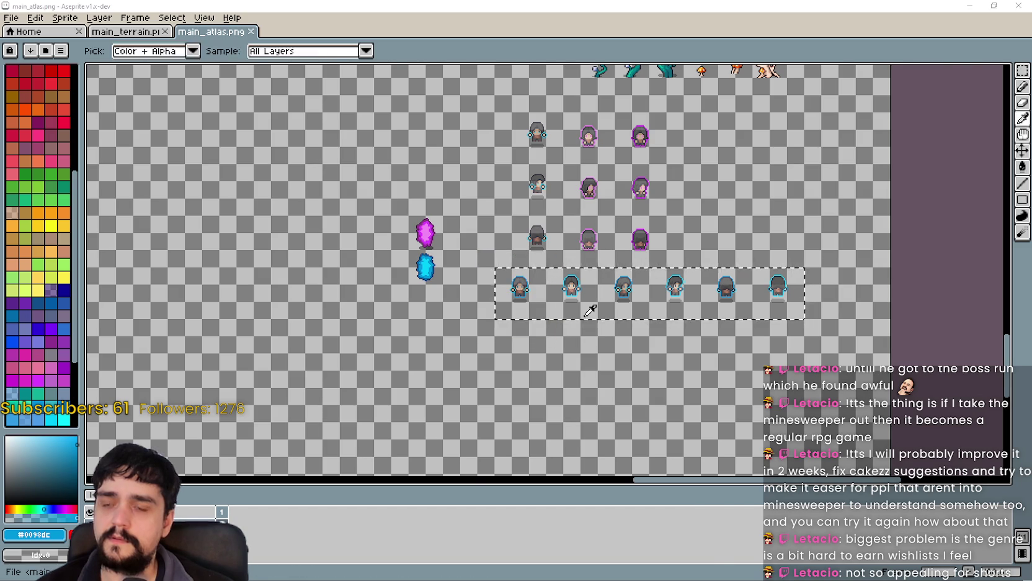
{"action": "key", "text": "alt+Tab"}
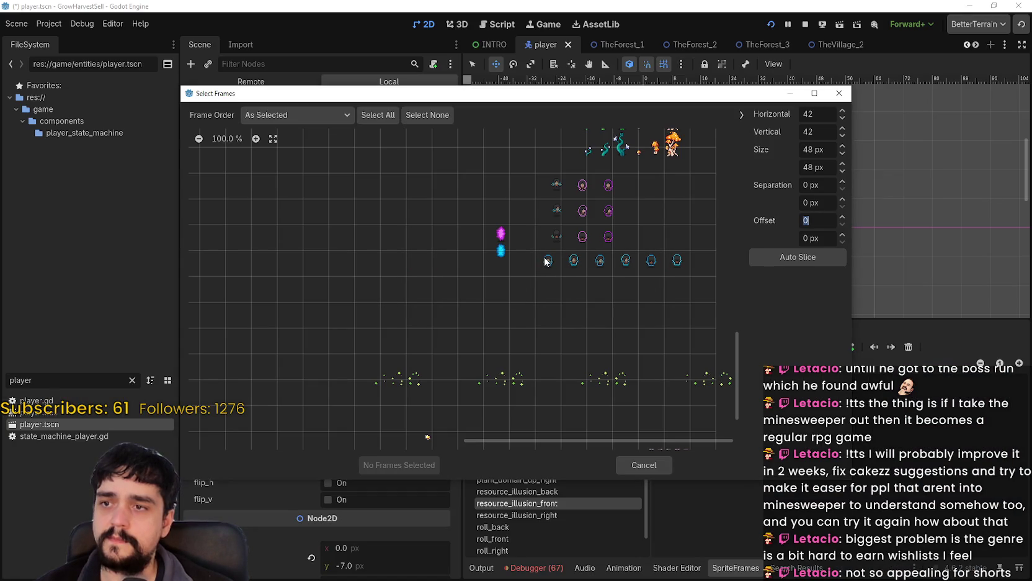
Add the six cyan atlas frames to resource_illusion_front and play its preview
{"action": "left_click_drag", "start_coordinate": [546, 260], "coordinate": [675, 265]}
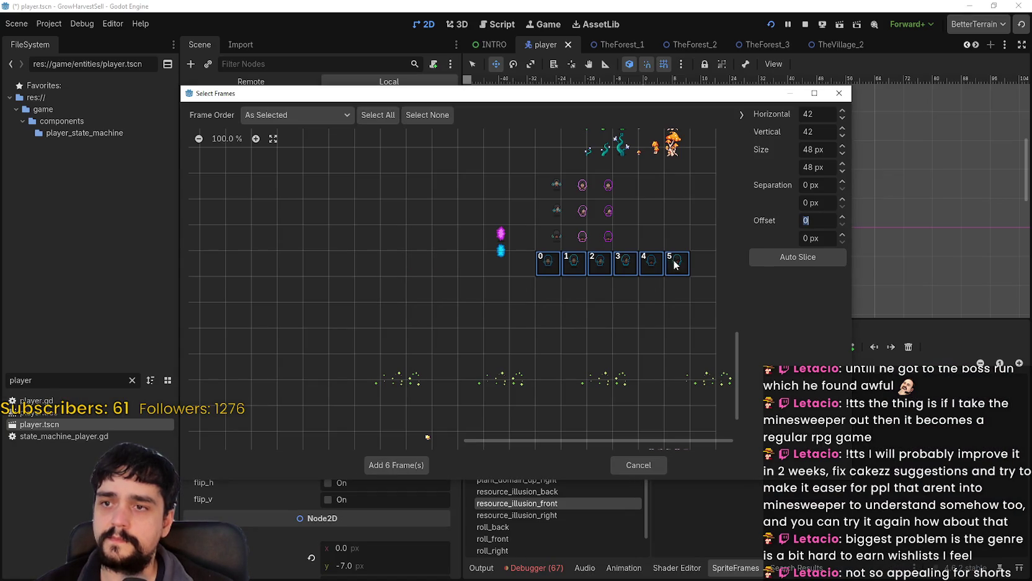
{"action": "left_click", "coordinate": [397, 456]}
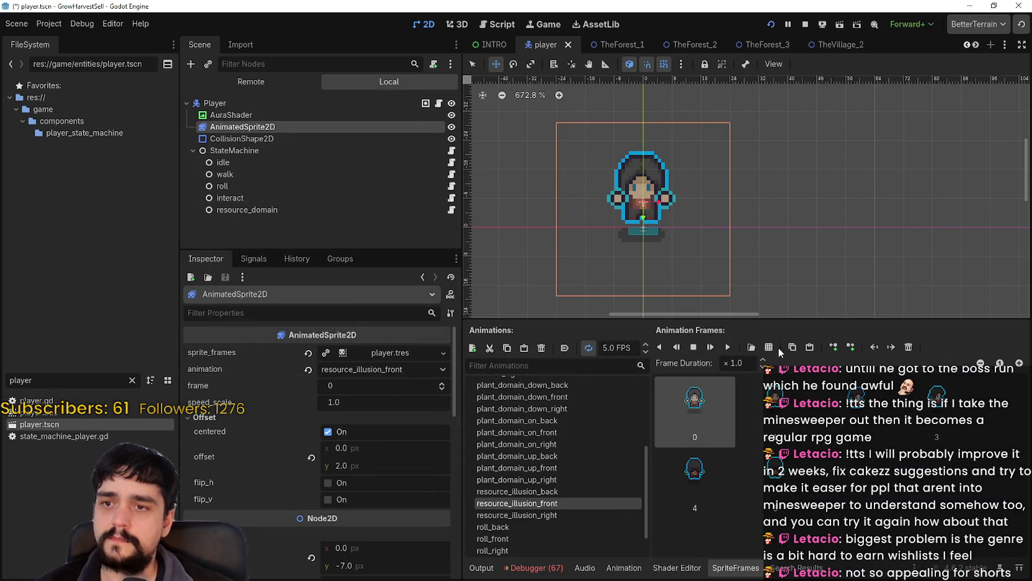
{"action": "left_click", "coordinate": [727, 346]}
Browse the resource_illusion animations, filtering files for 'illu', ending on resource_illusion_back
{"action": "scroll", "coordinate": [811, 252], "scroll_direction": "down", "scroll_amount": 3}
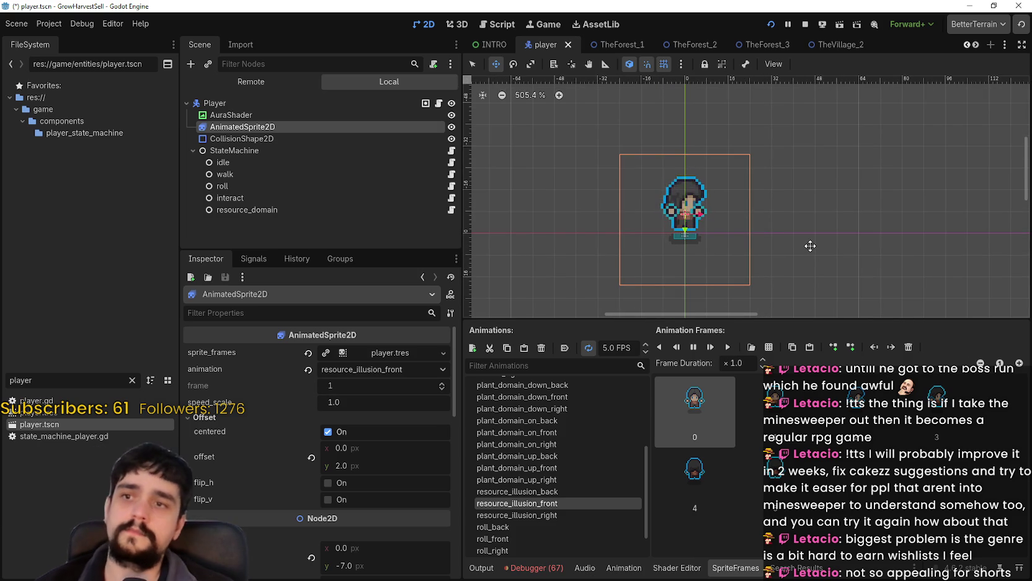
{"action": "scroll", "coordinate": [571, 484], "scroll_direction": "down", "scroll_amount": 2}
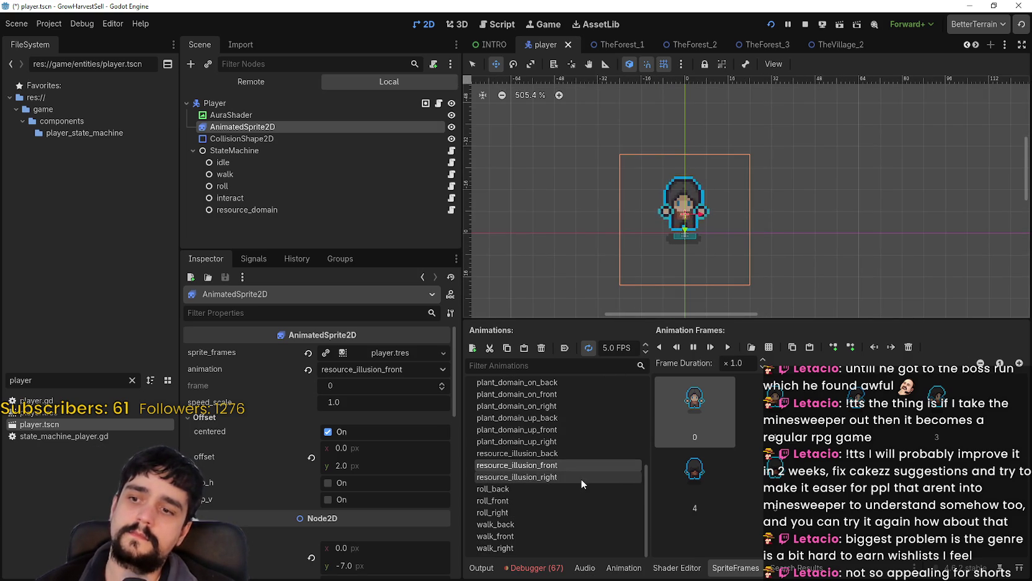
{"action": "left_click", "coordinate": [581, 476]}
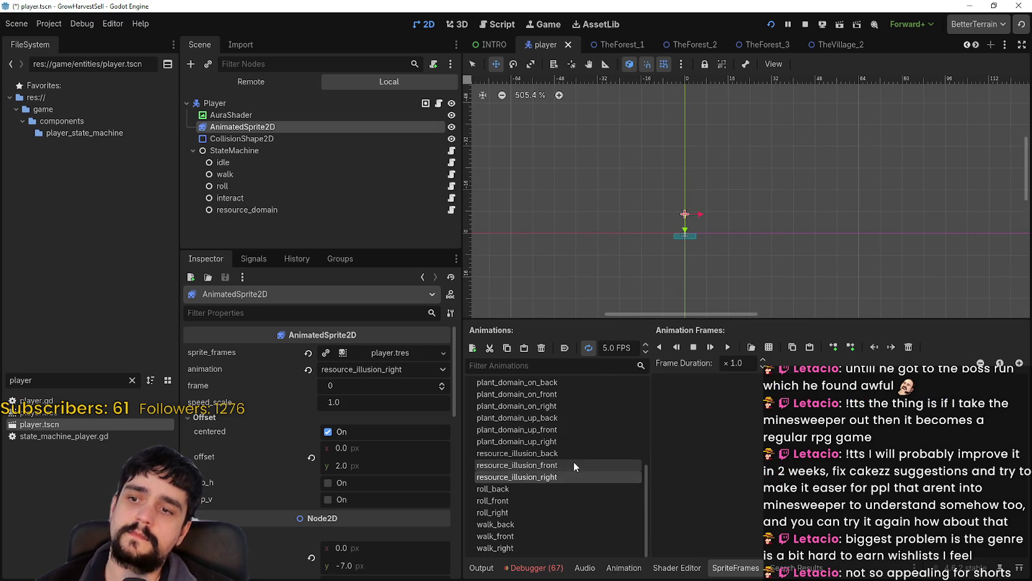
{"action": "left_click", "coordinate": [573, 466]}
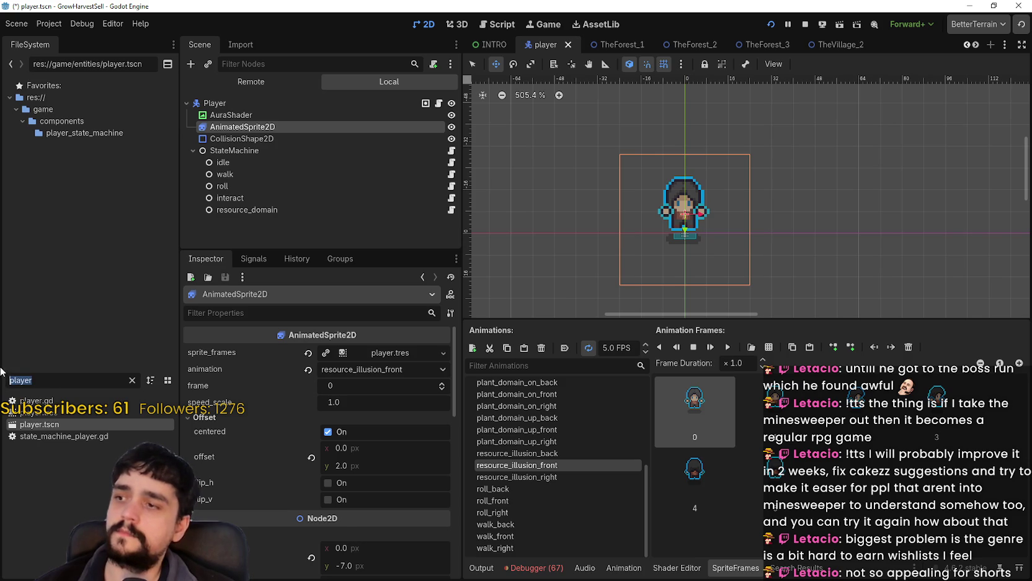
{"action": "type", "text": "illu"}
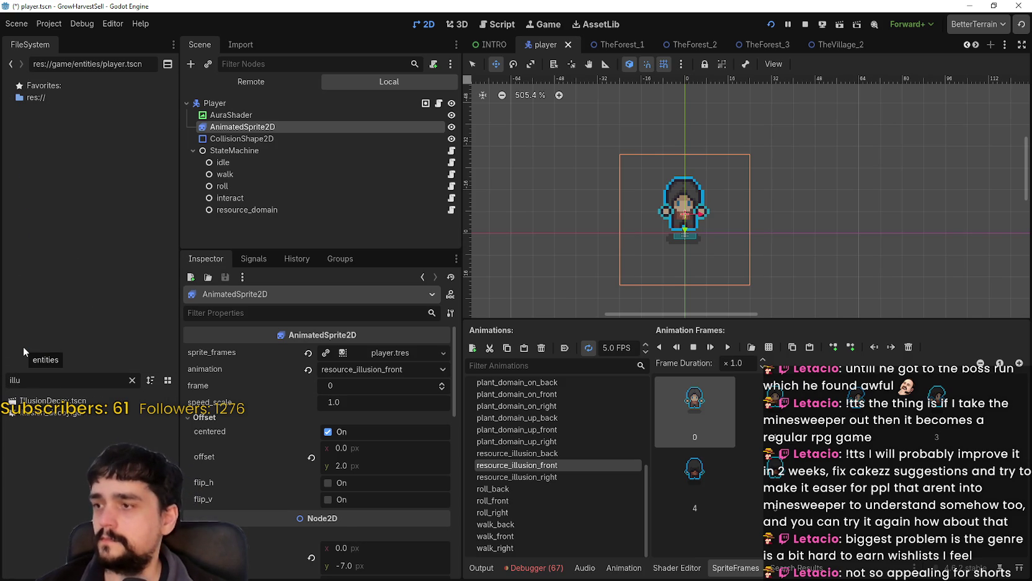
{"action": "left_click", "coordinate": [56, 401]}
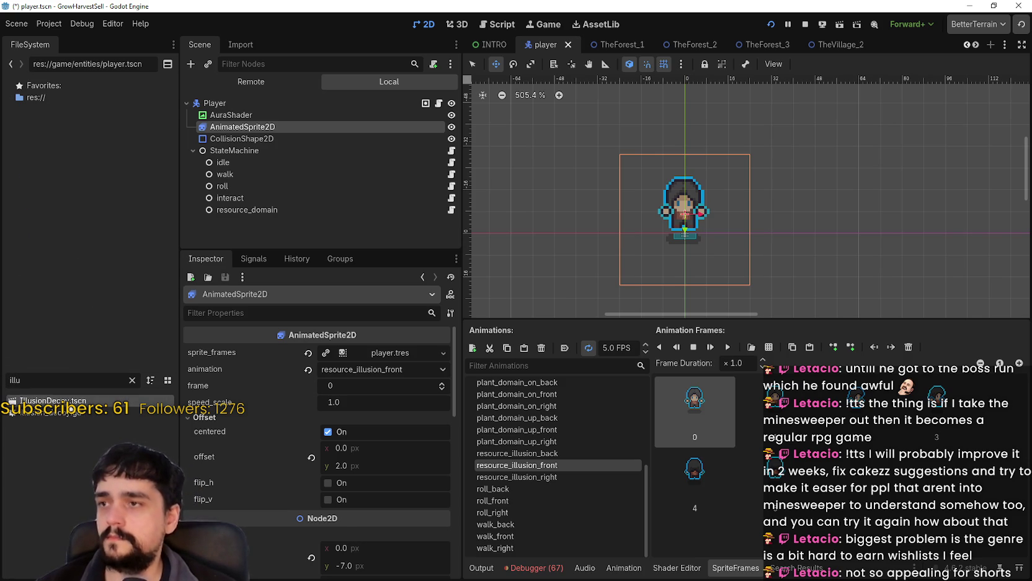
{"action": "left_click", "coordinate": [527, 477]}
{"action": "left_click", "coordinate": [535, 453]}
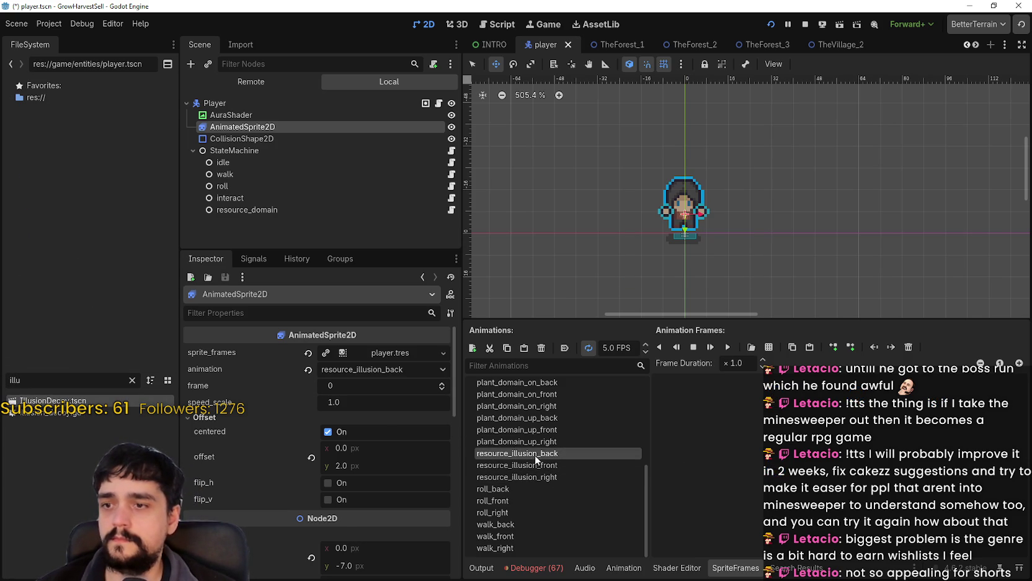
Load main_atlas.png in the sprite sheet picker, select six cyan frames, then cancel
{"action": "left_click", "coordinate": [773, 346]}
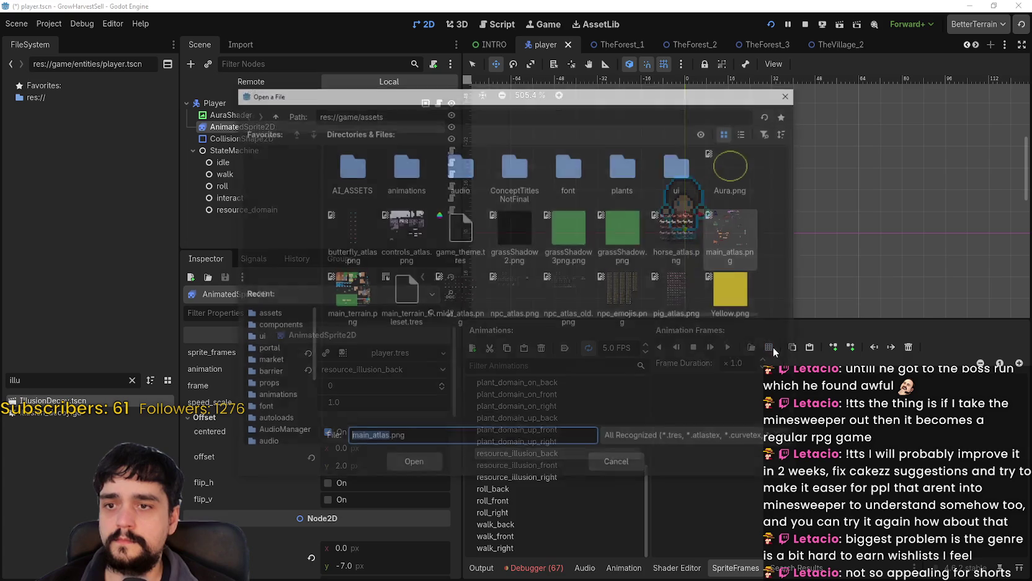
{"action": "double_click", "coordinate": [735, 288]}
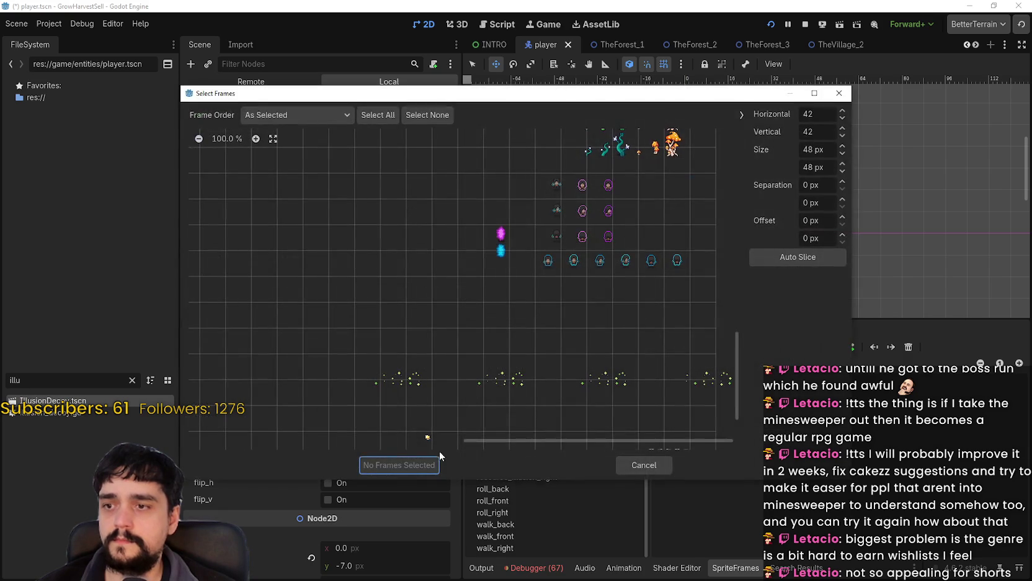
{"action": "left_click_drag", "start_coordinate": [546, 265], "coordinate": [674, 262]}
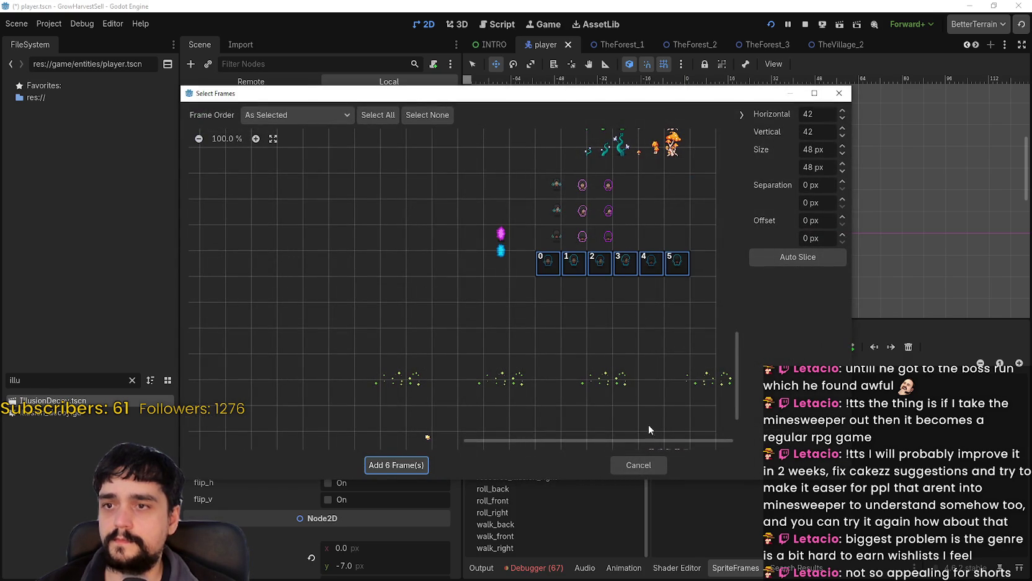
{"action": "left_click", "coordinate": [638, 465]}
Delete the extra last frame from resource_illusion_front
{"action": "left_click", "coordinate": [554, 419]}
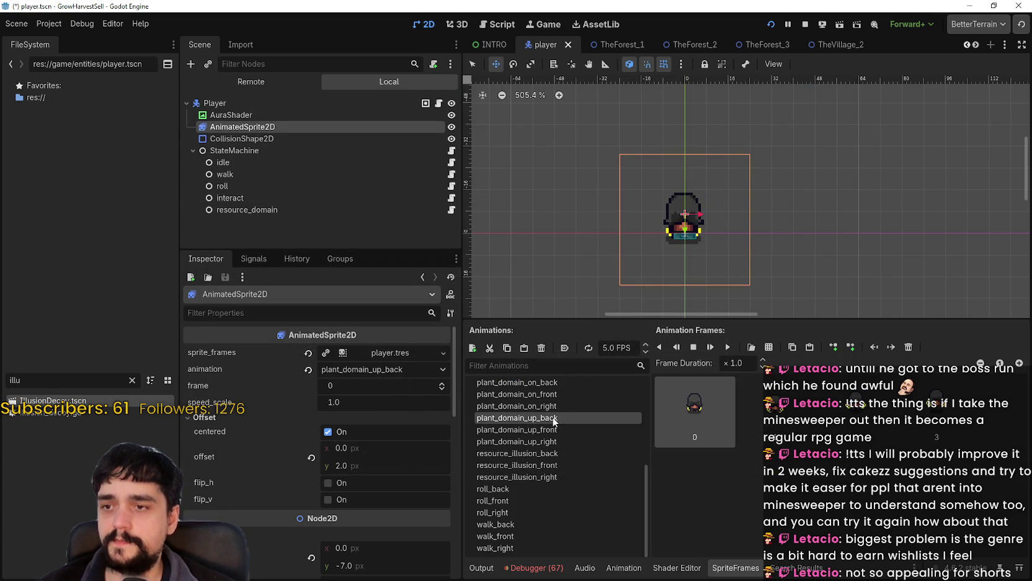
{"action": "left_click", "coordinate": [561, 390]}
{"action": "left_click", "coordinate": [560, 455]}
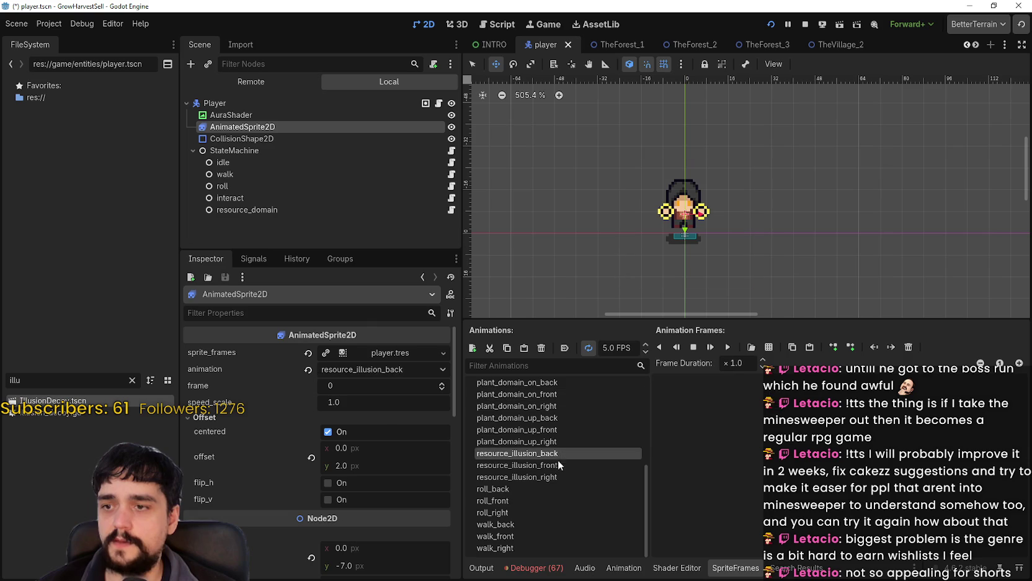
{"action": "left_click", "coordinate": [560, 464]}
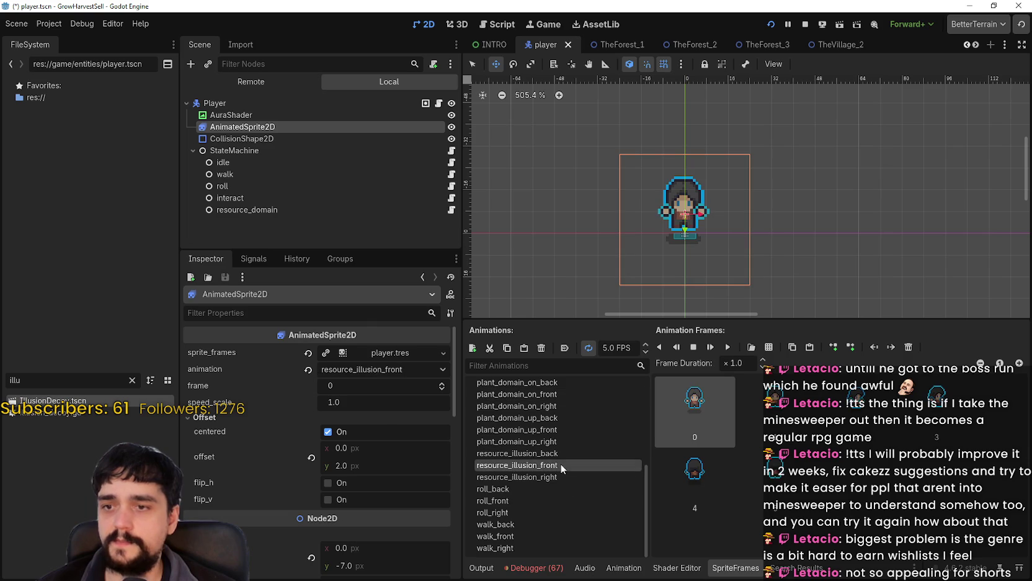
{"action": "left_click", "coordinate": [739, 467]}
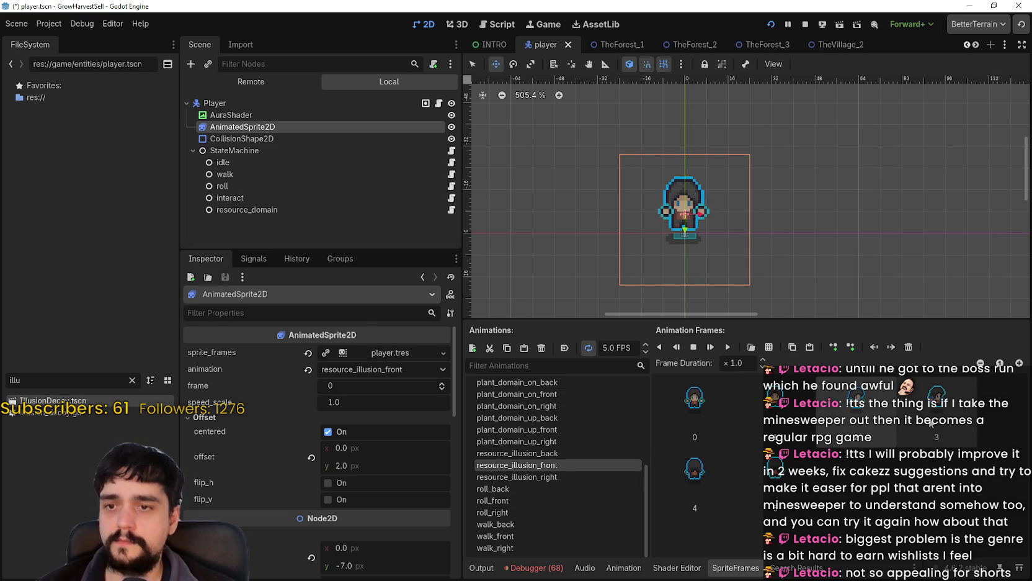
{"action": "left_click", "coordinate": [712, 474]}
{"action": "key", "text": "Delete"}
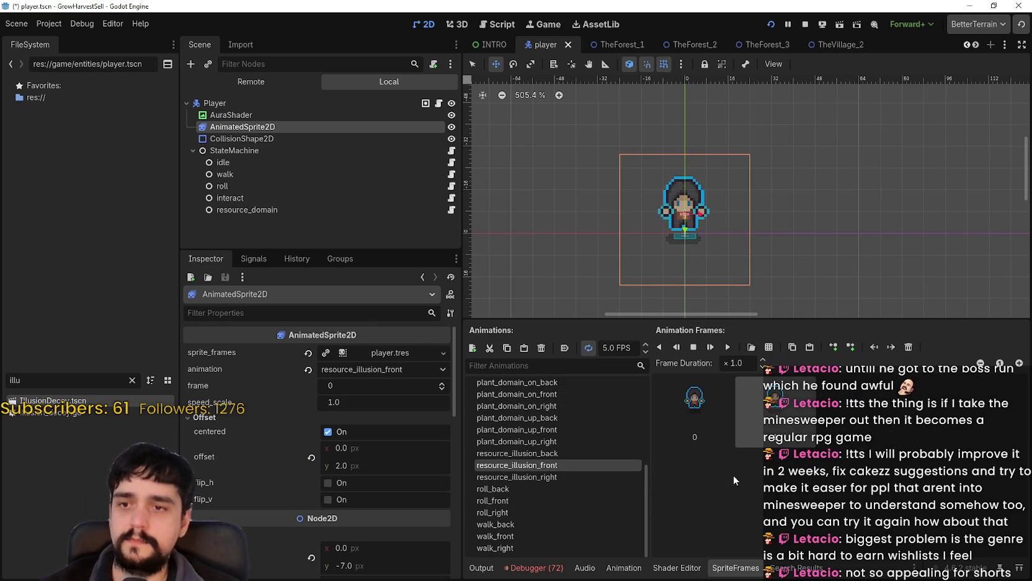
Add the last two cyan main_atlas.png frames to resource_illusion_back and preview it playing
{"action": "left_click", "coordinate": [562, 454]}
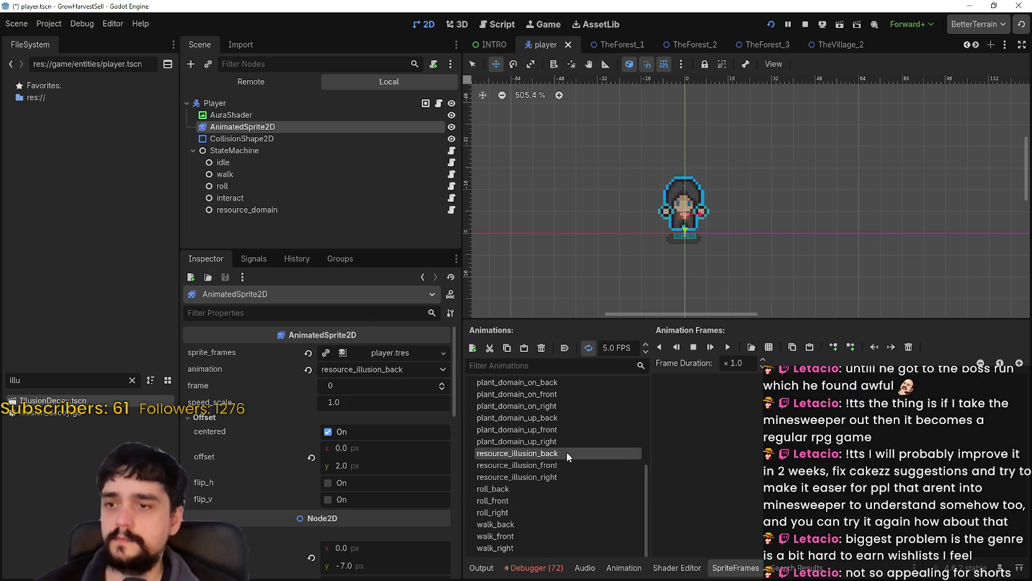
{"action": "left_click", "coordinate": [768, 347]}
{"action": "double_click", "coordinate": [732, 221]}
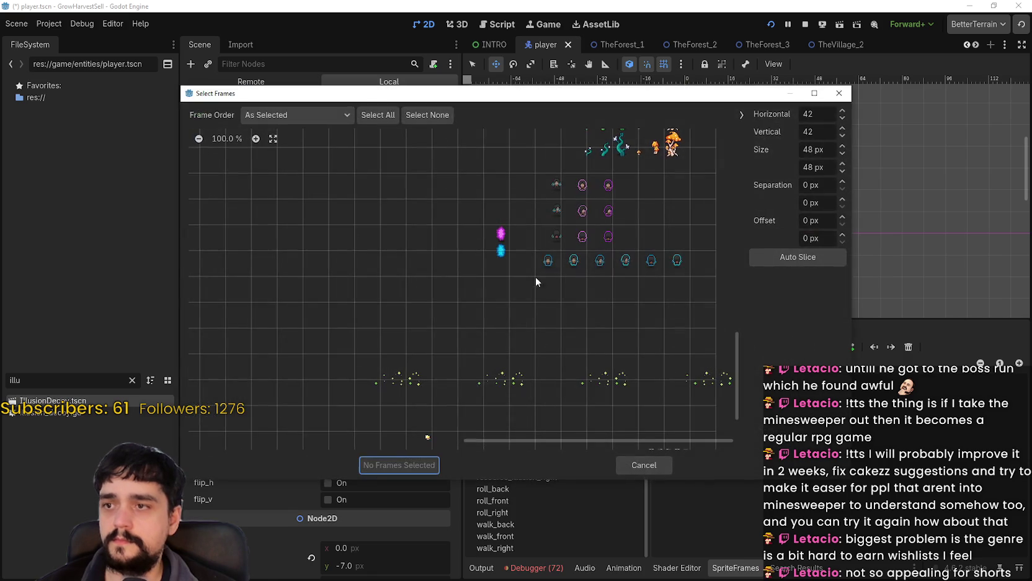
{"action": "left_click", "coordinate": [677, 261]}
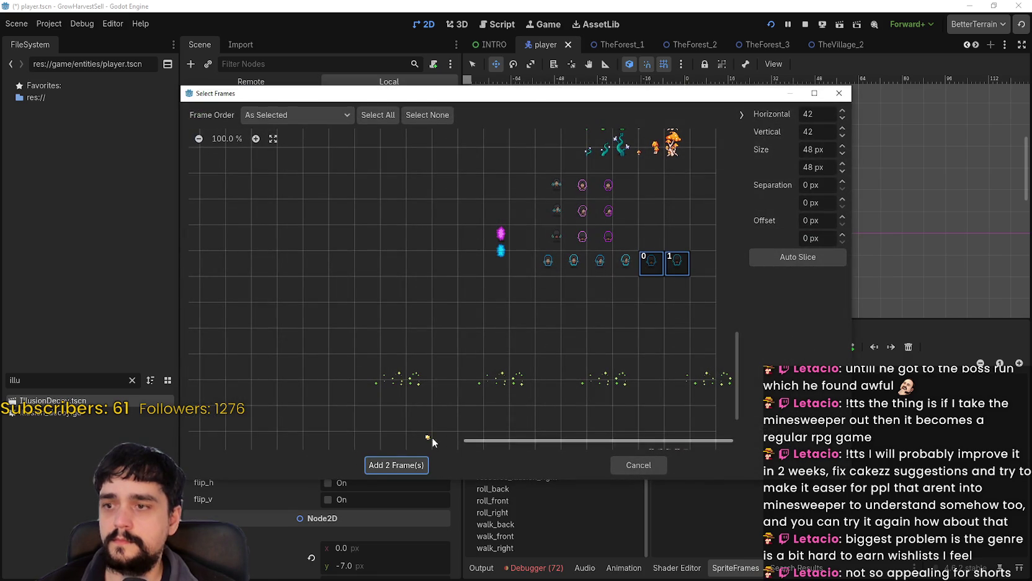
{"action": "left_click", "coordinate": [399, 464]}
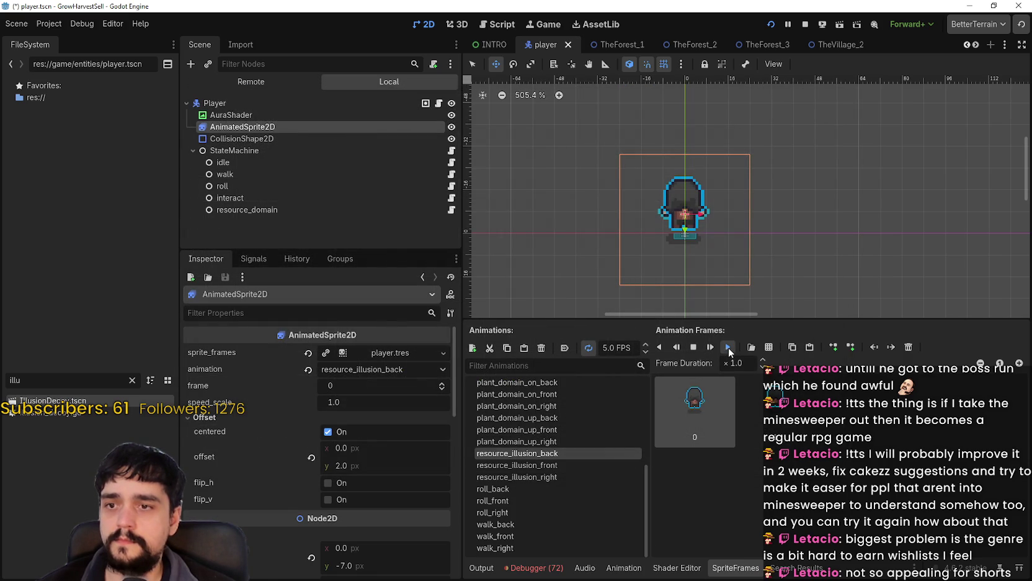
{"action": "left_click", "coordinate": [728, 347]}
{"action": "scroll", "coordinate": [728, 252], "scroll_direction": "up", "scroll_amount": 2}
Compare the illusion_back and plant_domain_on_right animations
{"action": "scroll", "coordinate": [556, 498], "scroll_direction": "down", "scroll_amount": 1}
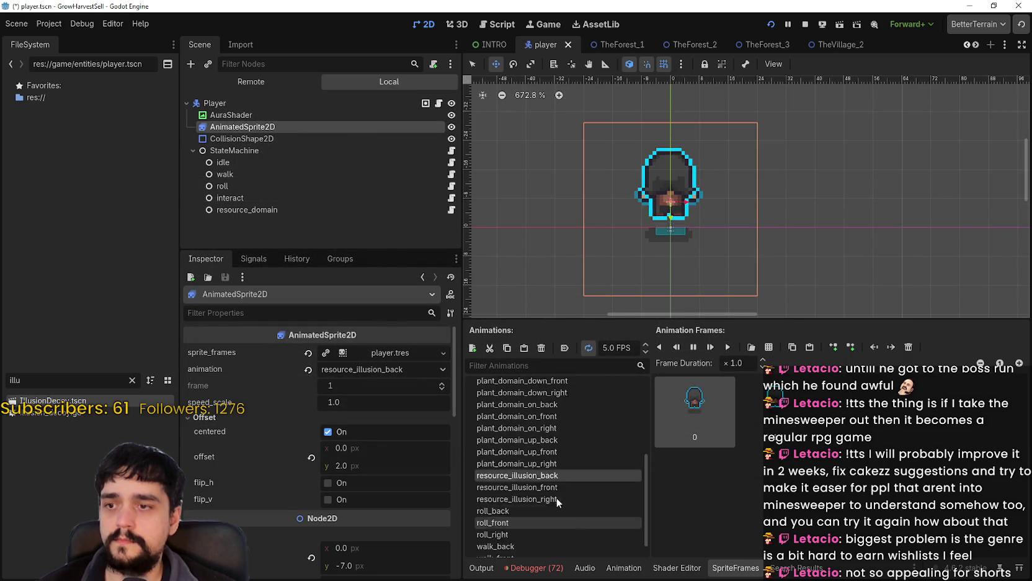
{"action": "scroll", "coordinate": [558, 491], "scroll_direction": "up", "scroll_amount": 3}
{"action": "left_click", "coordinate": [552, 460]}
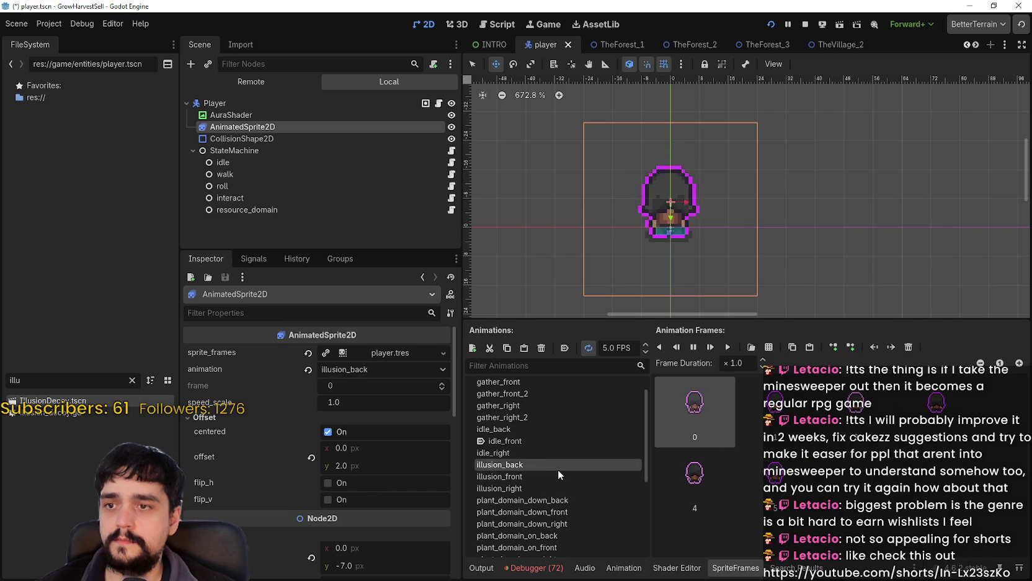
{"action": "scroll", "coordinate": [558, 469], "scroll_direction": "down", "scroll_amount": 3}
{"action": "scroll", "coordinate": [560, 465], "scroll_direction": "up", "scroll_amount": 2}
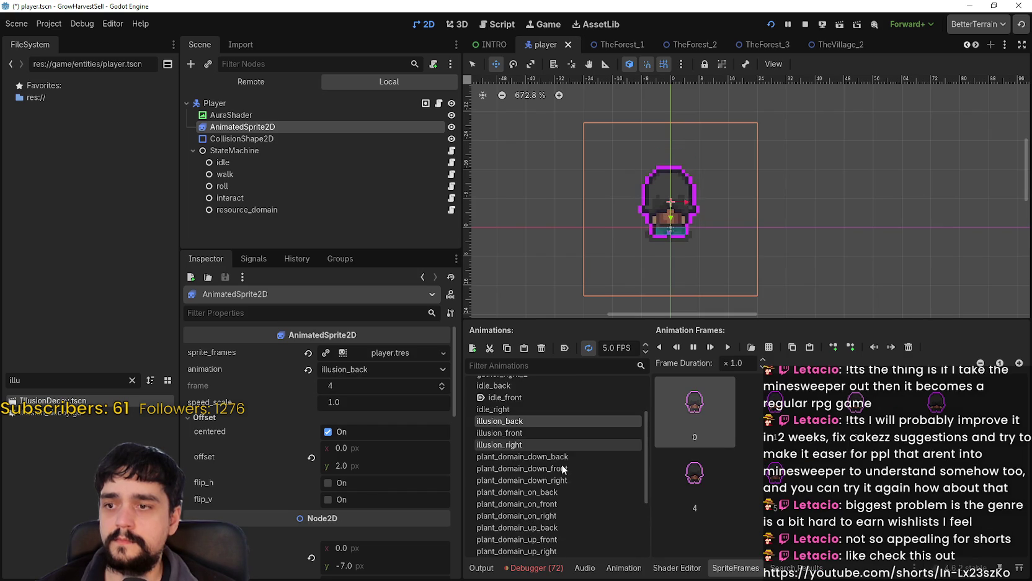
{"action": "scroll", "coordinate": [562, 465], "scroll_direction": "down", "scroll_amount": 1}
{"action": "left_click", "coordinate": [587, 473]}
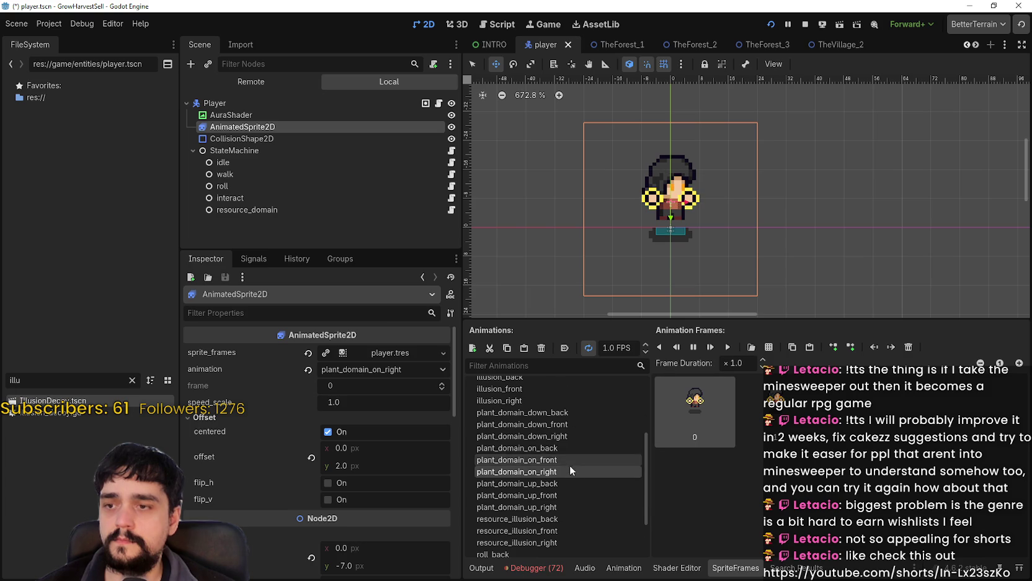
Lower the FPS of resource_illusion_back and resource_illusion_front, then select resource_illusion_right
{"action": "scroll", "coordinate": [573, 469], "scroll_direction": "down", "scroll_amount": 2}
{"action": "left_click", "coordinate": [569, 452]}
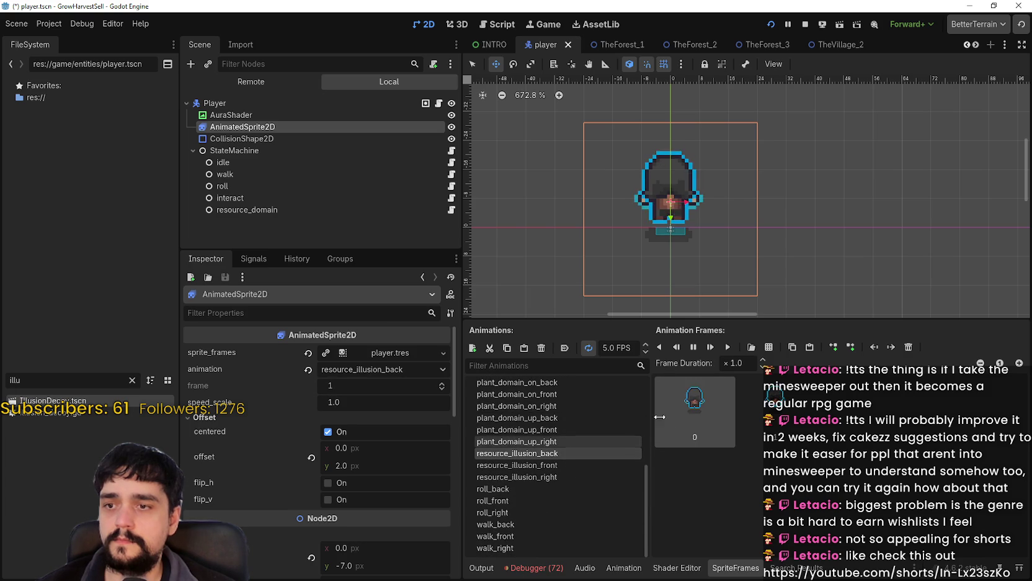
{"action": "double_click", "coordinate": [607, 348]}
{"action": "type", "text": "2"}
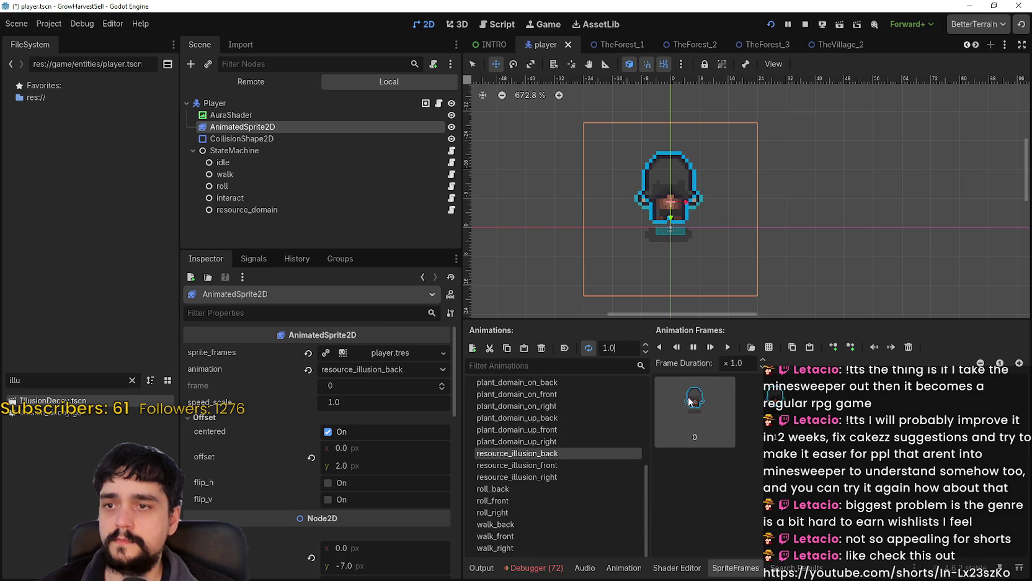
{"action": "left_click", "coordinate": [623, 465]}
{"action": "left_click", "coordinate": [647, 353]}
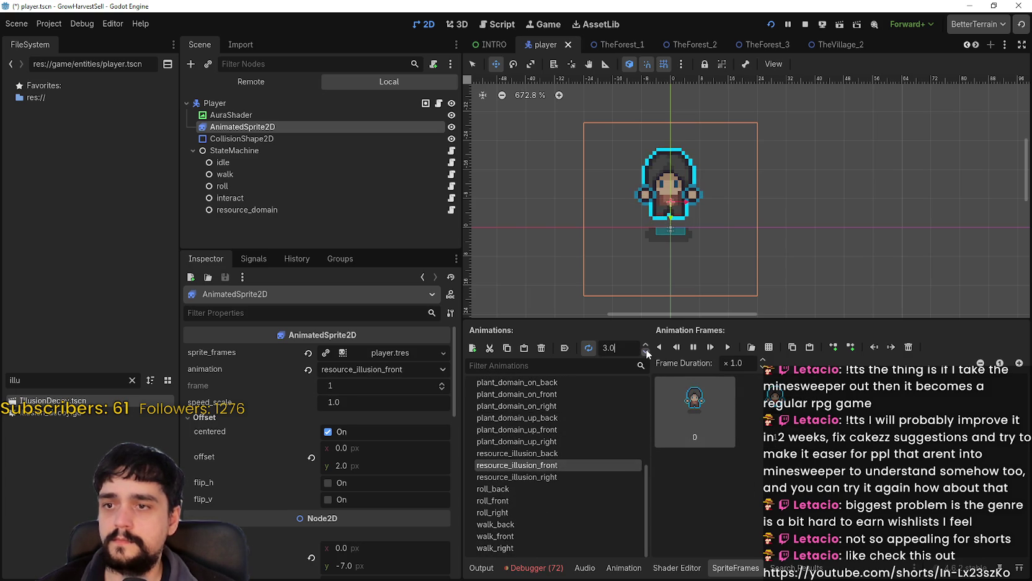
{"action": "left_click", "coordinate": [570, 476]}
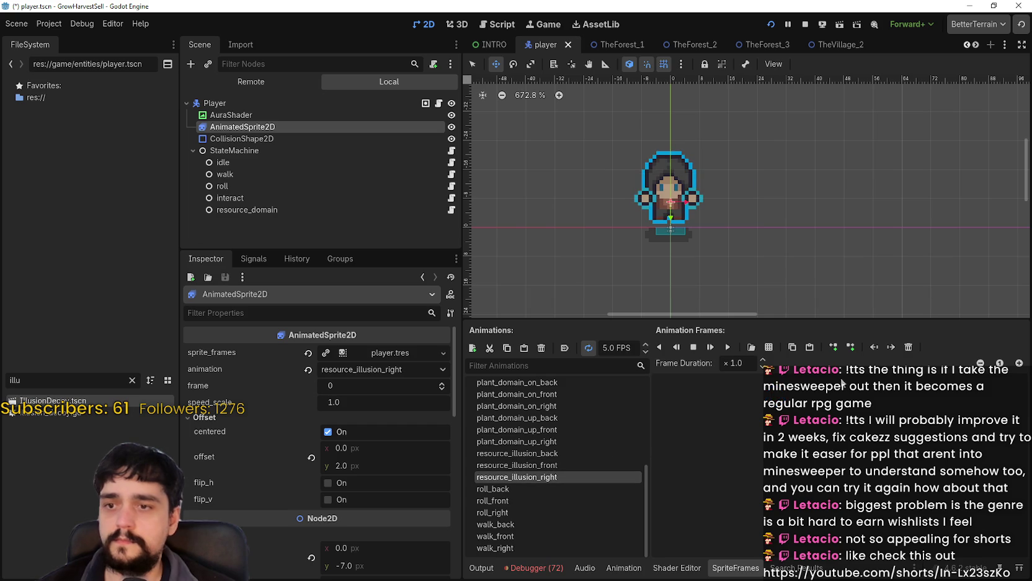
{"action": "left_click", "coordinate": [769, 347]}
Load main_atlas.png, add two cyan 48px cells to resource_illusion_right, and save the player scene
{"action": "double_click", "coordinate": [717, 232]}
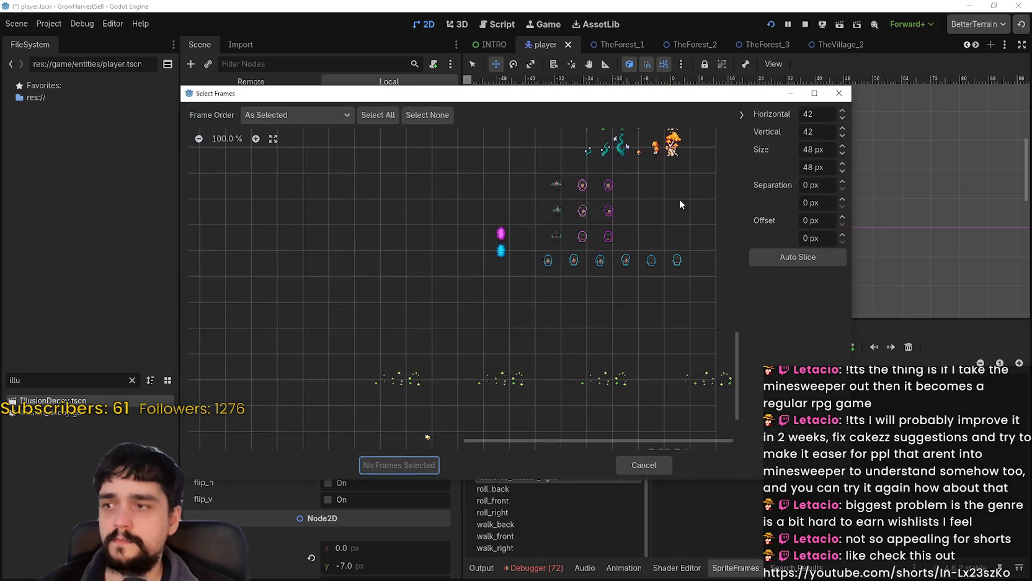
{"action": "left_click", "coordinate": [600, 262]}
{"action": "left_click", "coordinate": [618, 262]}
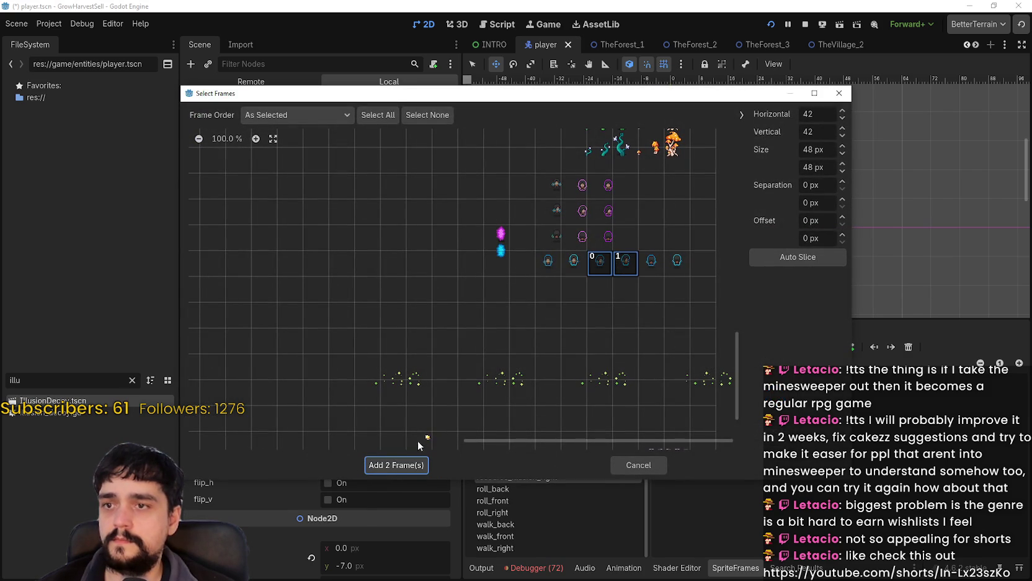
{"action": "left_click", "coordinate": [407, 467]}
{"action": "key", "text": "ctrl+s"}
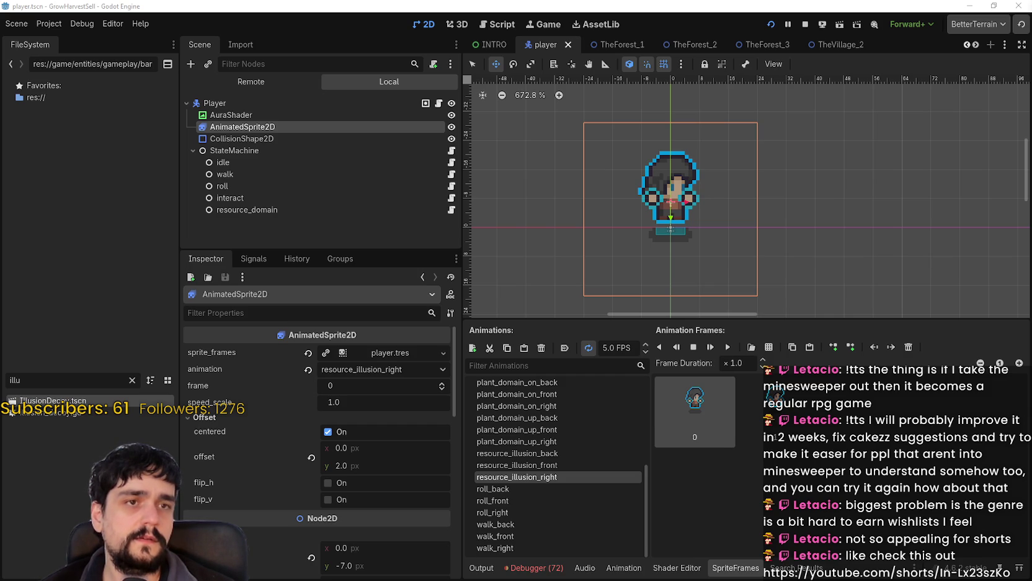
{"action": "key", "text": "alt+Tab"}
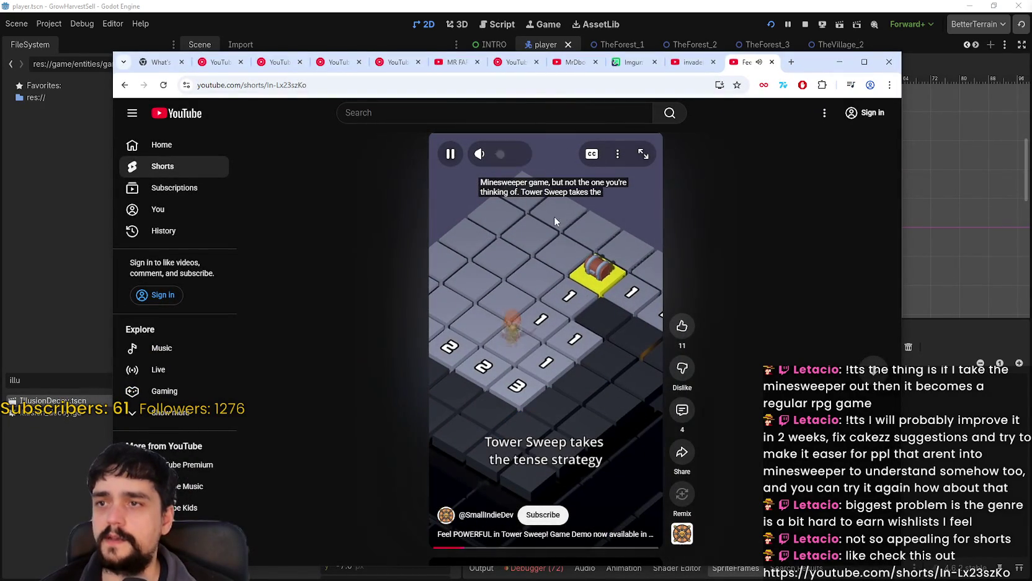
Turn the Short's volume to full and read through its comments and replies
{"action": "left_click_drag", "start_coordinate": [529, 154], "coordinate": [545, 156]}
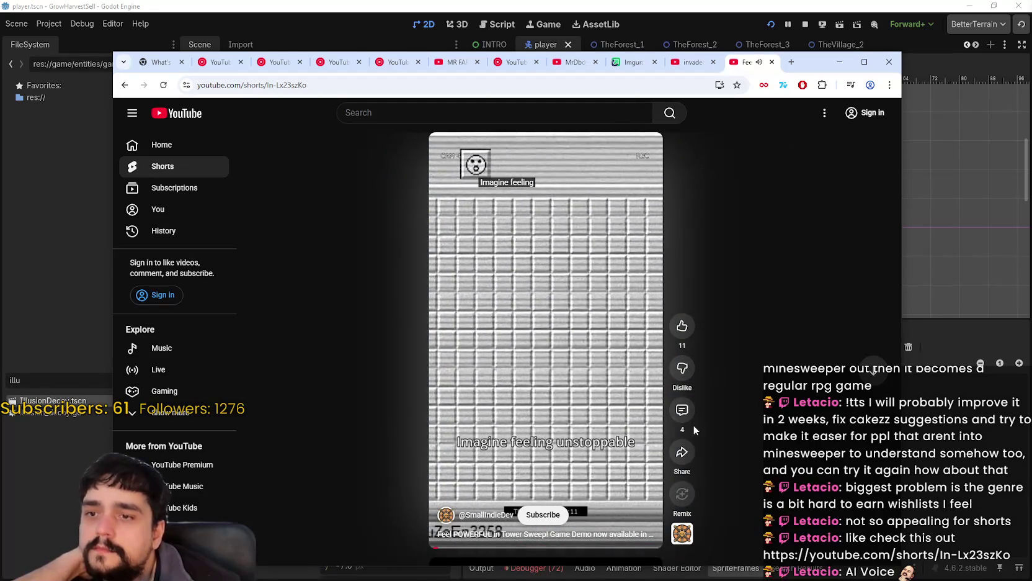
{"action": "left_click", "coordinate": [683, 411]}
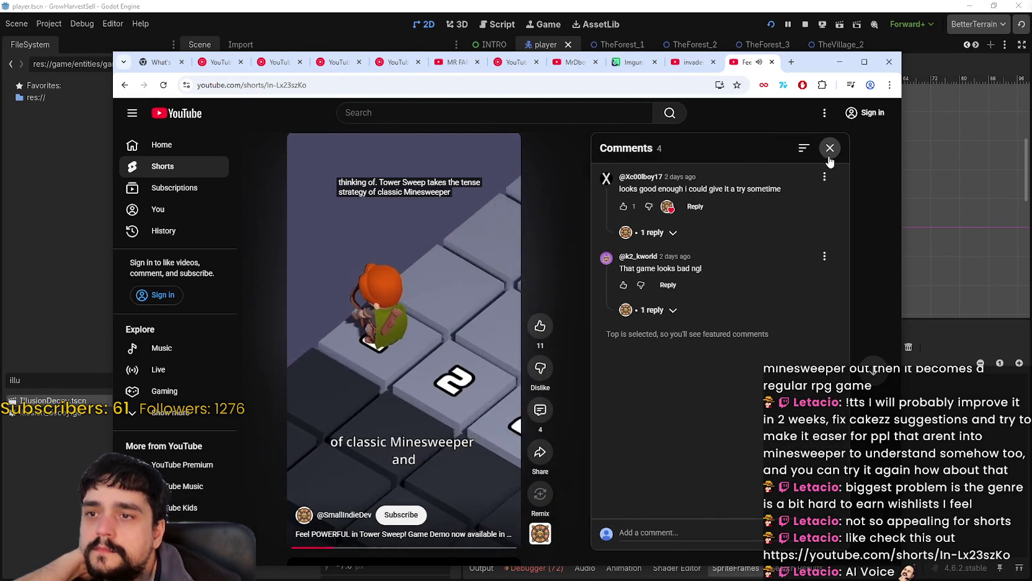
{"action": "left_click", "coordinate": [667, 310]}
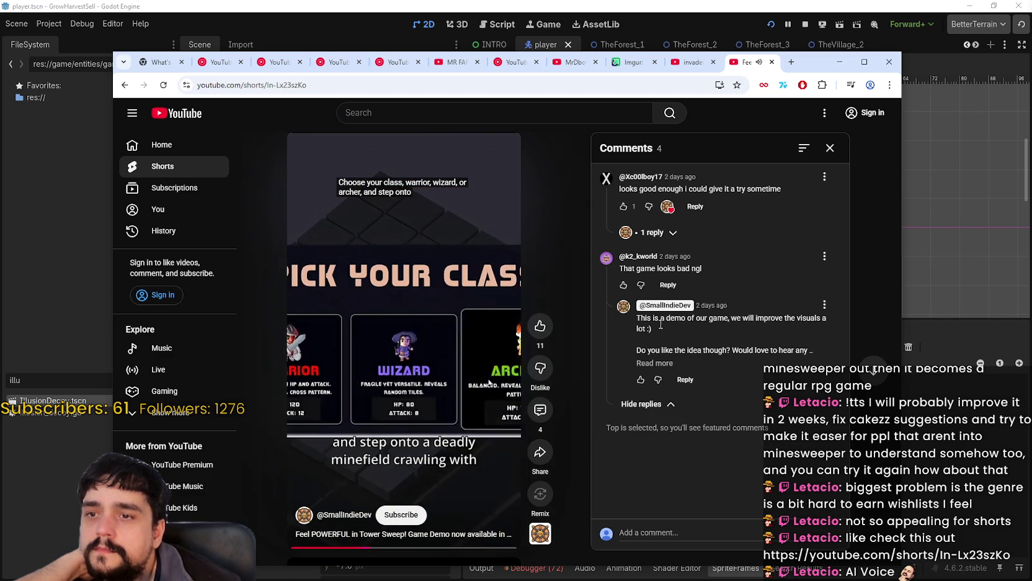
{"action": "left_click", "coordinate": [654, 363]}
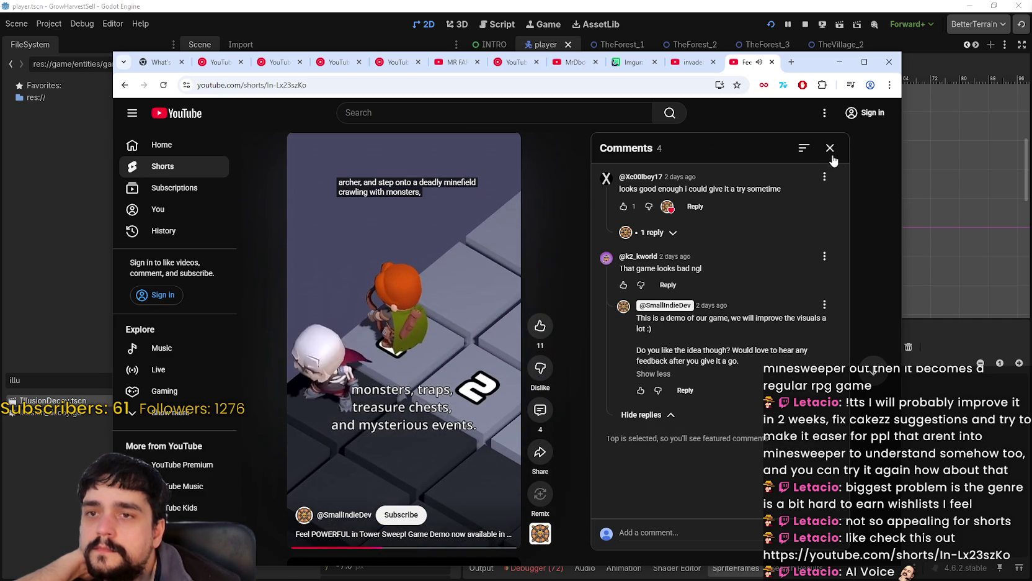
{"action": "left_click", "coordinate": [830, 149]}
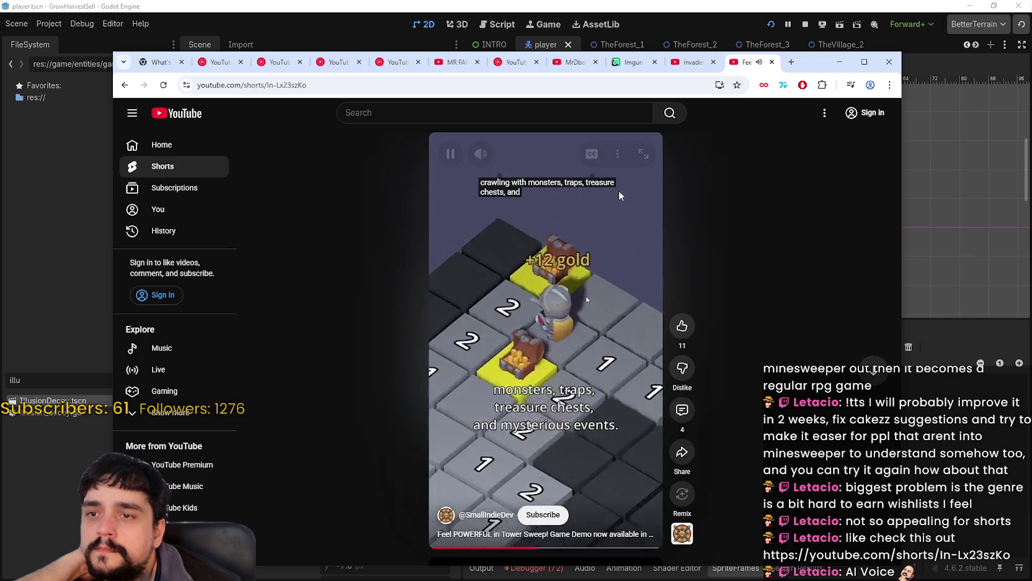
View the Short's description, then pause it and minimize the browser
{"action": "left_click", "coordinate": [617, 153]}
{"action": "left_click", "coordinate": [645, 184]}
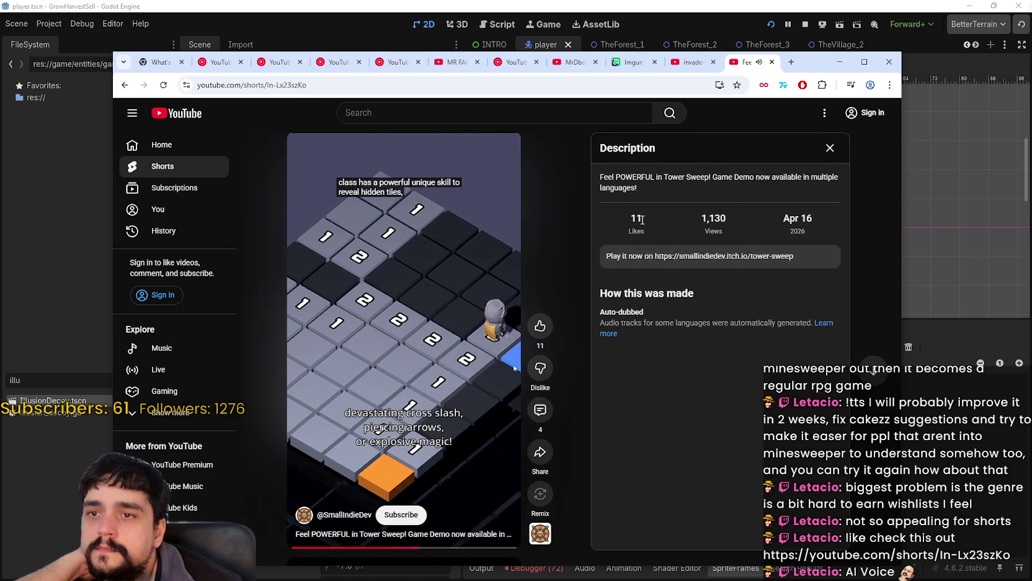
{"action": "left_click", "coordinate": [831, 150]}
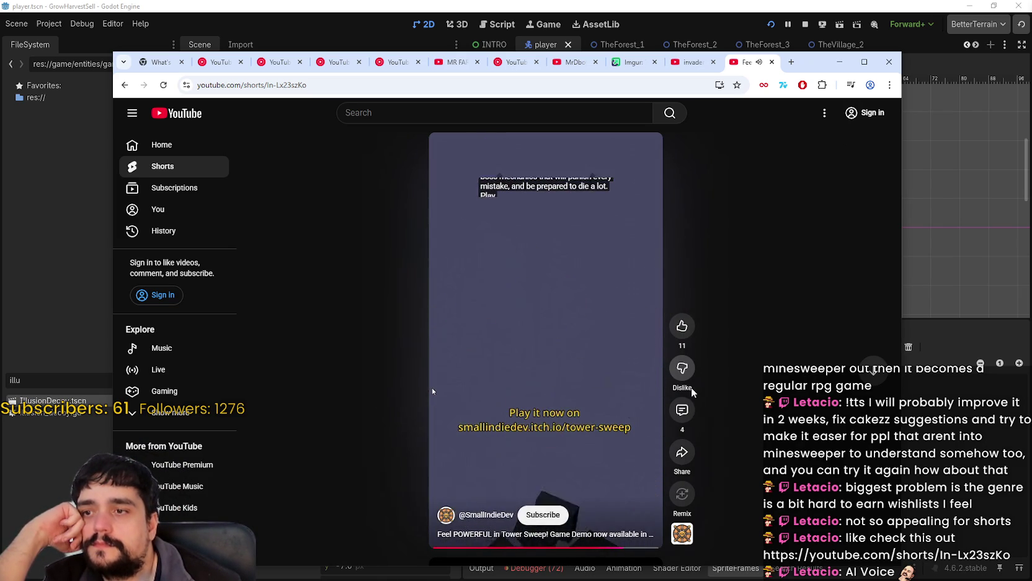
{"action": "left_click", "coordinate": [535, 319]}
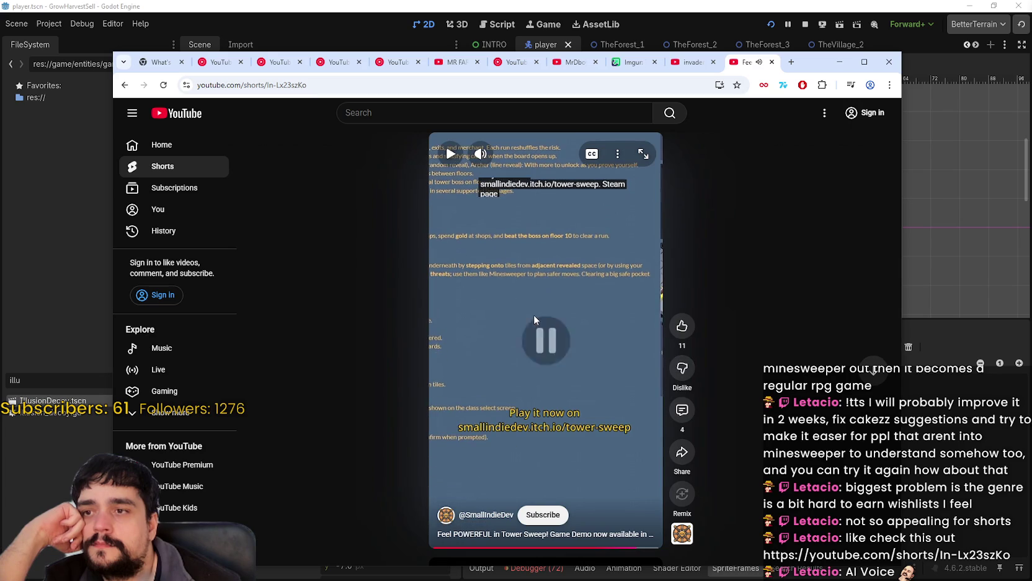
{"action": "left_click", "coordinate": [839, 62]}
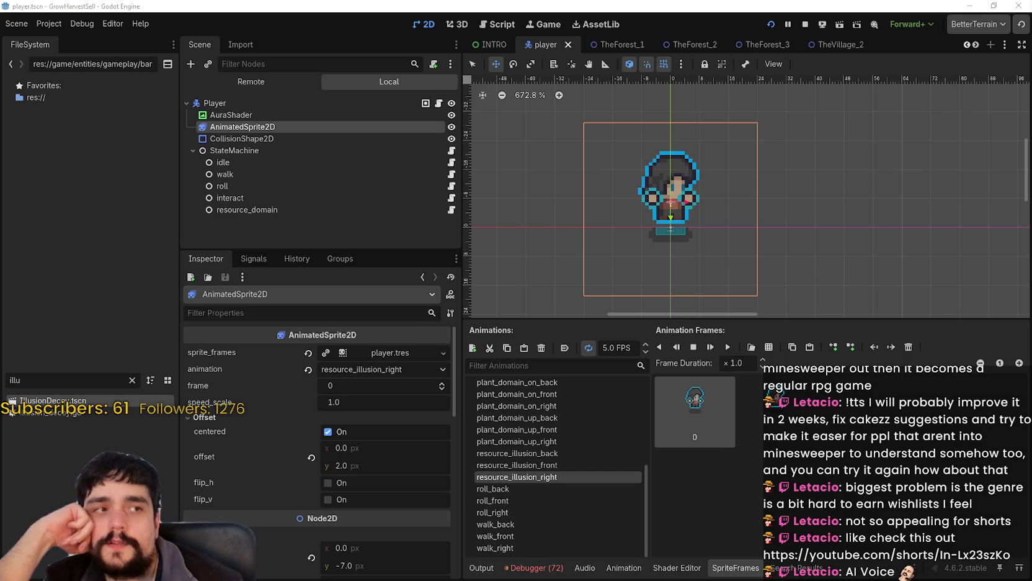
{"action": "key", "text": "alt+Tab"}
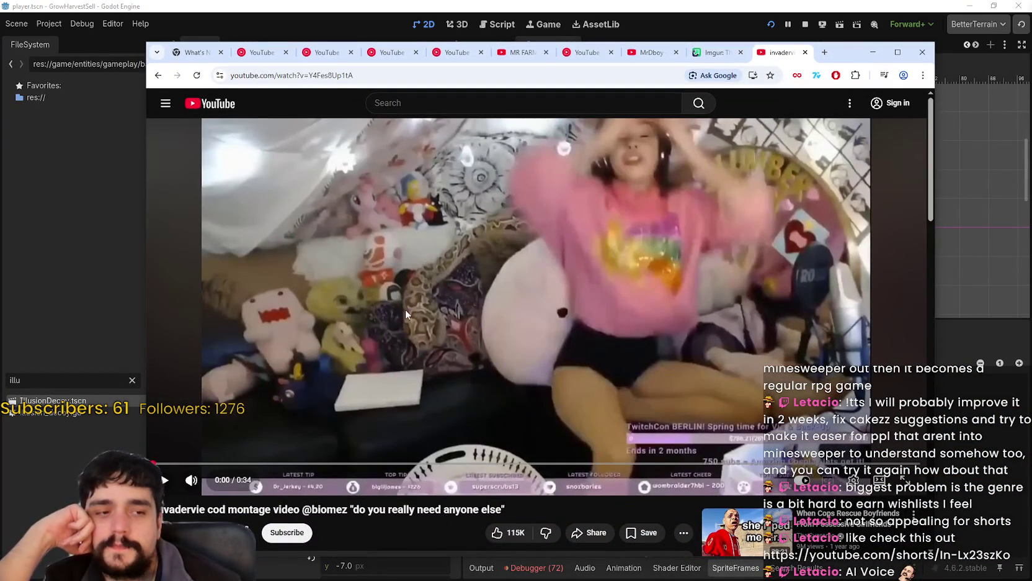
{"action": "left_click", "coordinate": [438, 309]}
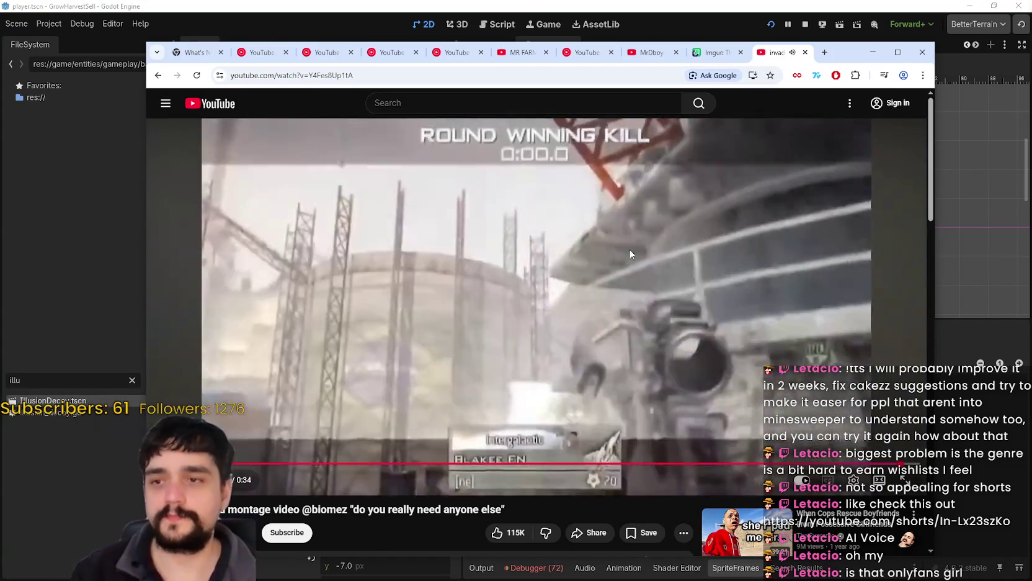
{"action": "left_click", "coordinate": [631, 255]}
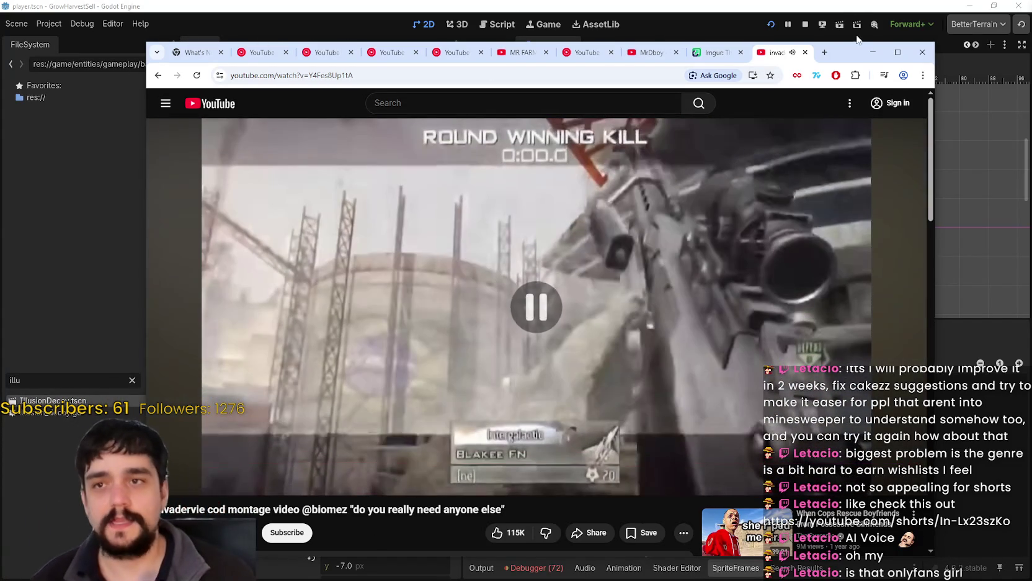
{"action": "left_click", "coordinate": [873, 52]}
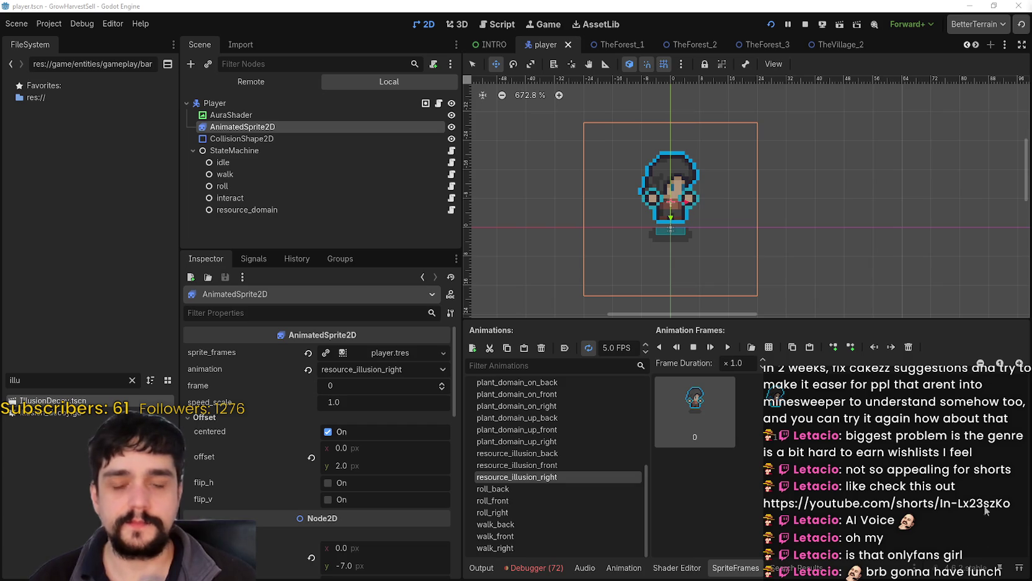
Save the player scene and open IllusionDecoy.tscn from the FileSystem dock
{"action": "key", "text": "ctrl+s"}
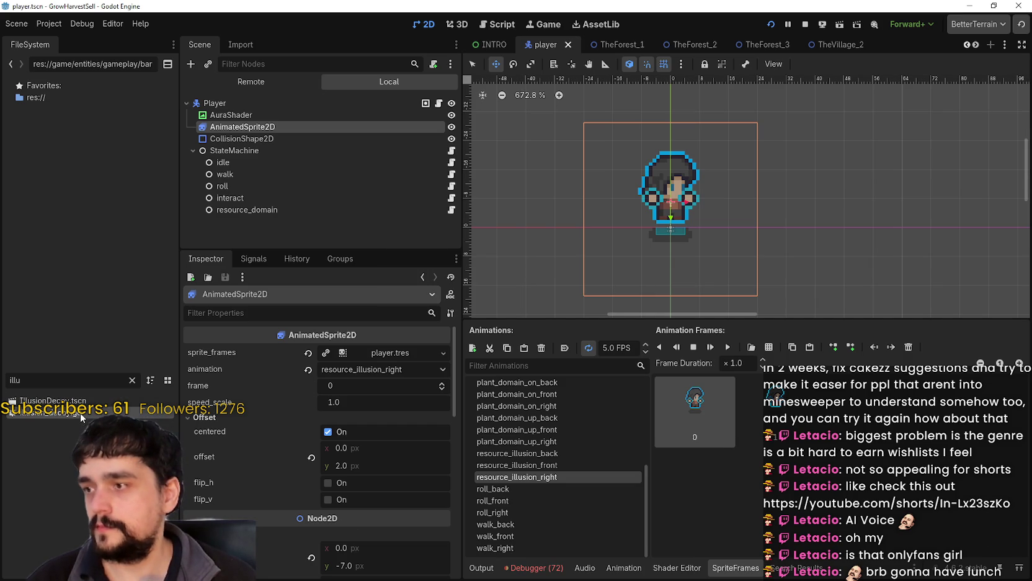
{"action": "double_click", "coordinate": [52, 400]}
{"action": "left_click", "coordinate": [242, 115]}
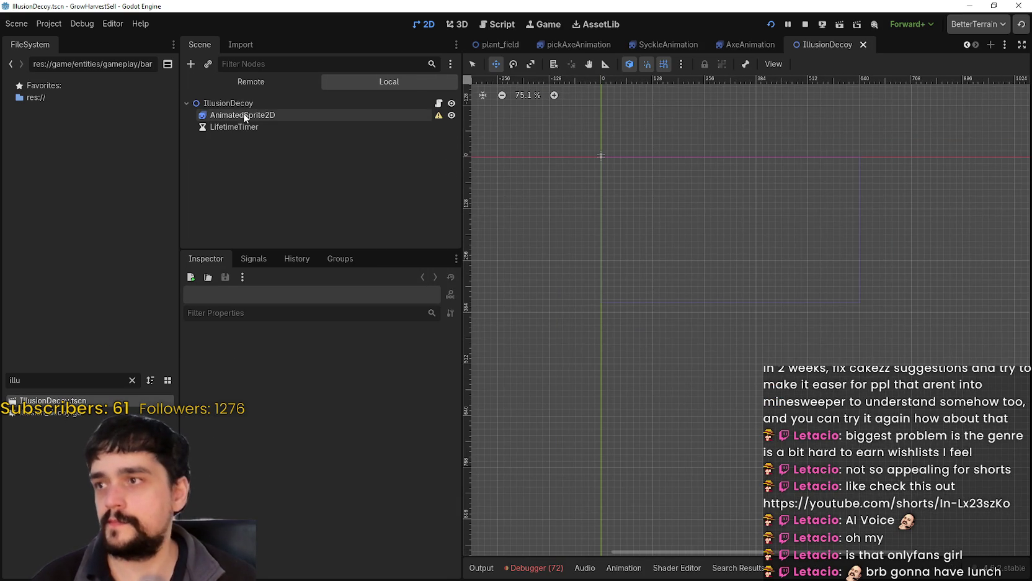
Inspect the root and AnimatedSprite2D nodes, then open the illusion_decoy.gd script
{"action": "scroll", "coordinate": [583, 128], "scroll_direction": "up", "scroll_amount": 8}
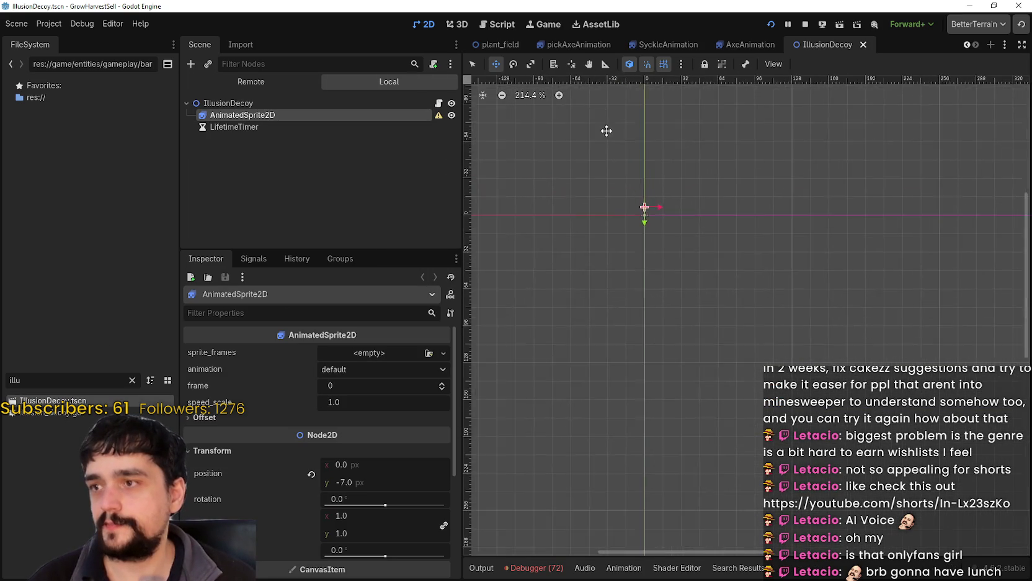
{"action": "scroll", "coordinate": [659, 213], "scroll_direction": "up", "scroll_amount": 4}
{"action": "left_click", "coordinate": [255, 106]}
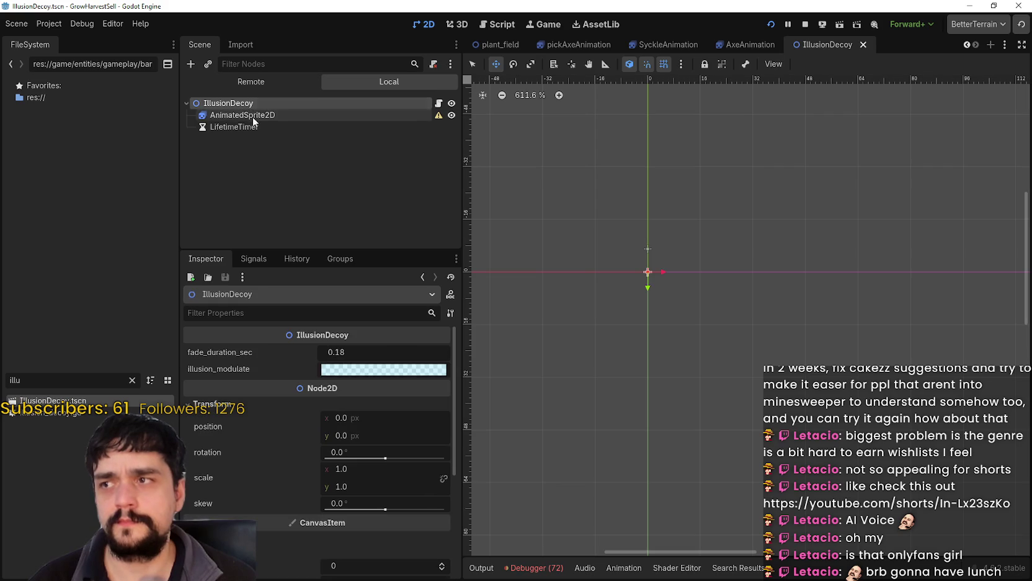
{"action": "left_click", "coordinate": [256, 115]}
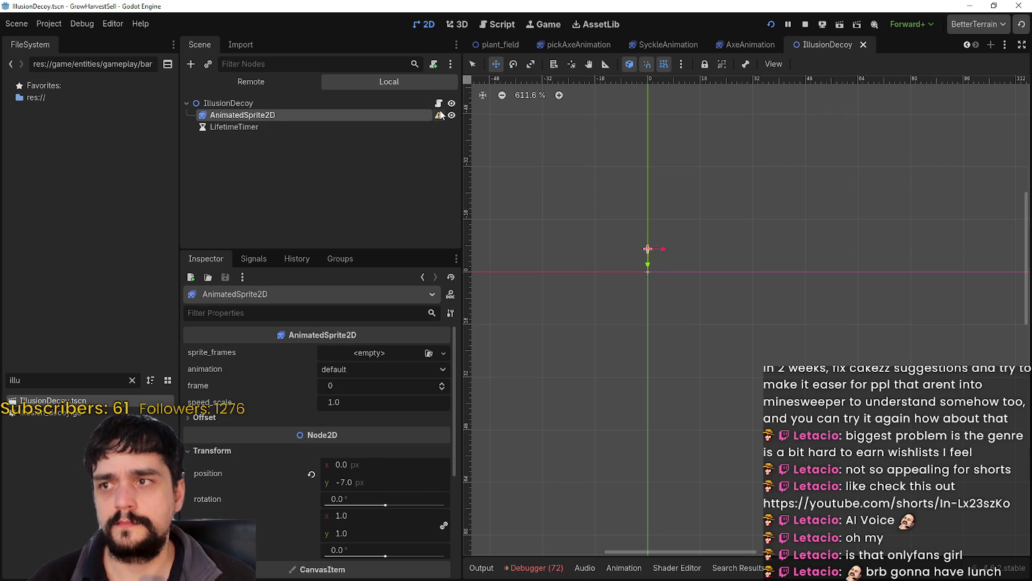
{"action": "mouse_move", "coordinate": [441, 117]}
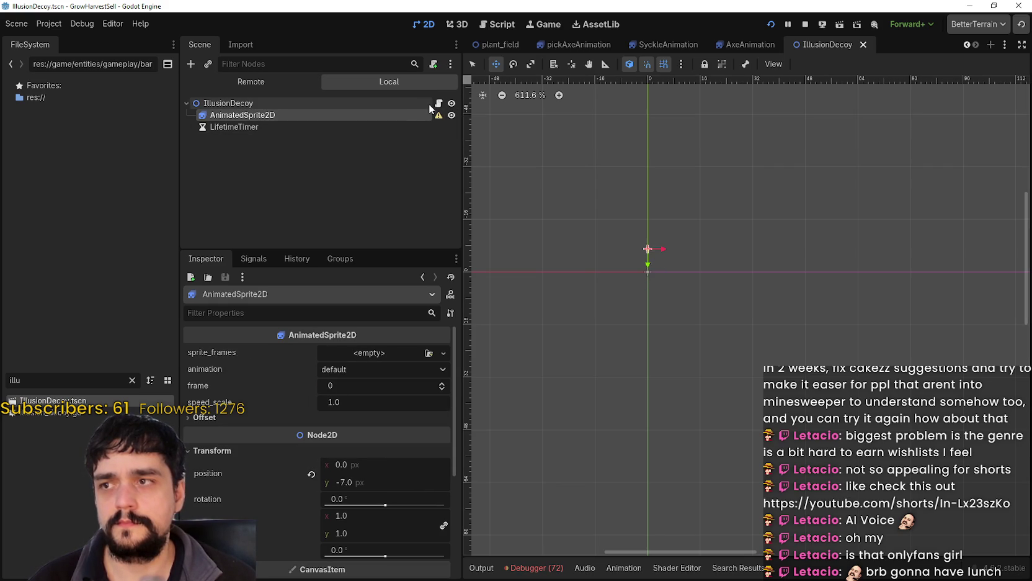
{"action": "left_click", "coordinate": [439, 104]}
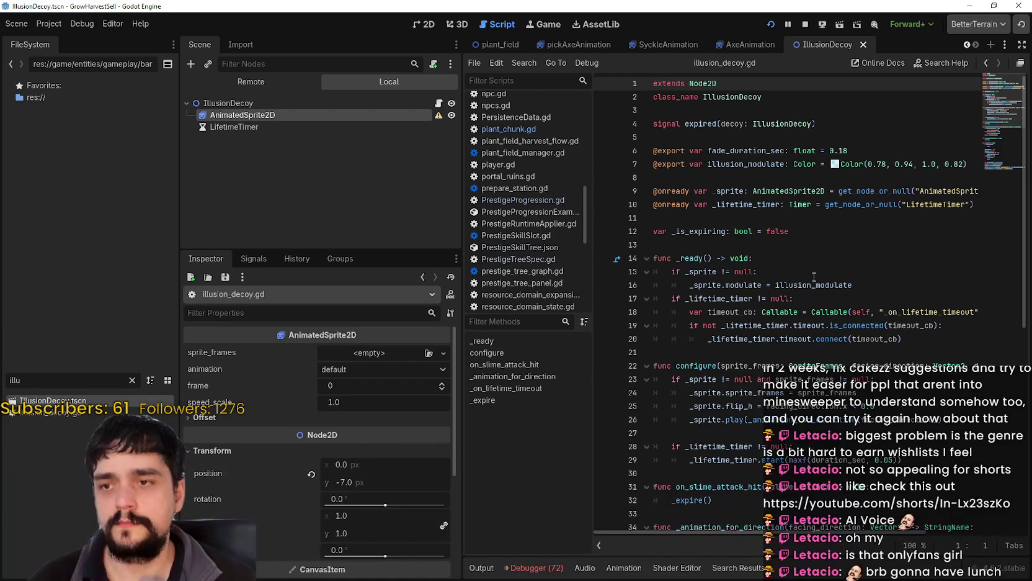
{"action": "mouse_move", "coordinate": [773, 533]}
{"action": "left_mouse_down"}
{"action": "mouse_move", "coordinate": [892, 543]}
{"action": "mouse_move", "coordinate": [682, 526]}
{"action": "mouse_move", "coordinate": [901, 522]}
{"action": "mouse_move", "coordinate": [715, 496]}
{"action": "left_mouse_up"}
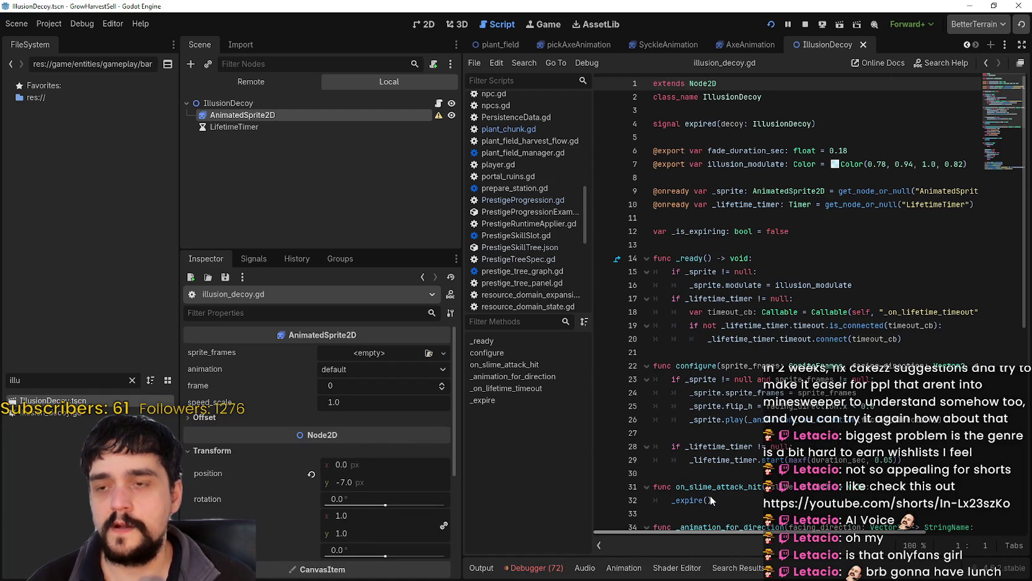
{"action": "scroll", "coordinate": [724, 456], "scroll_direction": "down", "scroll_amount": 3}
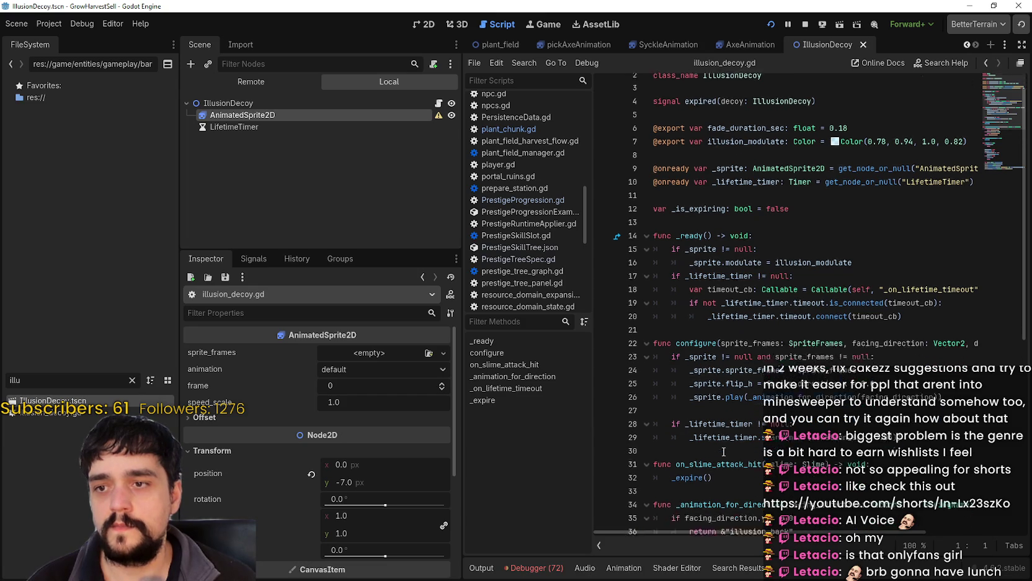
{"action": "scroll", "coordinate": [765, 322], "scroll_direction": "down", "scroll_amount": 3}
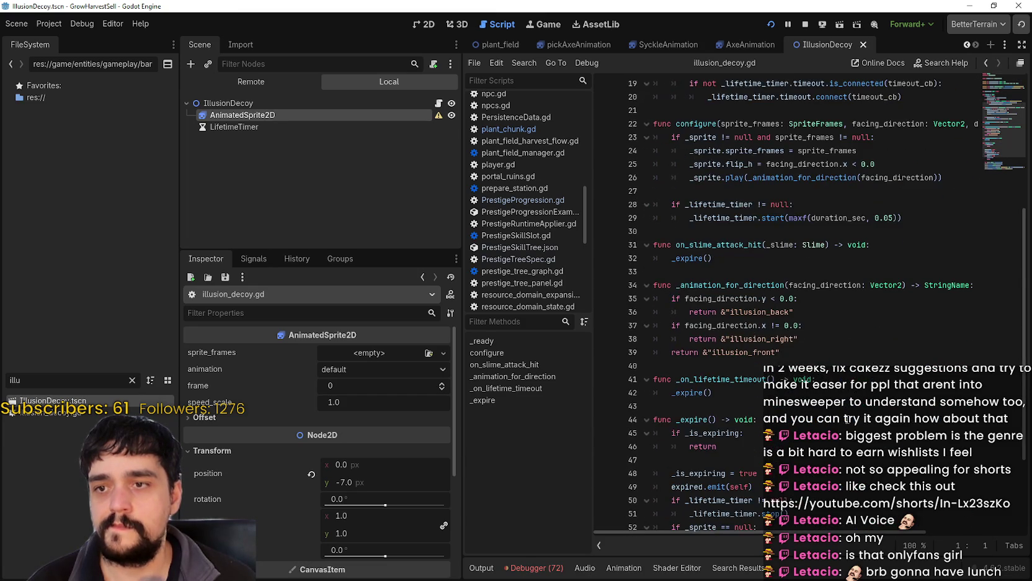
{"action": "scroll", "coordinate": [847, 419], "scroll_direction": "down", "scroll_amount": 3}
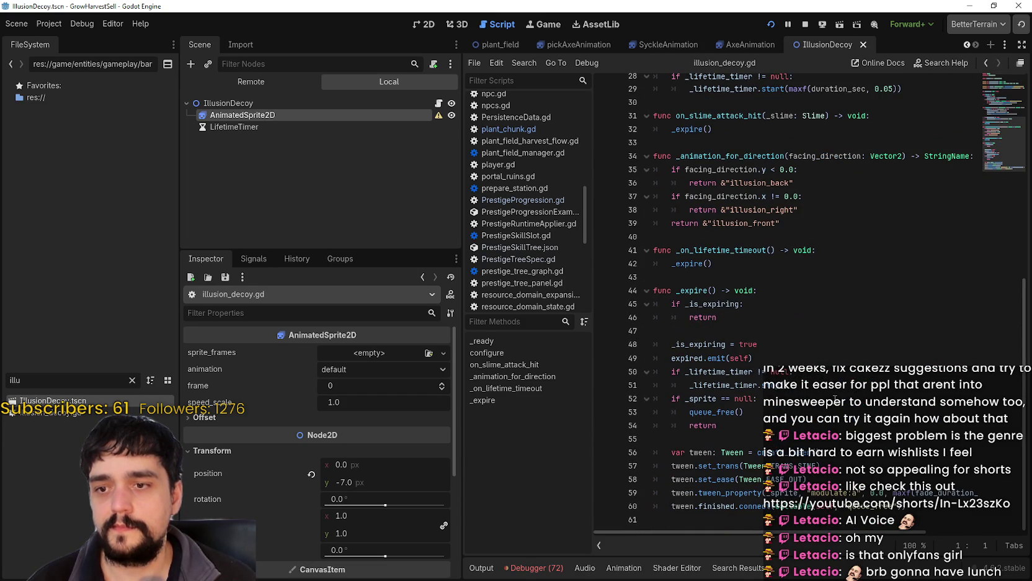
{"action": "scroll", "coordinate": [642, 324], "scroll_direction": "up", "scroll_amount": 7}
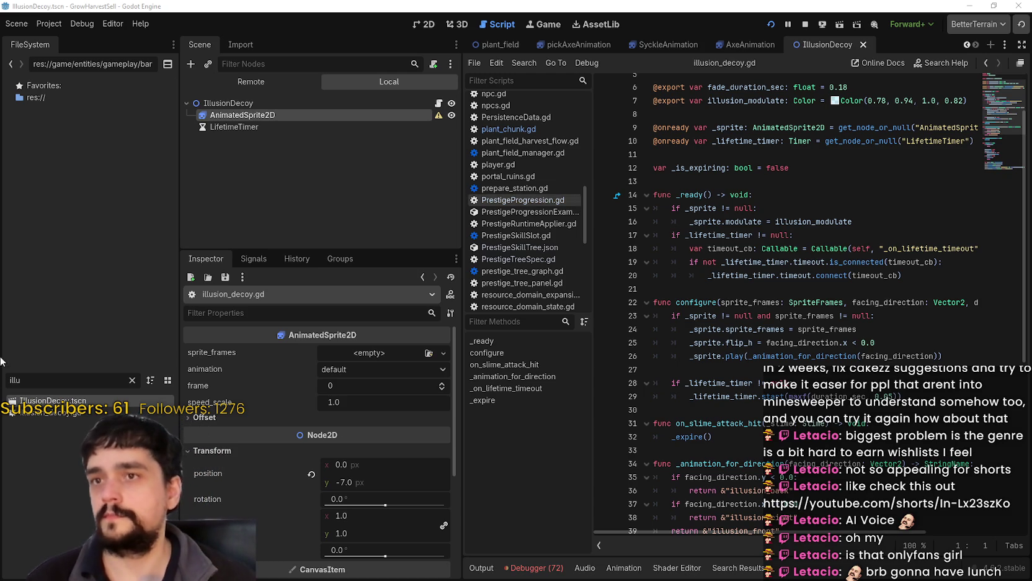
{"action": "left_click", "coordinate": [50, 380]}
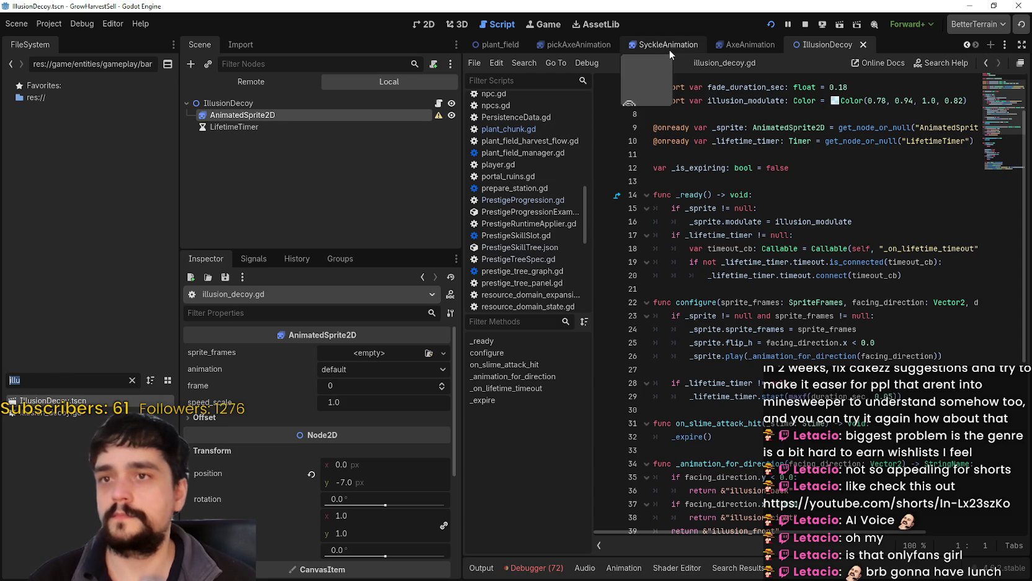
{"action": "type", "text": "player"}
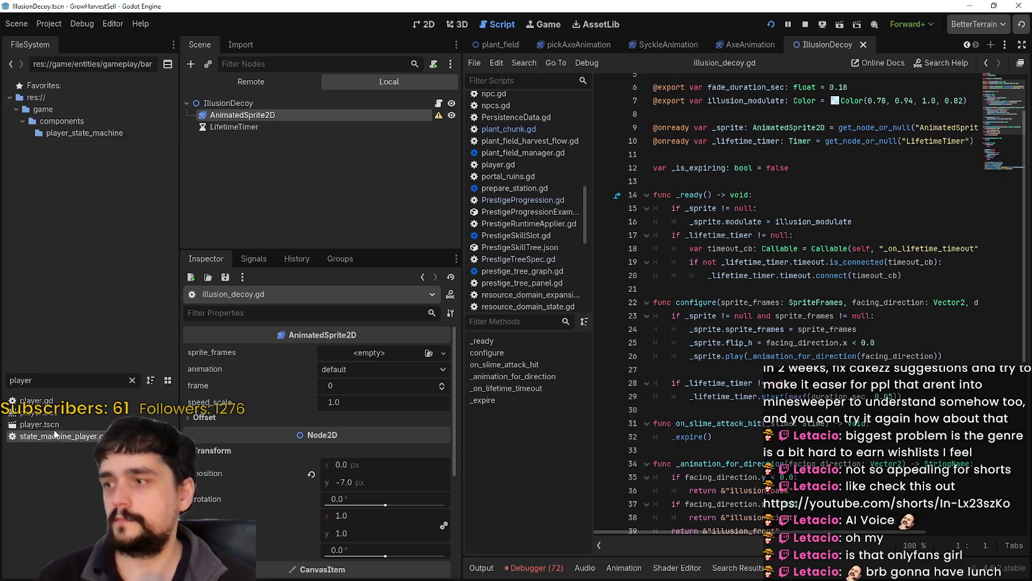
{"action": "double_click", "coordinate": [59, 425]}
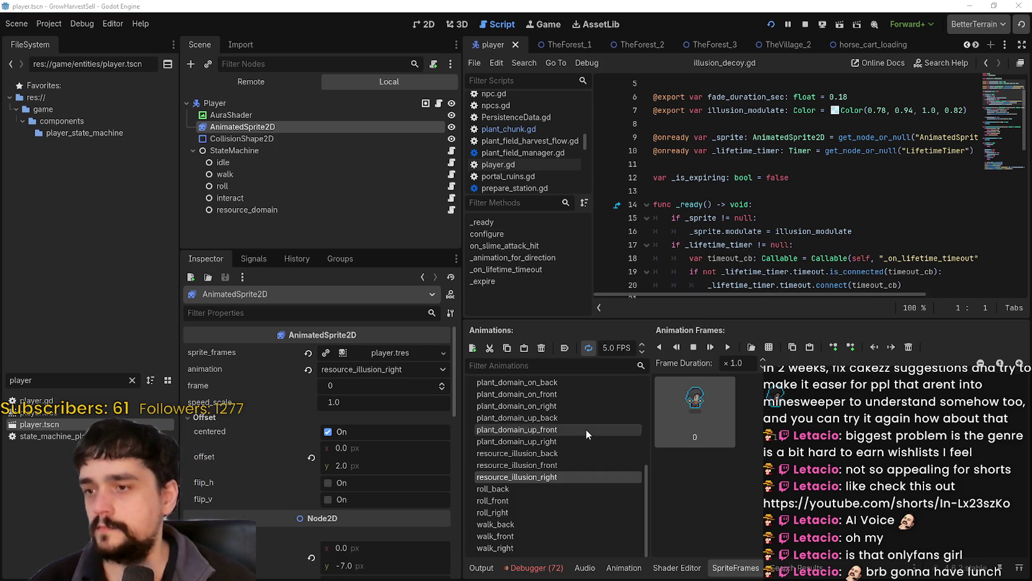
{"action": "scroll", "coordinate": [584, 450], "scroll_direction": "up", "scroll_amount": 5}
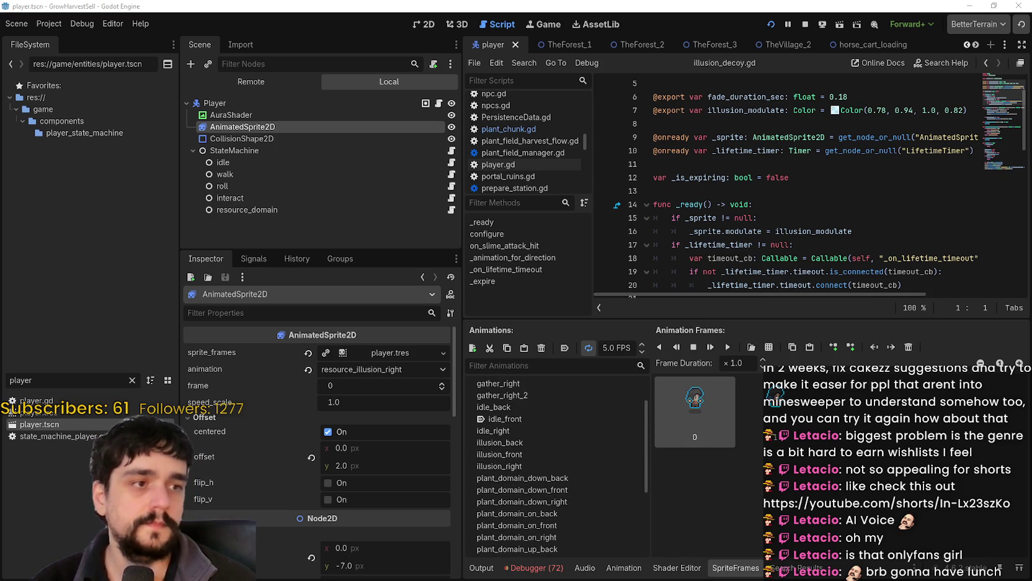
{"action": "double_click", "coordinate": [21, 380]}
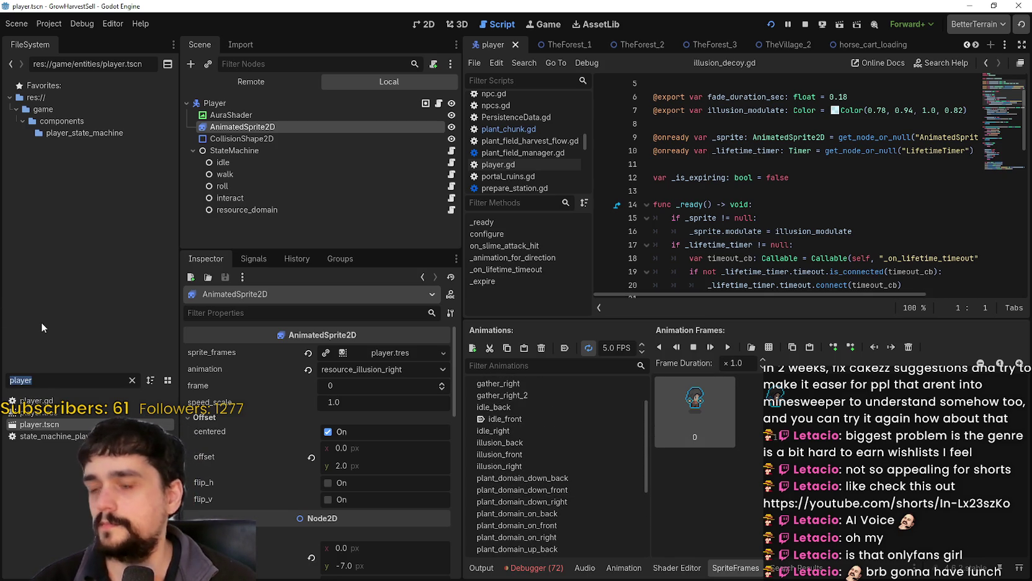
{"action": "type", "text": "illu"}
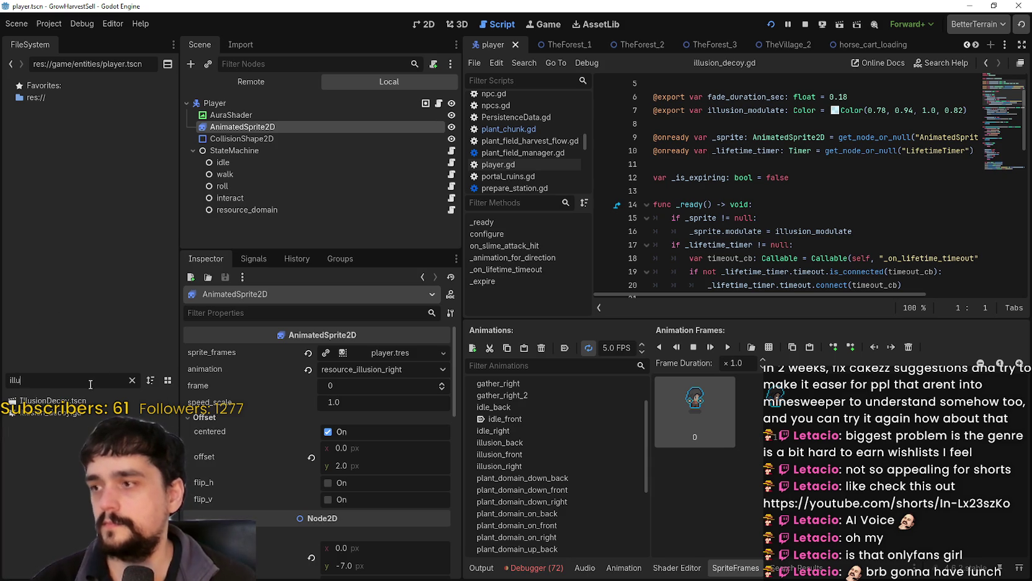
{"action": "double_click", "coordinate": [52, 400]}
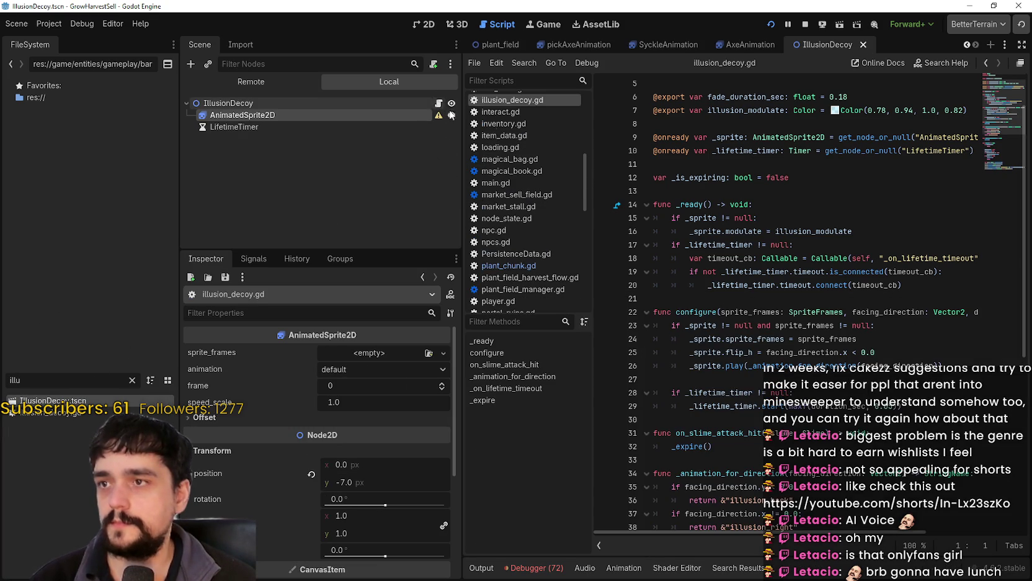
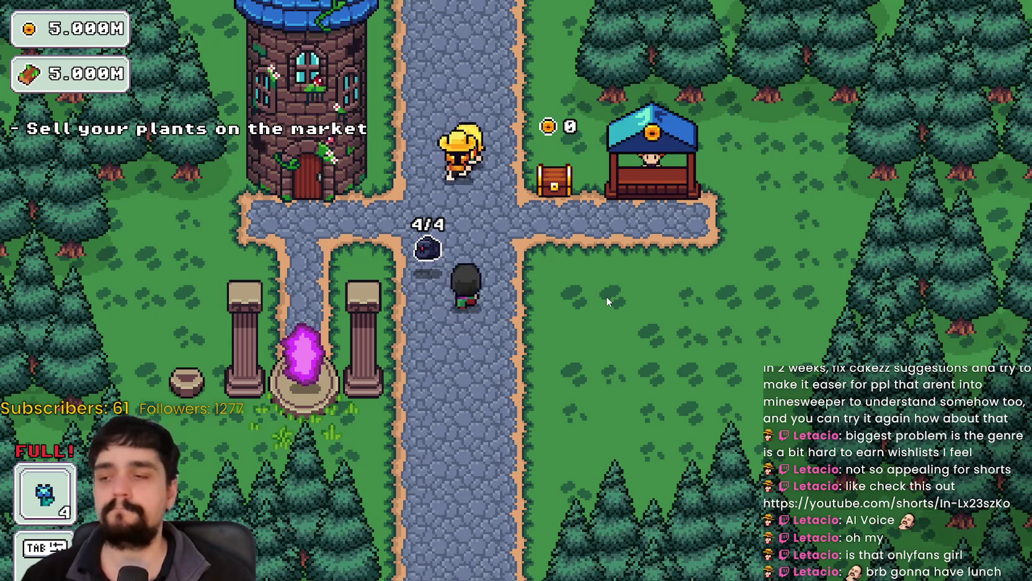
Walk along the paths and main road to the market stall to sell the four plants
{"action": "key", "text": "d"}
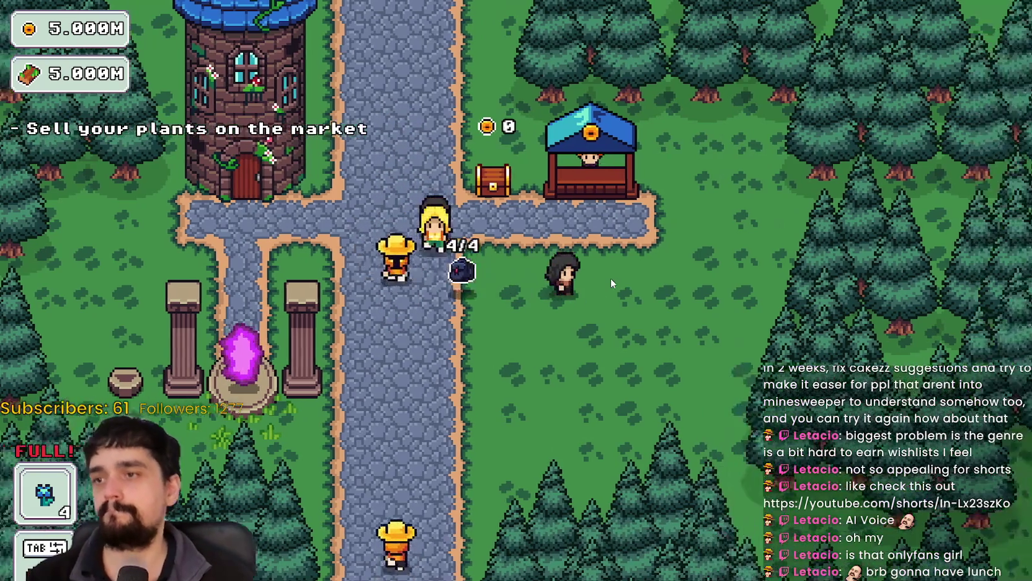
{"action": "key", "text": "a"}
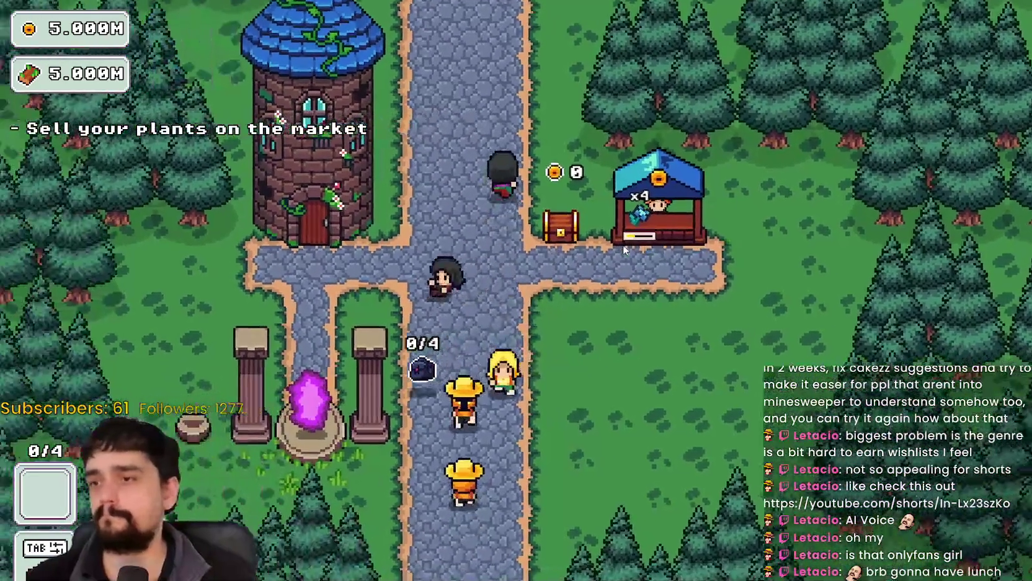
{"action": "key", "text": "a"}
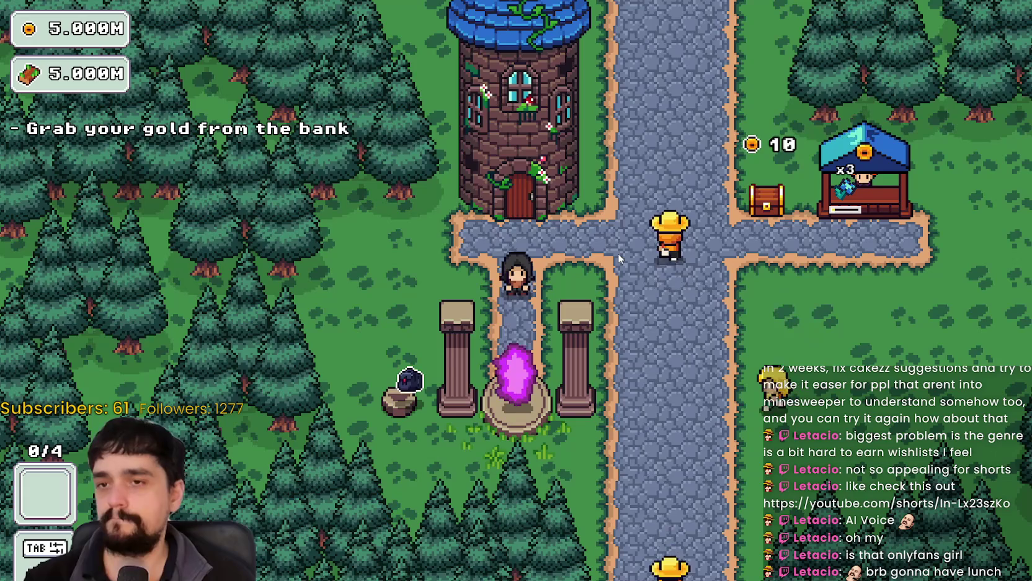
{"action": "key", "text": "d"}
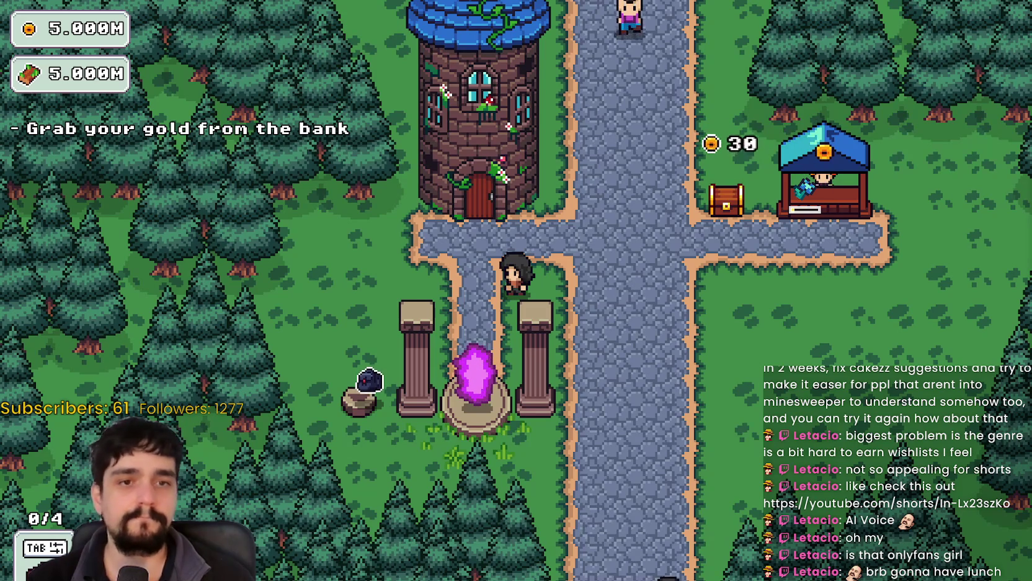
{"action": "key", "text": "d"}
{"action": "key", "text": "s"}
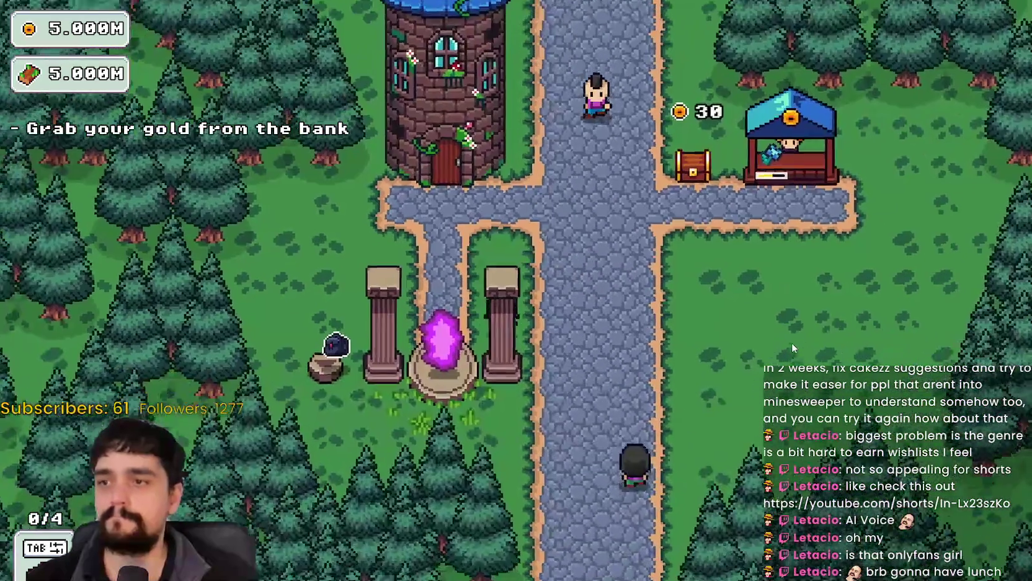
{"action": "key", "text": "s"}
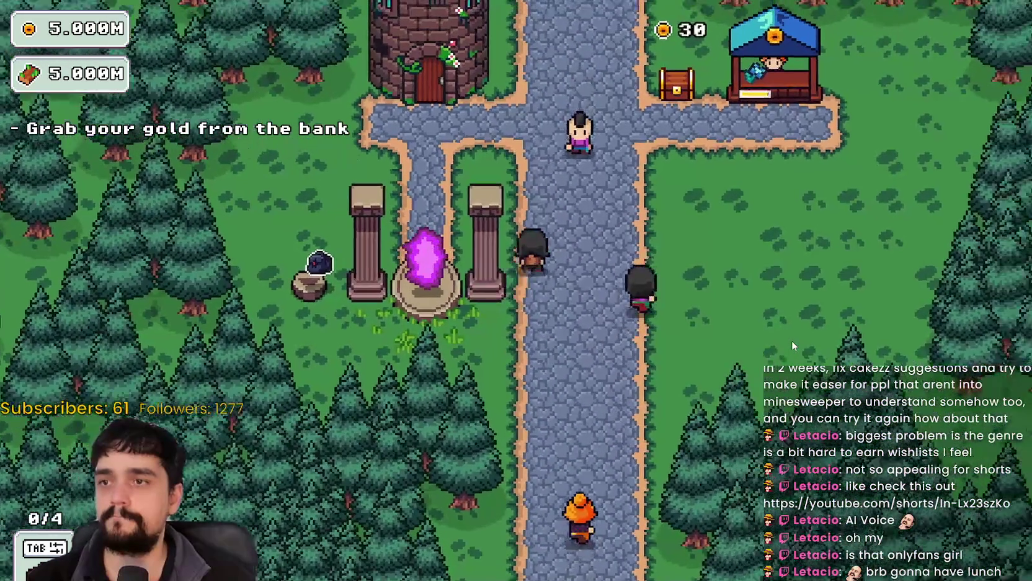
{"action": "key", "text": "w"}
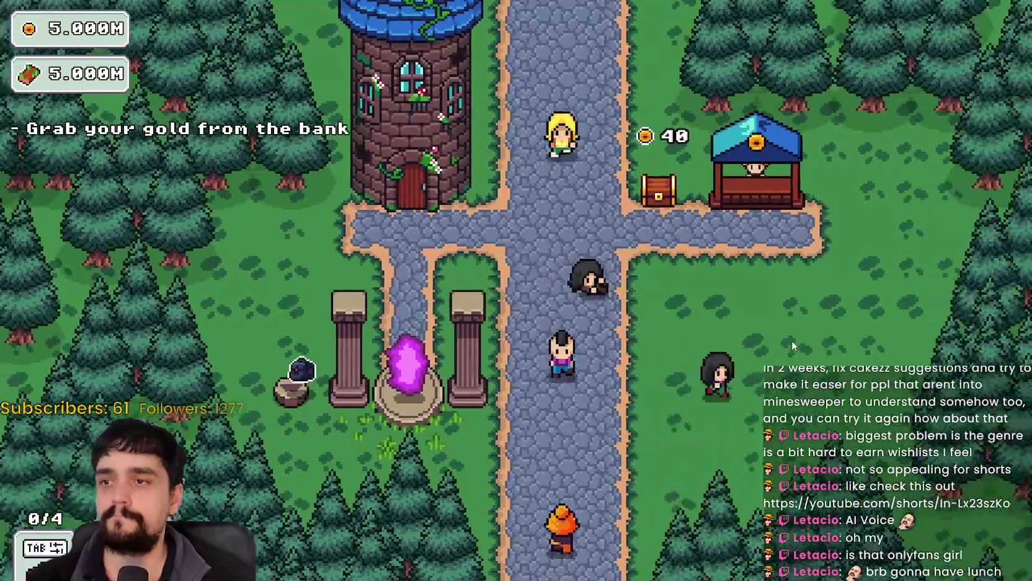
Walk past the Mage Tower to the bank chest and collect the gold
{"action": "key", "text": "a"}
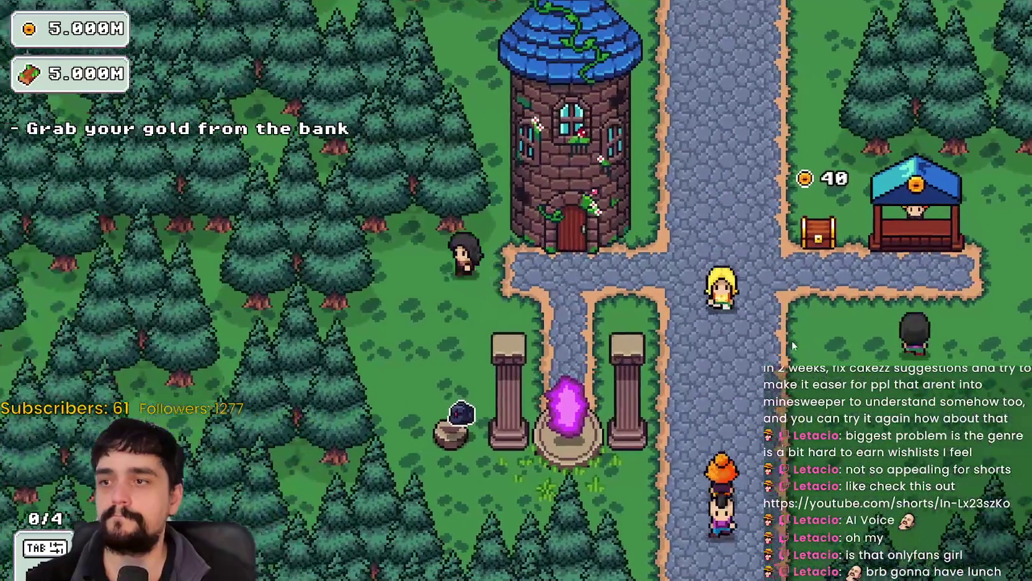
{"action": "key", "text": "d"}
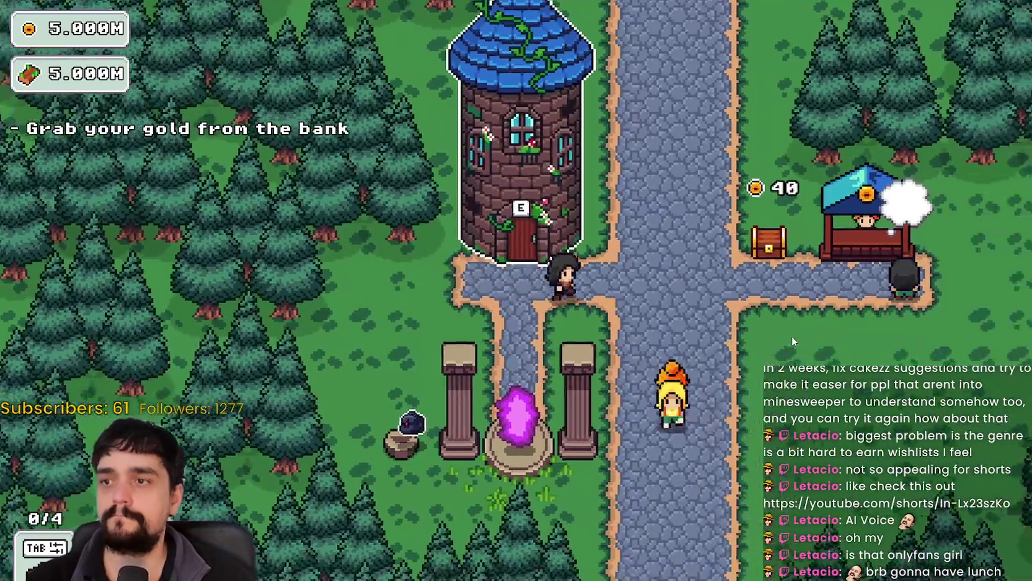
{"action": "key", "text": "d"}
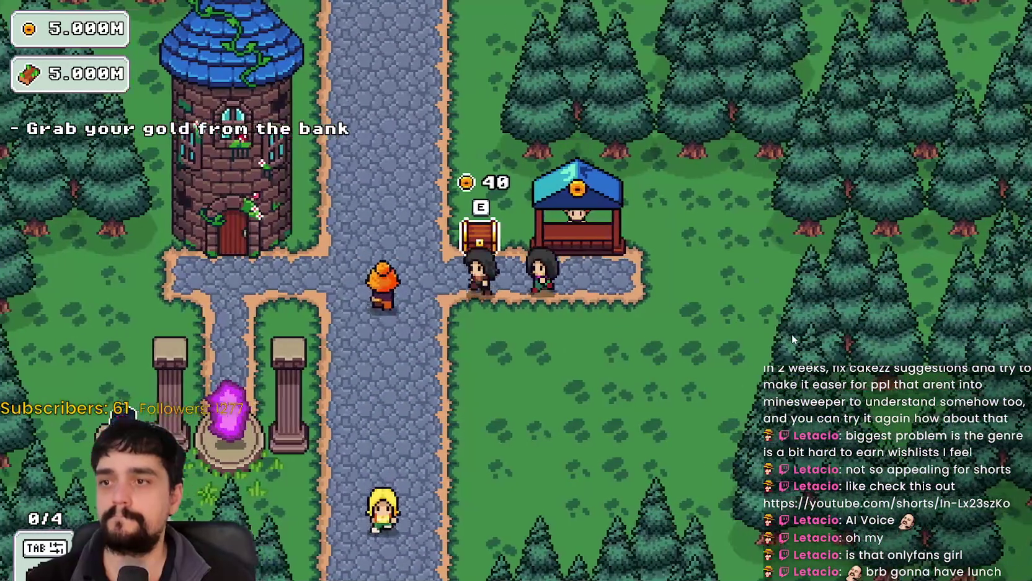
{"action": "key", "text": "e"}
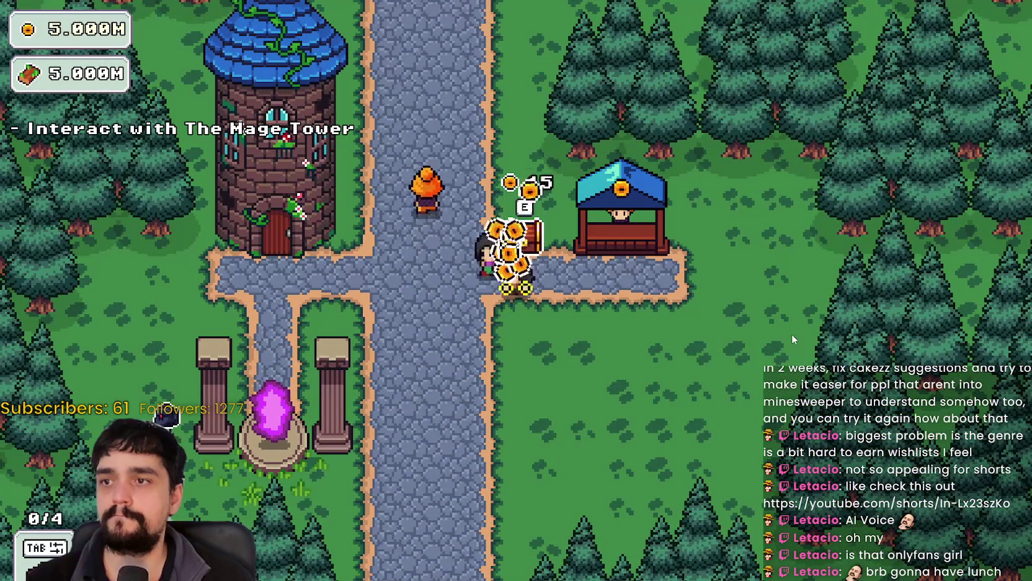
Walk back toward the path crossing and up the road
{"action": "key", "text": "a"}
{"action": "key", "text": "s"}
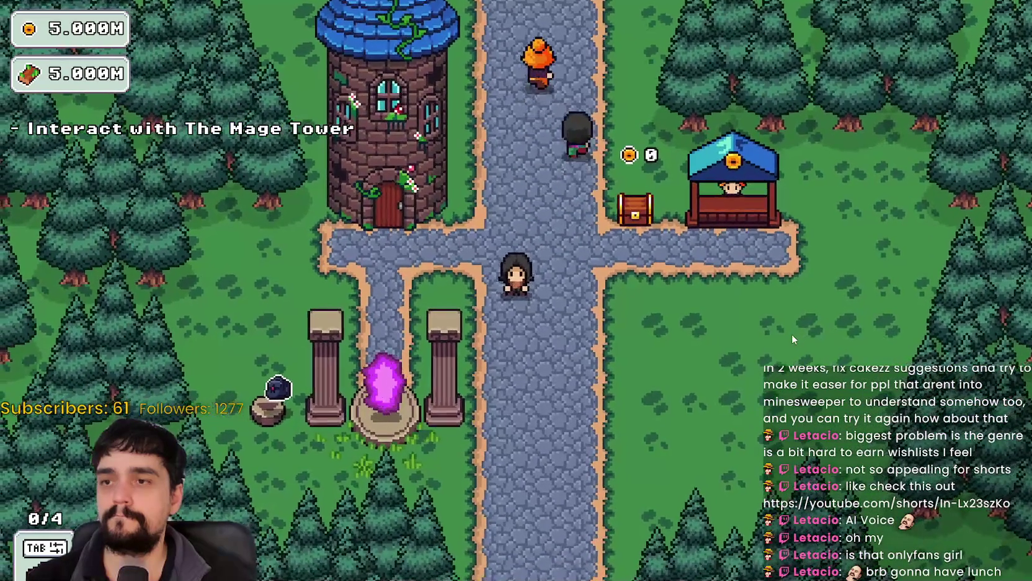
{"action": "key", "text": "w"}
{"action": "key", "text": "d"}
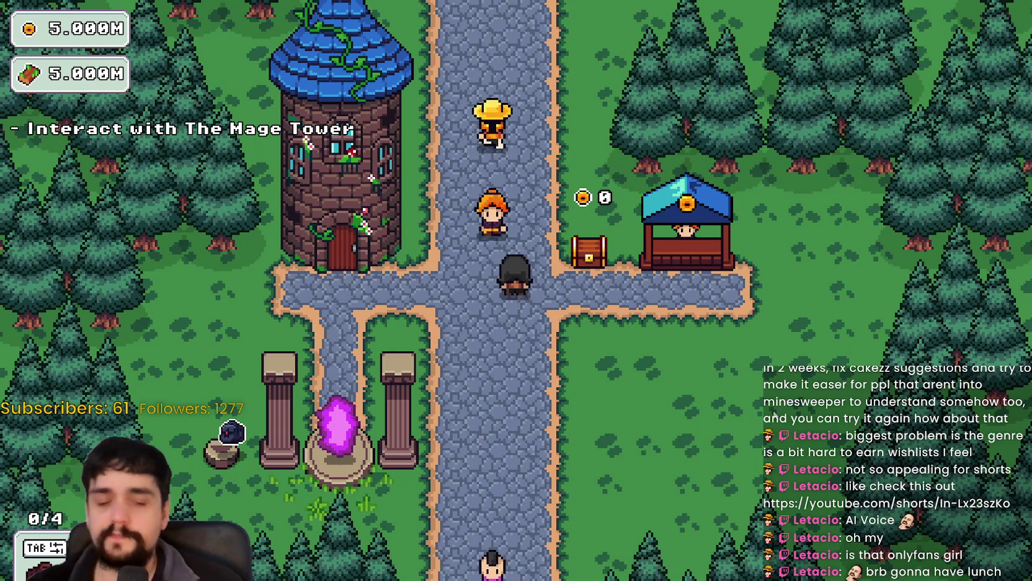
Switch to the Godot editor, stop the running game, and relaunch the project
{"action": "key", "text": "alt+Tab"}
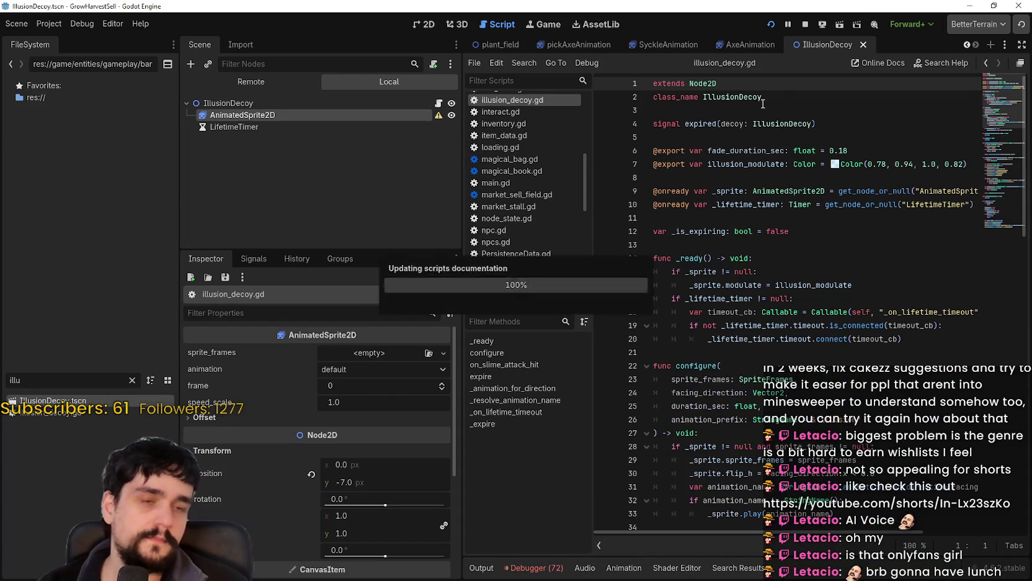
{"action": "left_click", "coordinate": [805, 24]}
{"action": "left_click", "coordinate": [773, 25]}
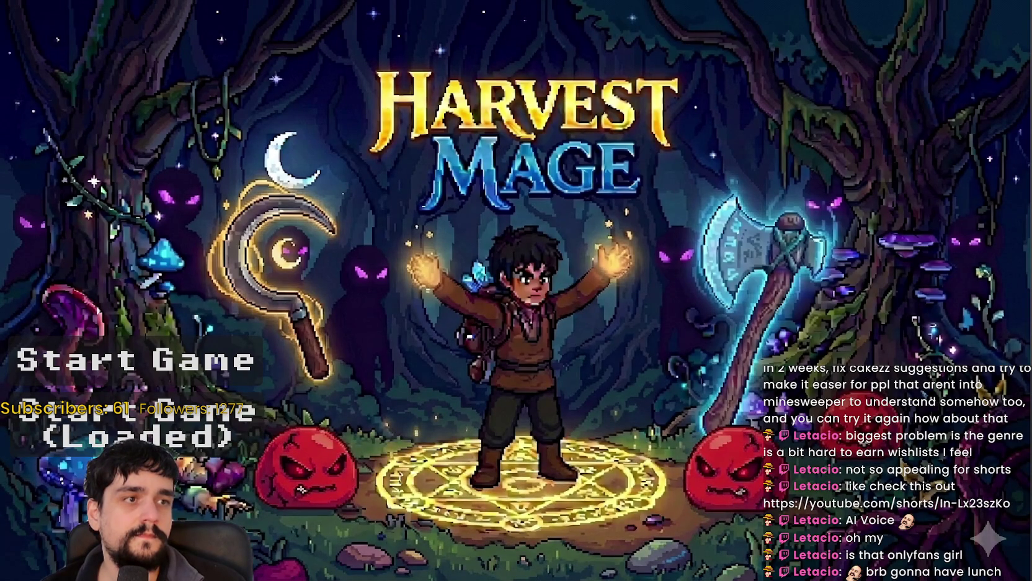
Start the loaded save, walk up to the Mage Tower, and open then close its prestige skill tree
{"action": "left_click", "coordinate": [351, 403]}
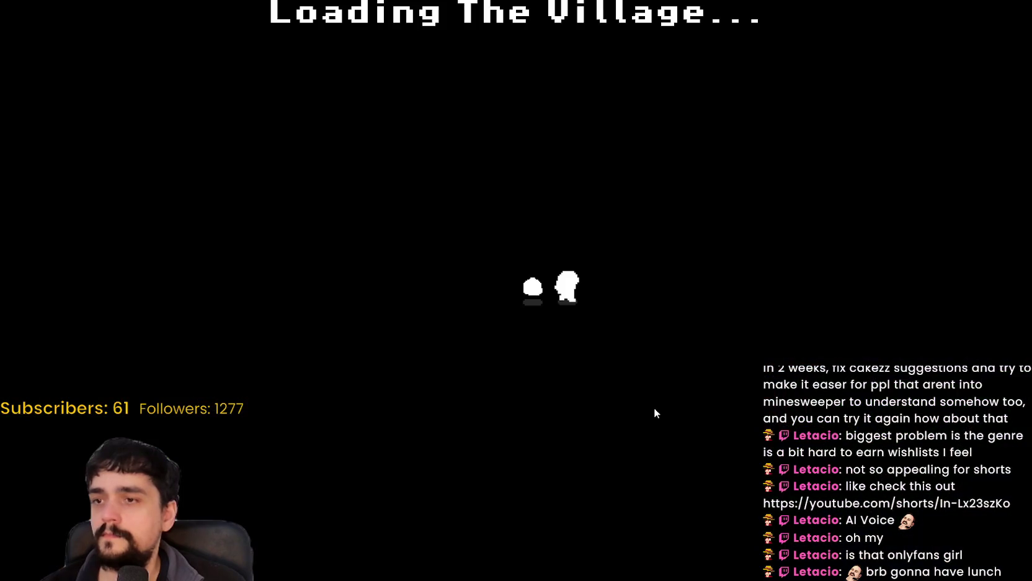
{"action": "key", "text": "w"}
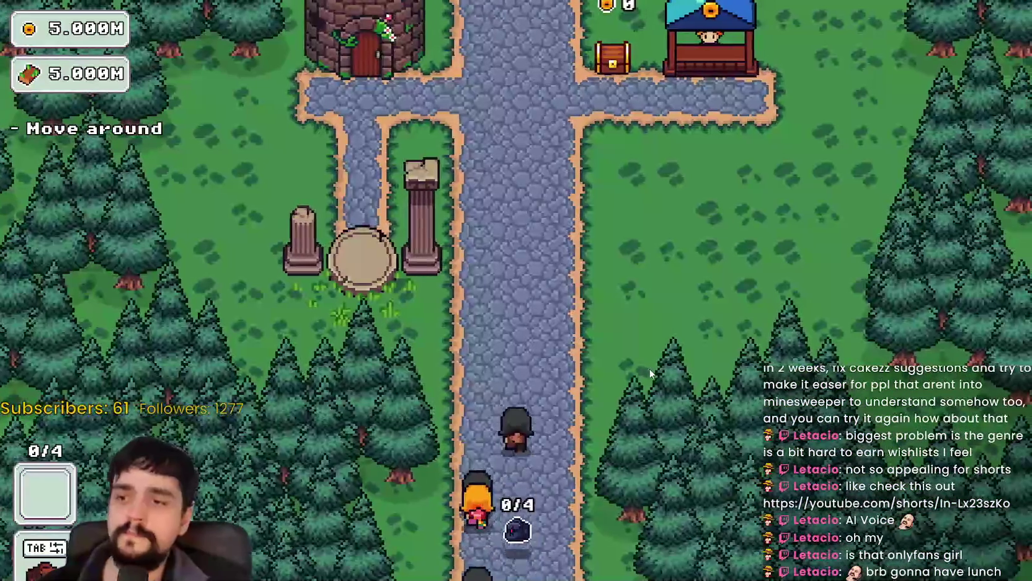
{"action": "key", "text": "w"}
{"action": "key", "text": "e"}
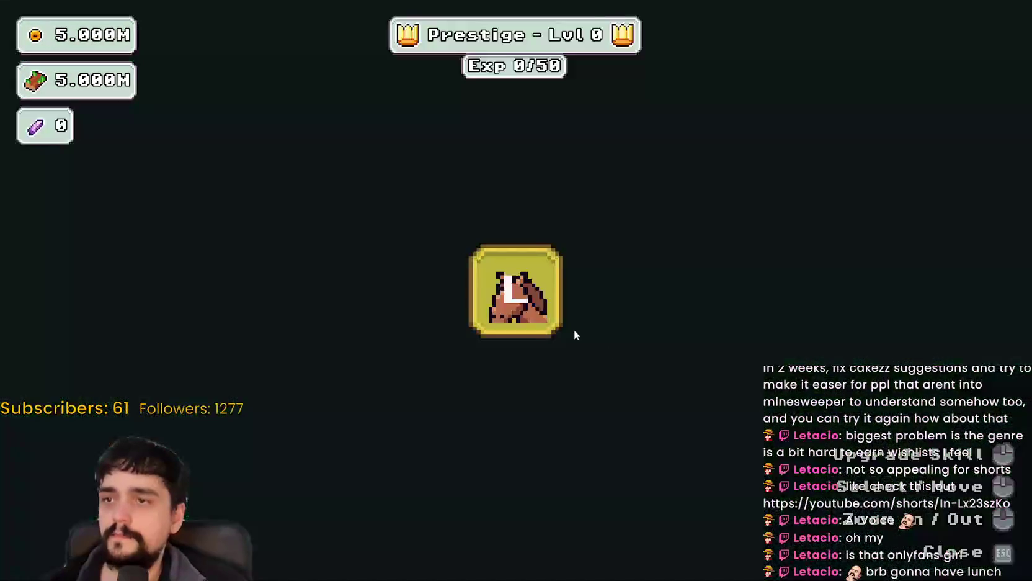
{"action": "key", "text": "Escape"}
Travel through the village portal to the forest stage and harvest the blue plant
{"action": "key", "text": "s"}
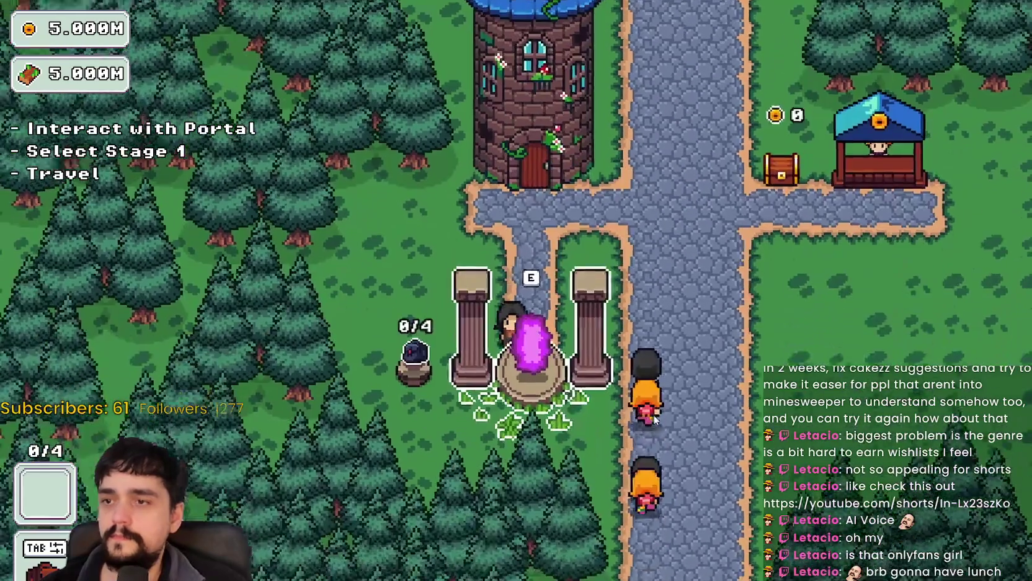
{"action": "key", "text": "e"}
{"action": "left_click", "coordinate": [283, 492]}
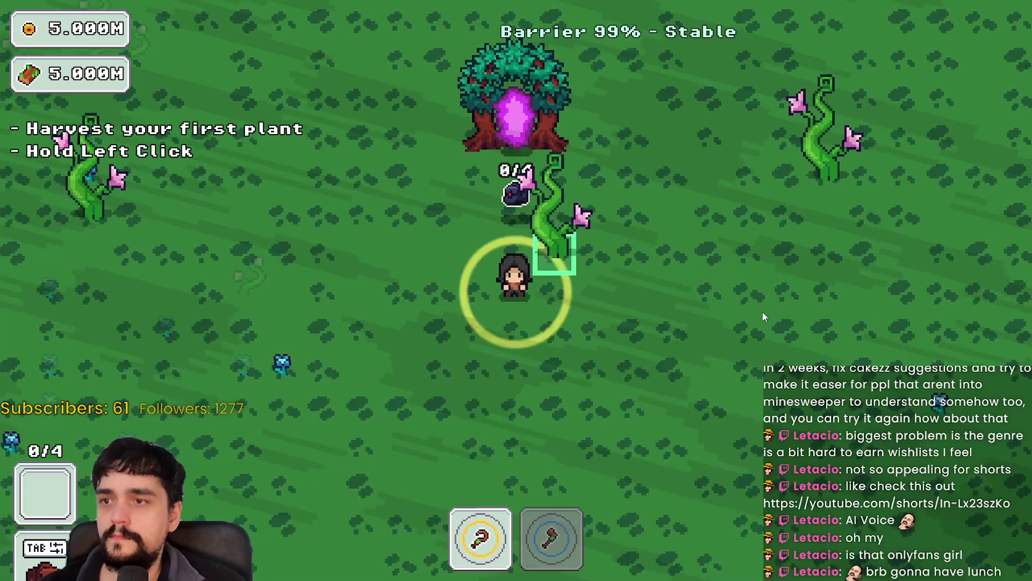
{"action": "key", "text": "a"}
{"action": "left_click", "coordinate": [752, 319]}
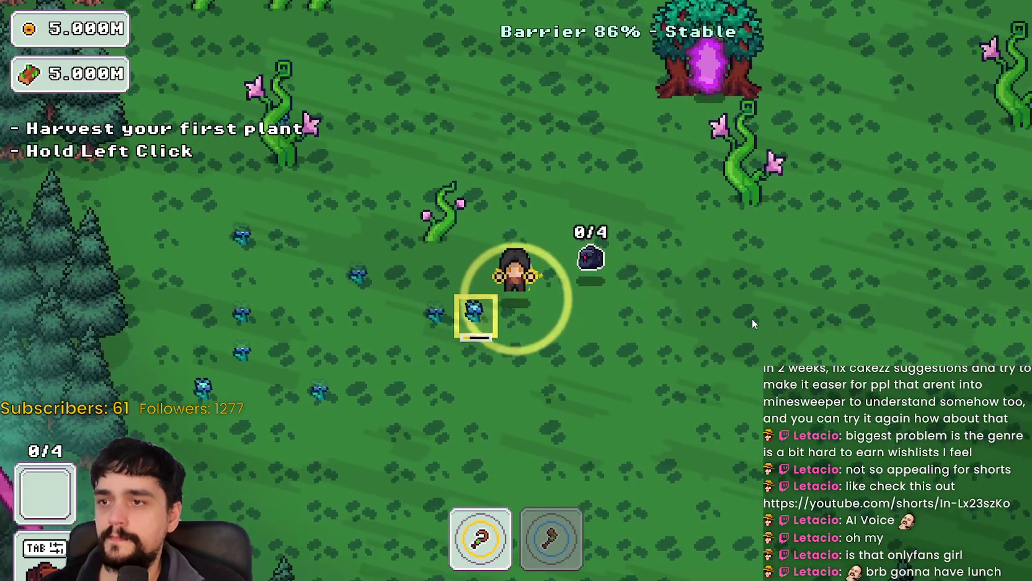
Equip the axe and chop the vines near the portal tree
{"action": "key", "text": "s"}
{"action": "key", "text": "d"}
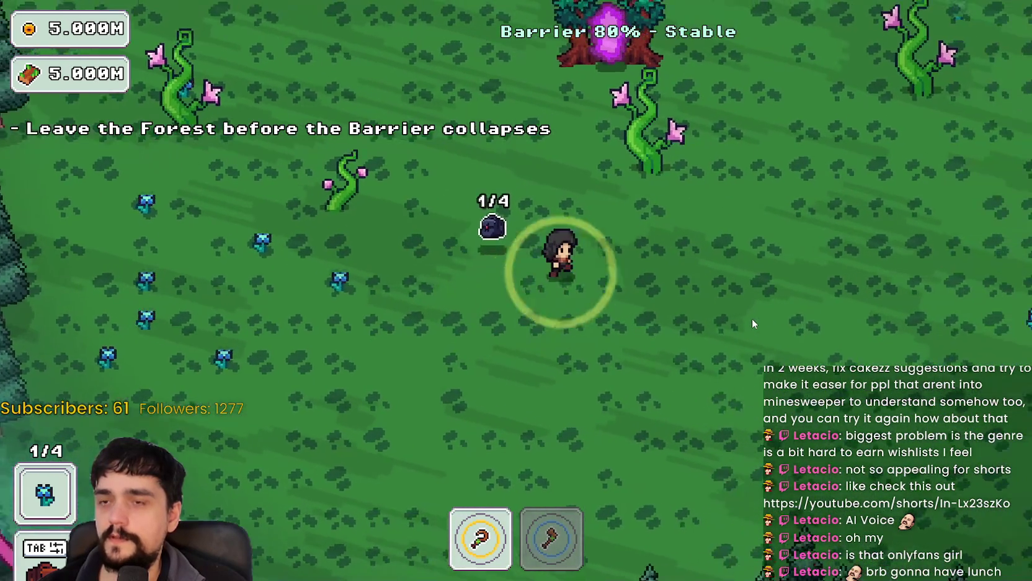
{"action": "key", "text": "w"}
{"action": "key", "text": "2"}
{"action": "left_click", "coordinate": [751, 319]}
{"action": "key", "text": "s"}
{"action": "key", "text": "a"}
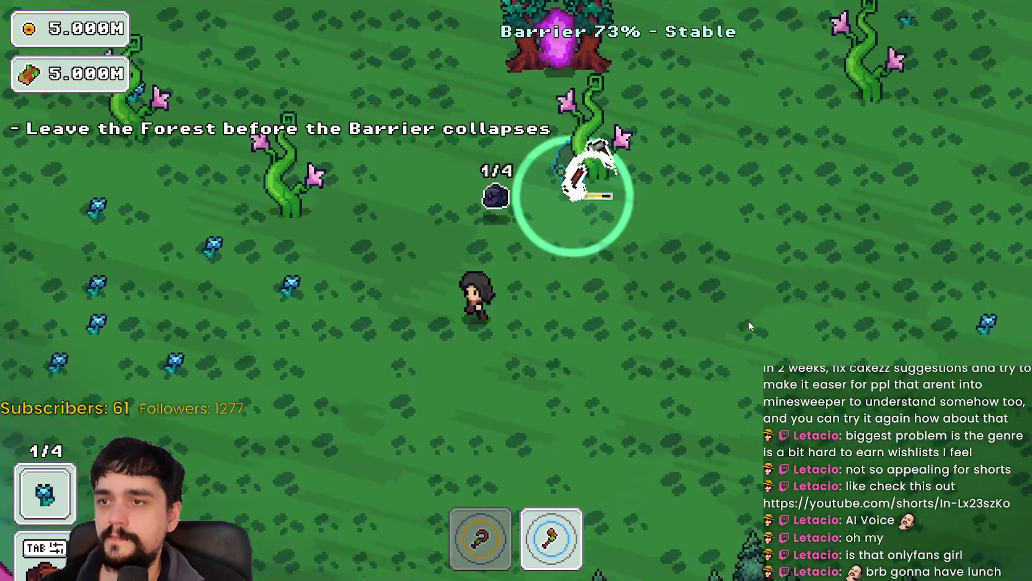
{"action": "key", "text": "w"}
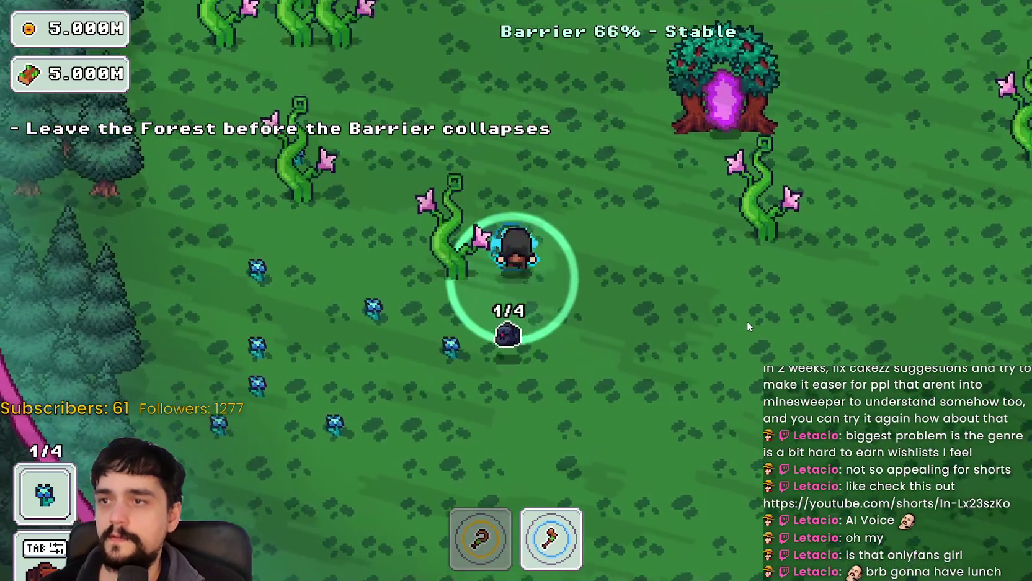
{"action": "key", "text": "a"}
{"action": "left_click", "coordinate": [746, 321]}
{"action": "key", "text": "w"}
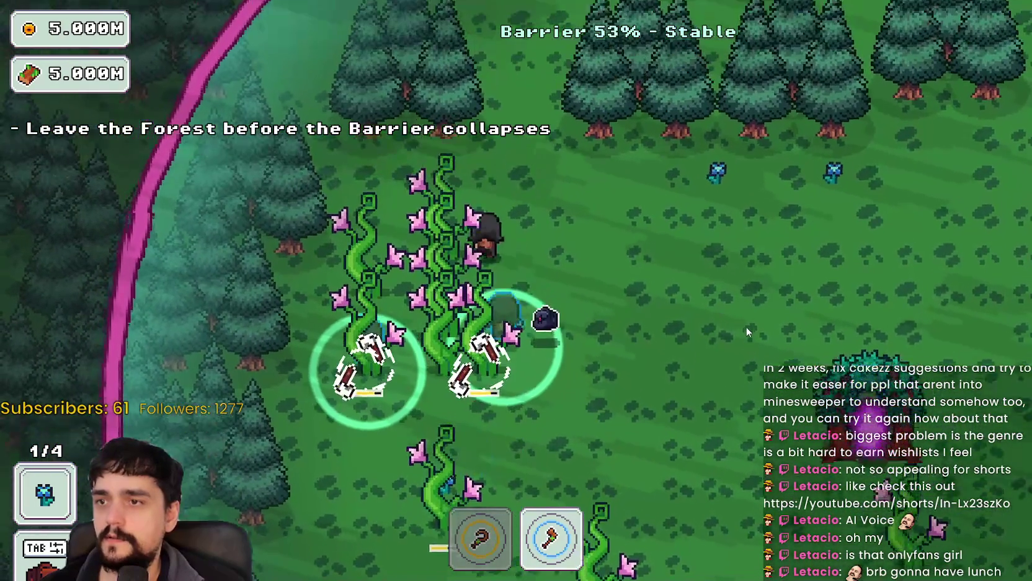
Keep walking around the forest clearing near the portal tree while the barrier drains
{"action": "key", "text": "s"}
{"action": "key", "text": "s"}
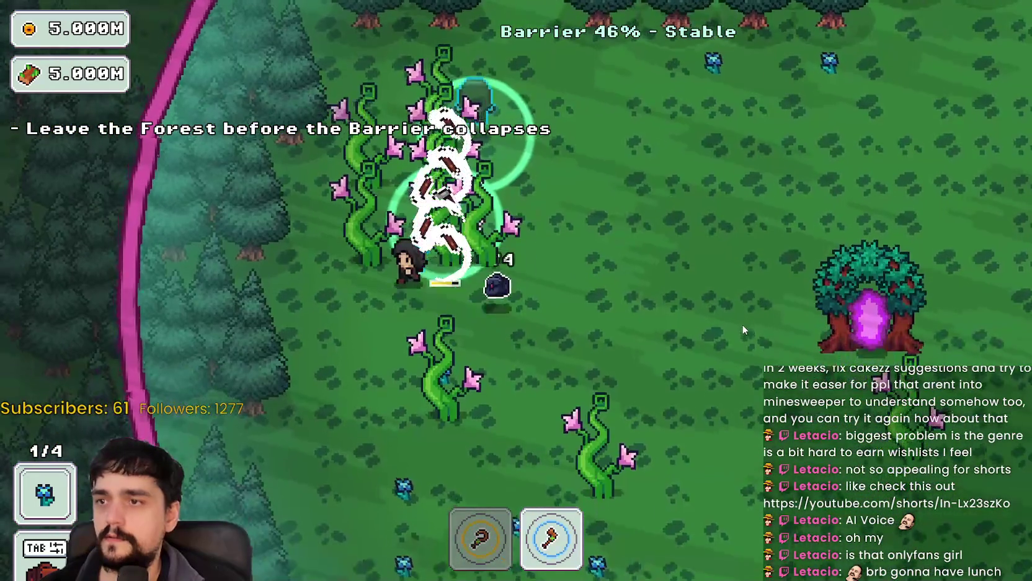
{"action": "key", "text": "d"}
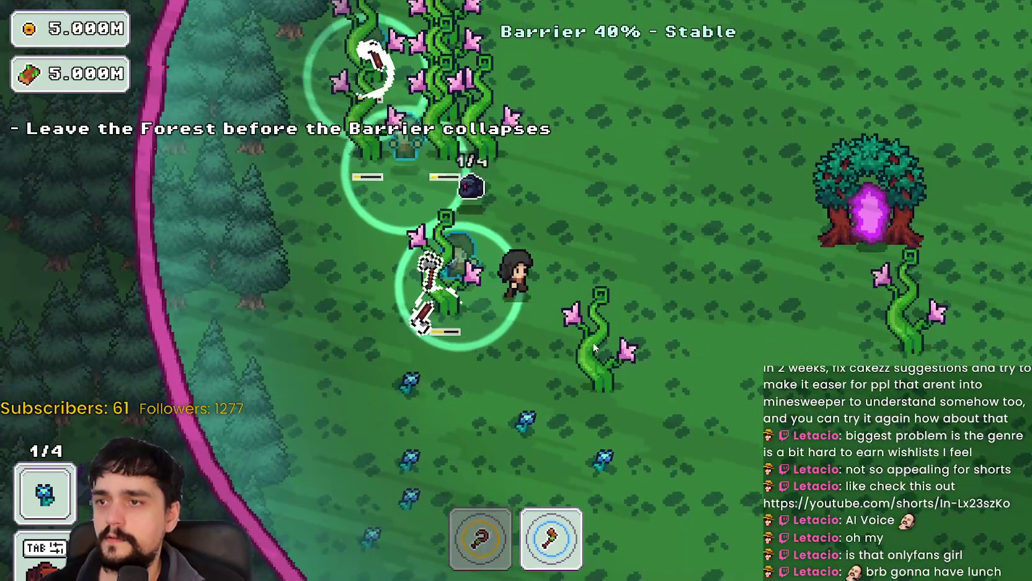
{"action": "key", "text": "d"}
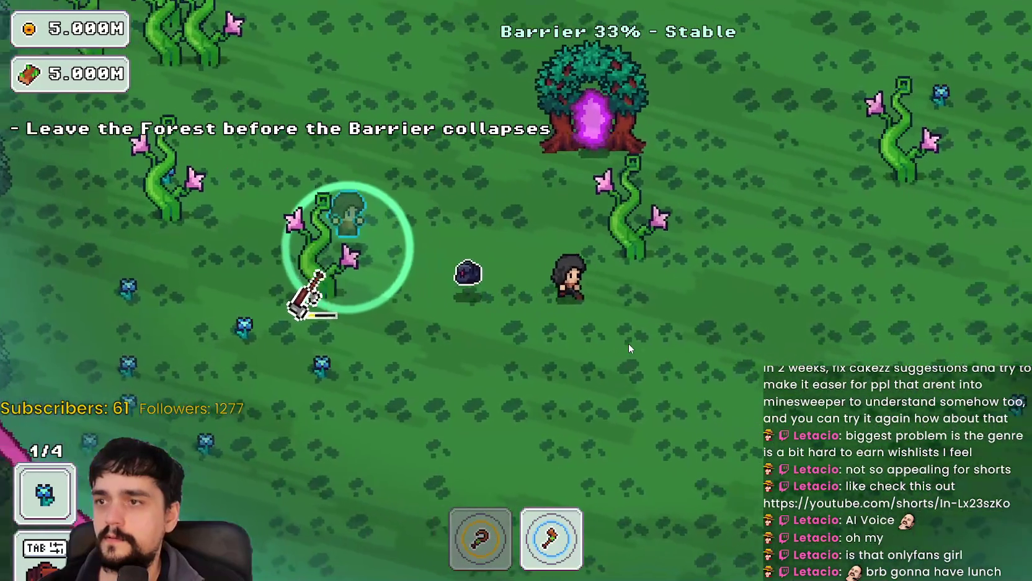
{"action": "key", "text": "d"}
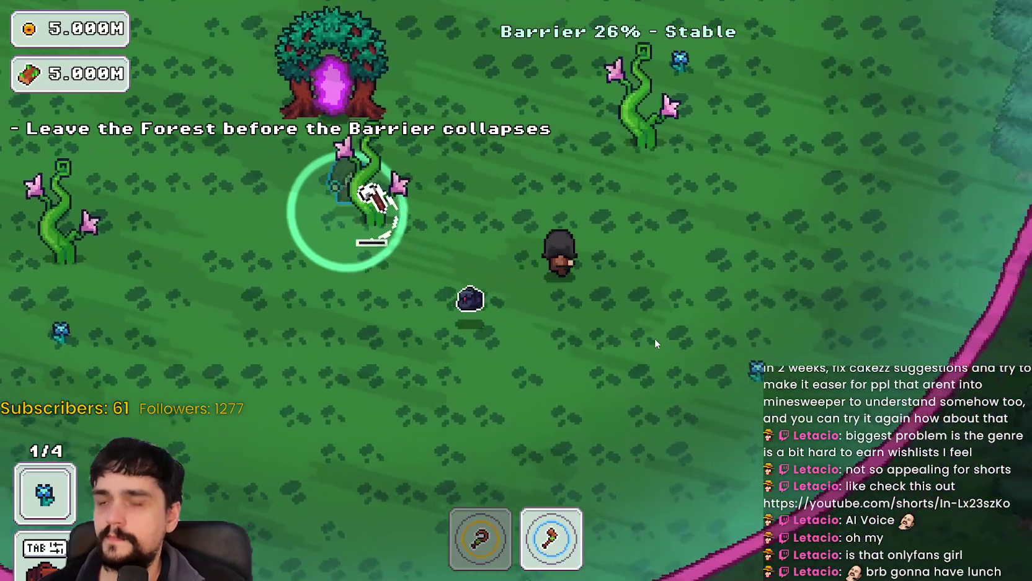
{"action": "key", "text": "w"}
{"action": "key", "text": "a"}
{"action": "key", "text": "s"}
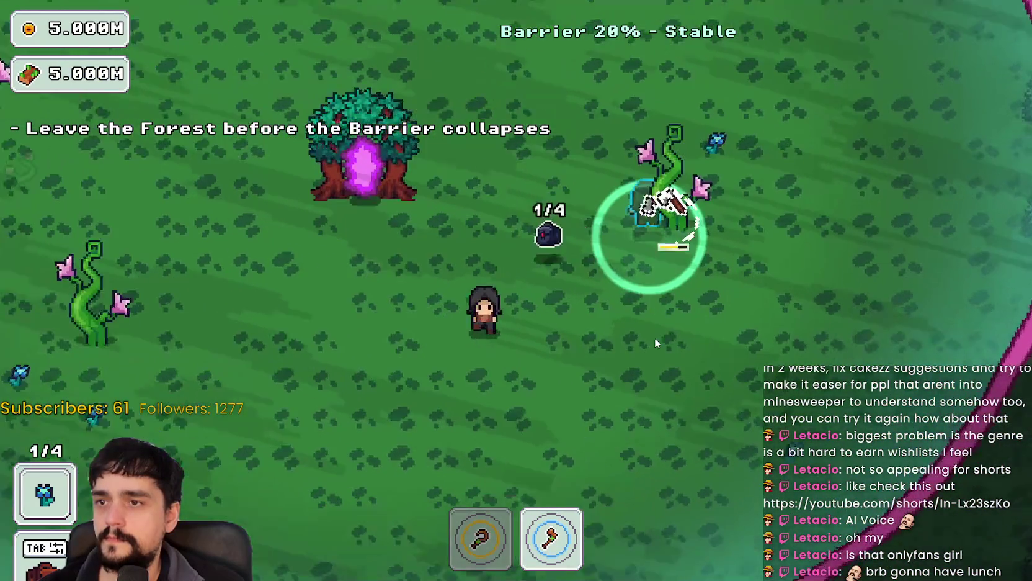
{"action": "key", "text": "d"}
{"action": "key", "text": "w"}
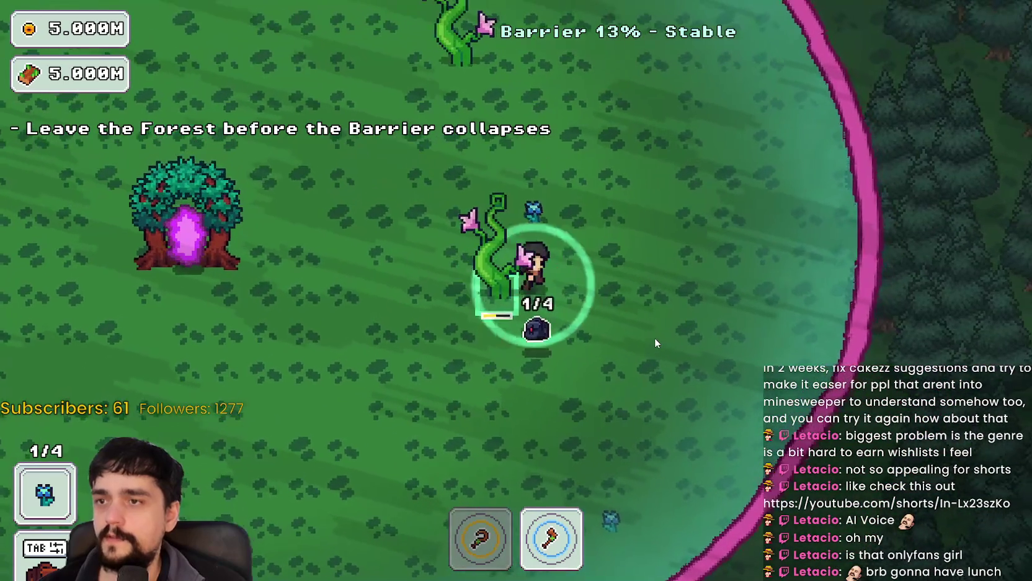
Keep moving until the barrier hits zero, then head up-left toward the tree portal
{"action": "key", "text": "w"}
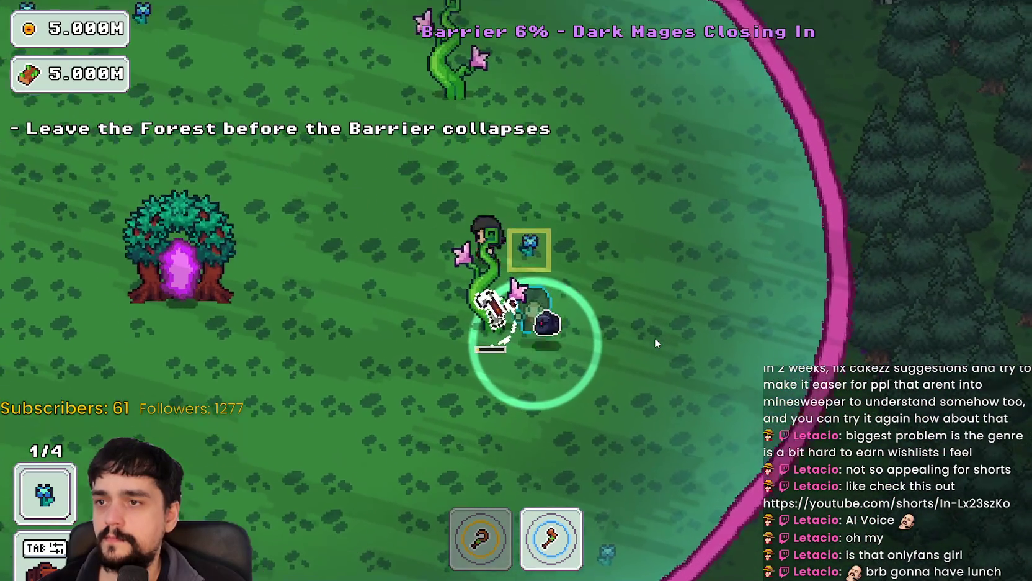
{"action": "key", "text": "s"}
{"action": "key", "text": "w"}
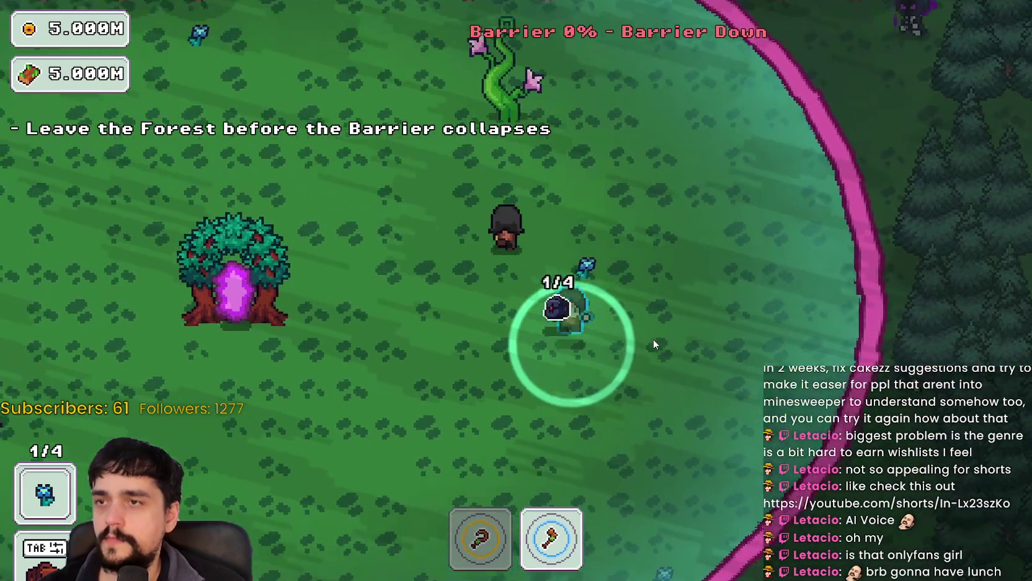
{"action": "key", "text": "a"}
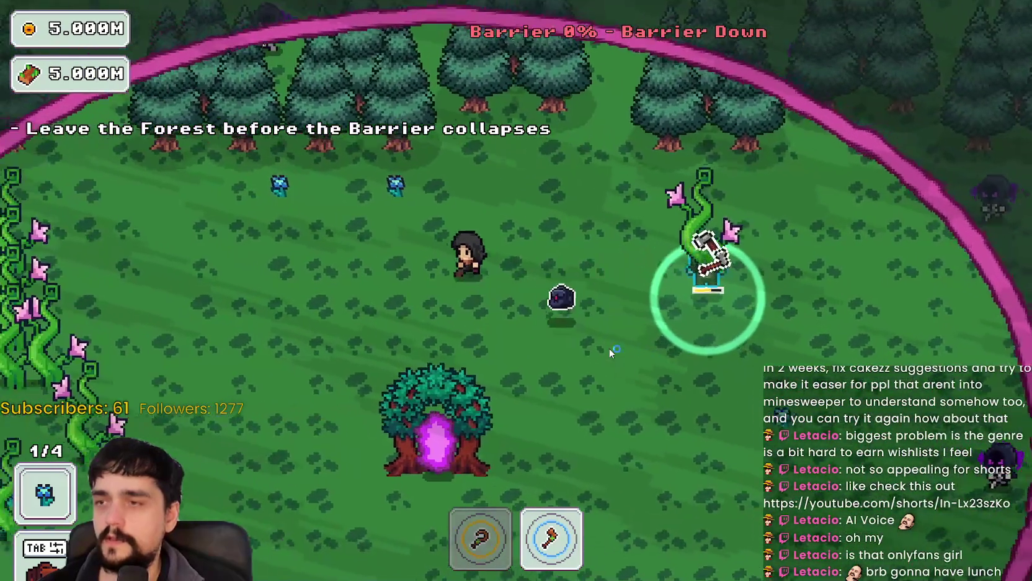
{"action": "key", "text": "w"}
{"action": "key", "text": "1"}
Enter the tree portal to the village, stop the game with F8, and focus illusion_decoy.gd
{"action": "key", "text": "s"}
{"action": "key", "text": "d"}
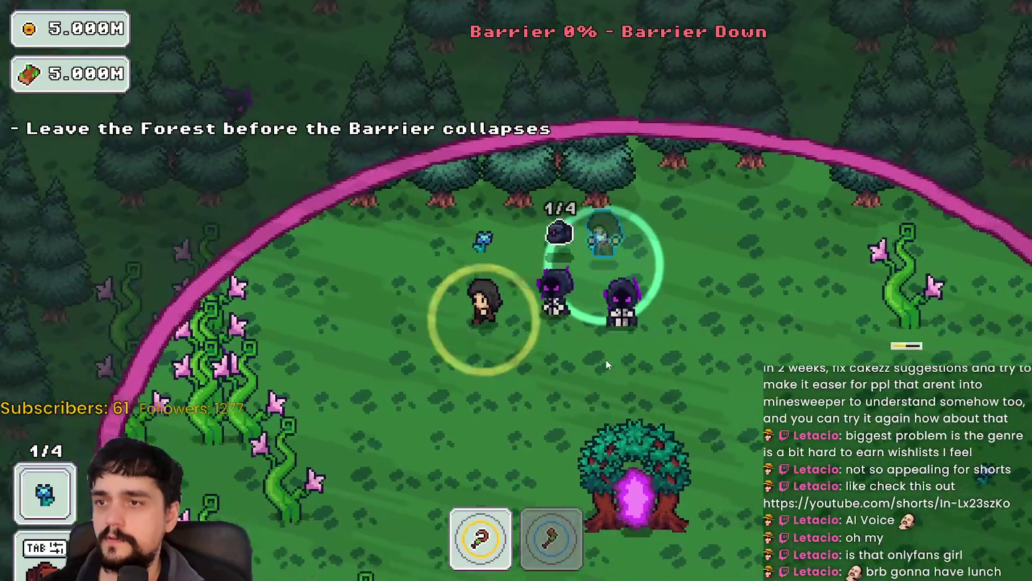
{"action": "key", "text": "e"}
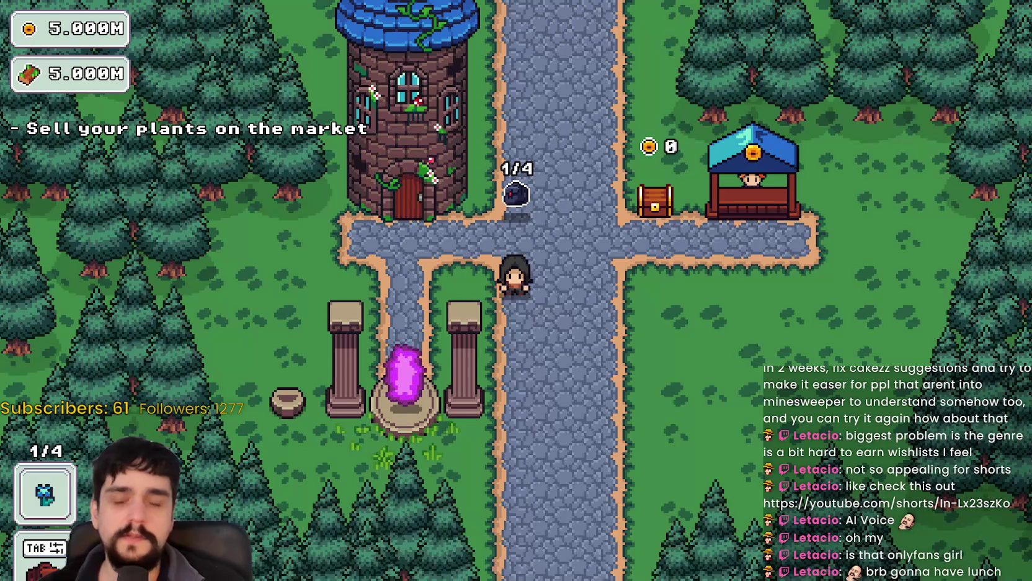
{"action": "key", "text": "F8"}
{"action": "left_click", "coordinate": [736, 218]}
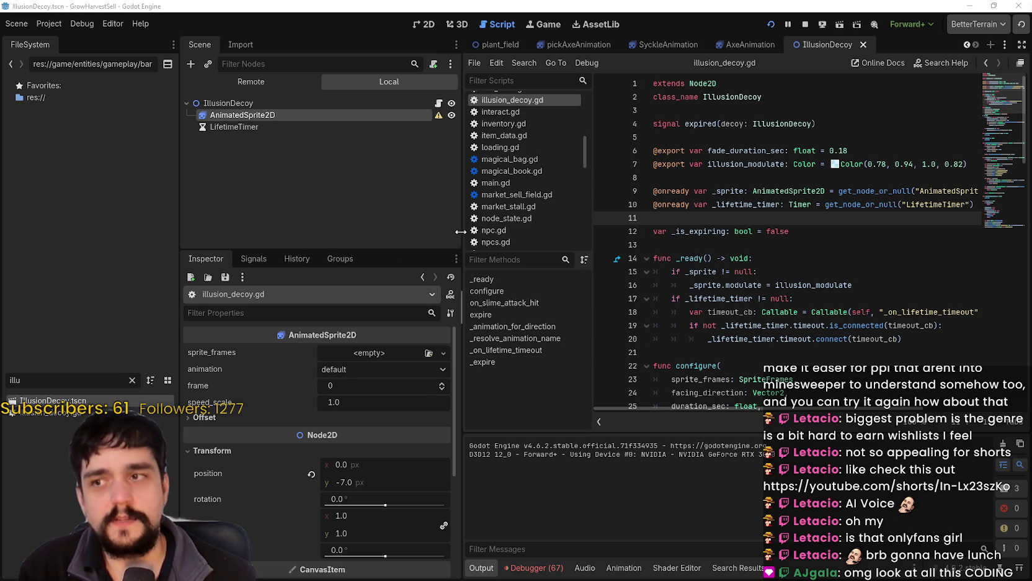
Drag the dock splitter left to widen the illusion_decoy.gd code editor
{"action": "left_click_drag", "start_coordinate": [461, 234], "coordinate": [296, 225]}
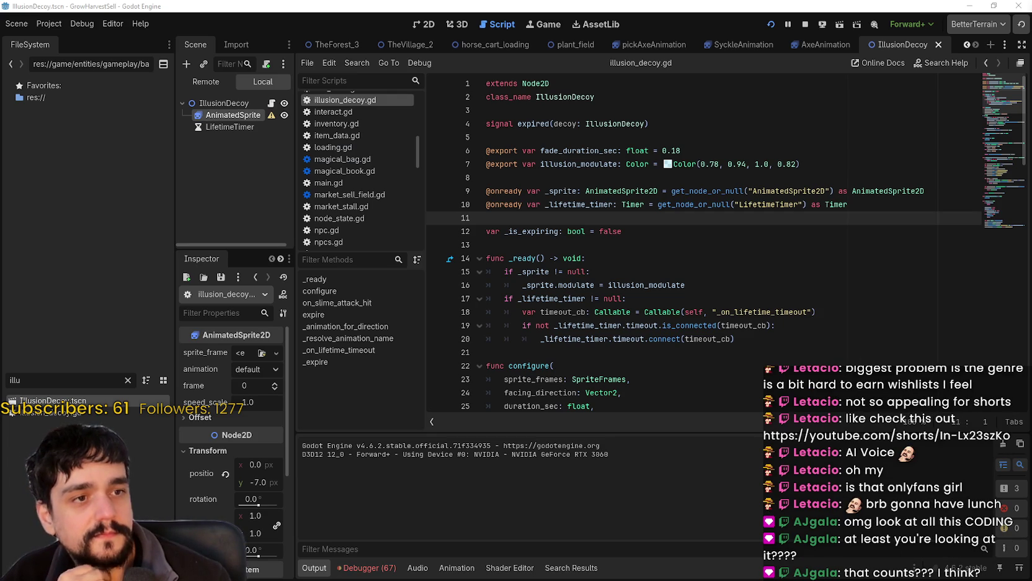
Search all project files for decoy.global_position and open the resource_domain_expansion.gd line 705 match
{"action": "left_click", "coordinate": [744, 263]}
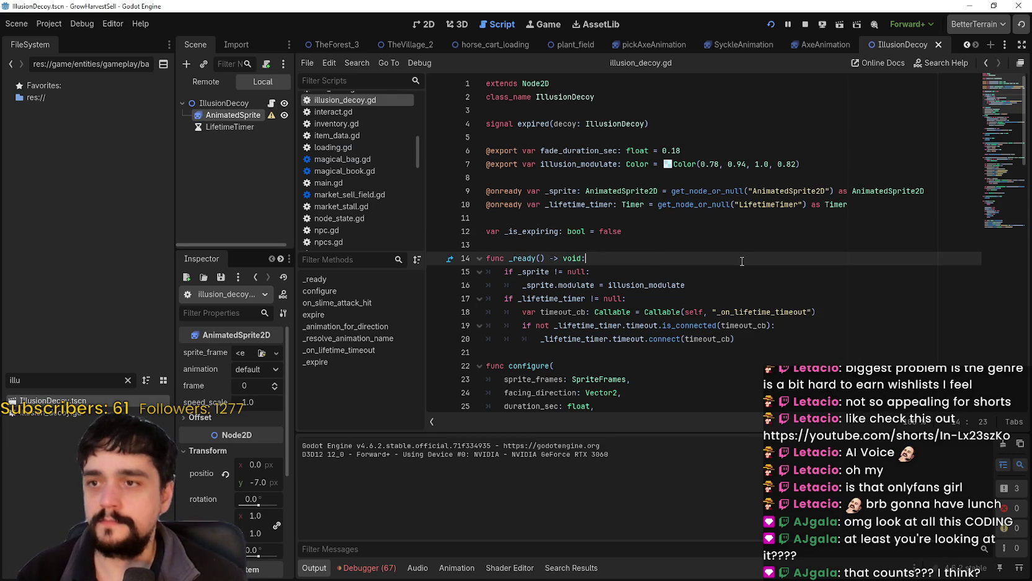
{"action": "key", "text": "ctrl+shift+f"}
{"action": "left_click", "coordinate": [513, 340]}
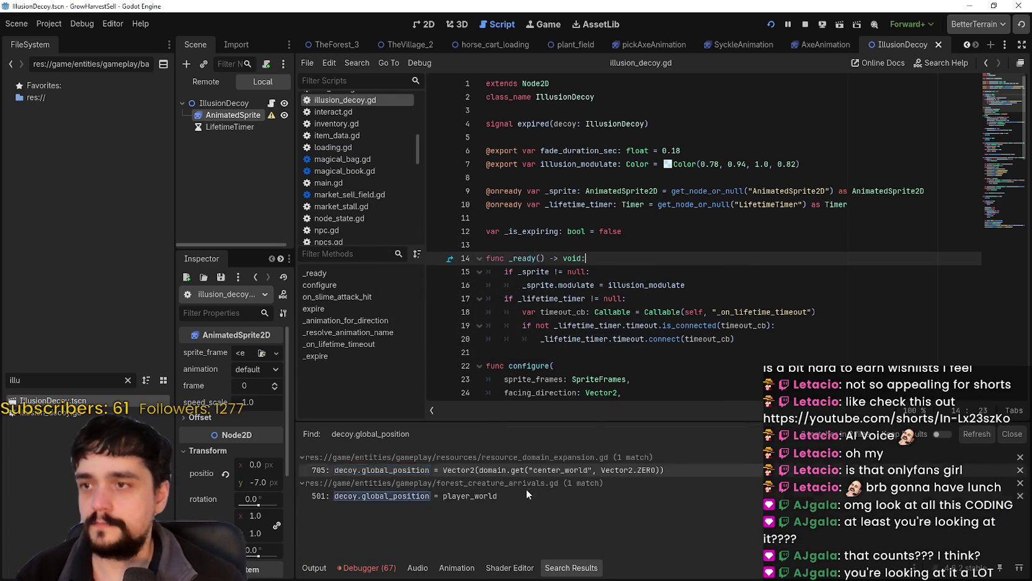
{"action": "left_click", "coordinate": [497, 467]}
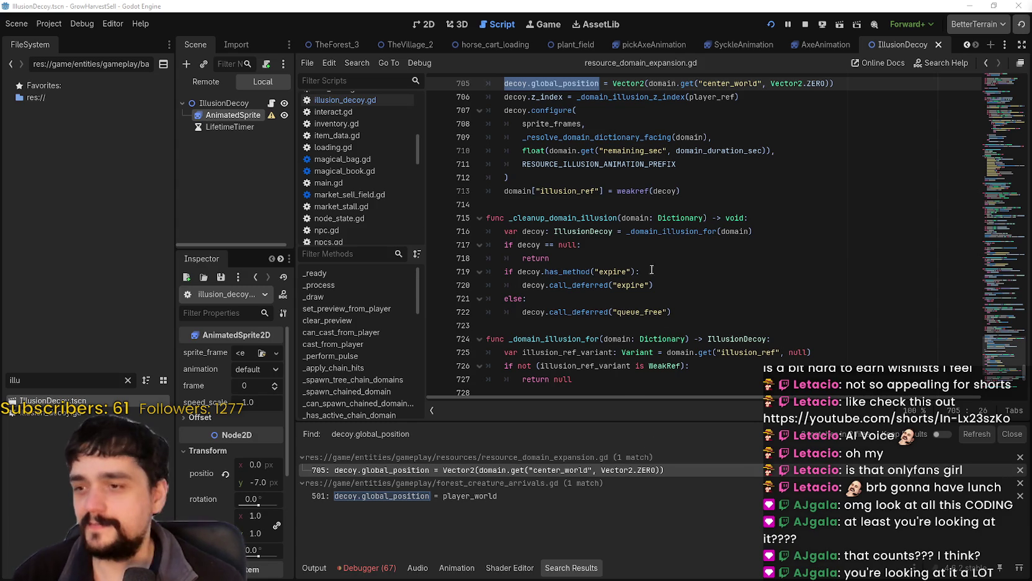
Inspect line 705's center_world lookup and its Vector2.ZERO fallback
{"action": "scroll", "coordinate": [651, 269], "scroll_direction": "up", "scroll_amount": 3}
{"action": "key", "text": "Up"}
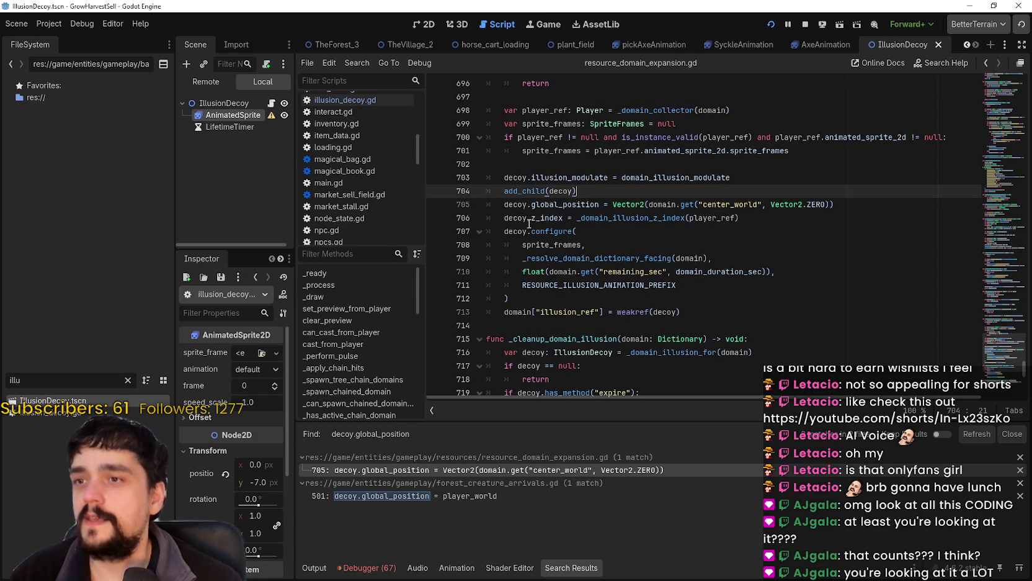
{"action": "left_click", "coordinate": [528, 222]}
{"action": "double_click", "coordinate": [581, 206]}
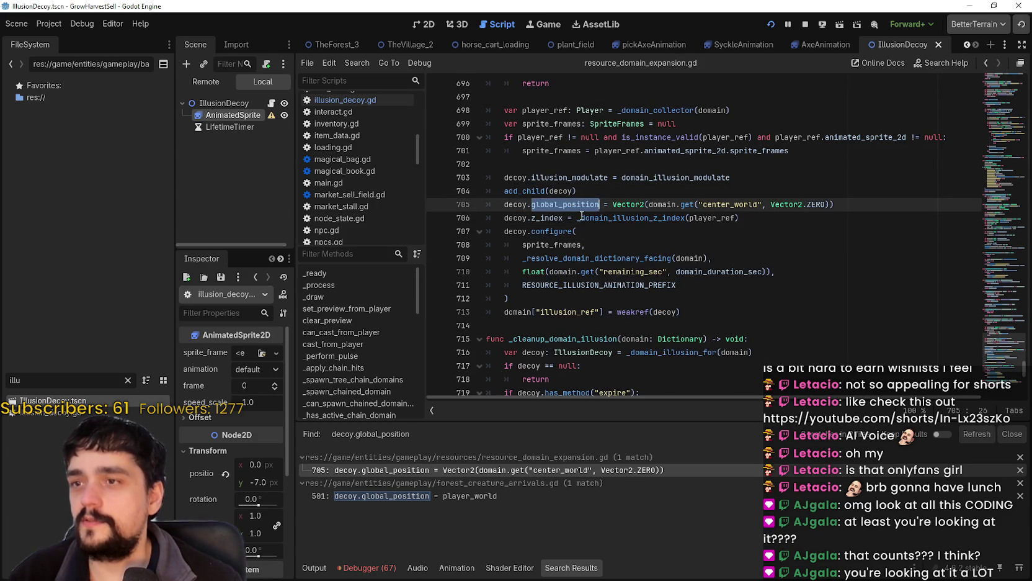
{"action": "scroll", "coordinate": [592, 229], "scroll_direction": "up", "scroll_amount": 1}
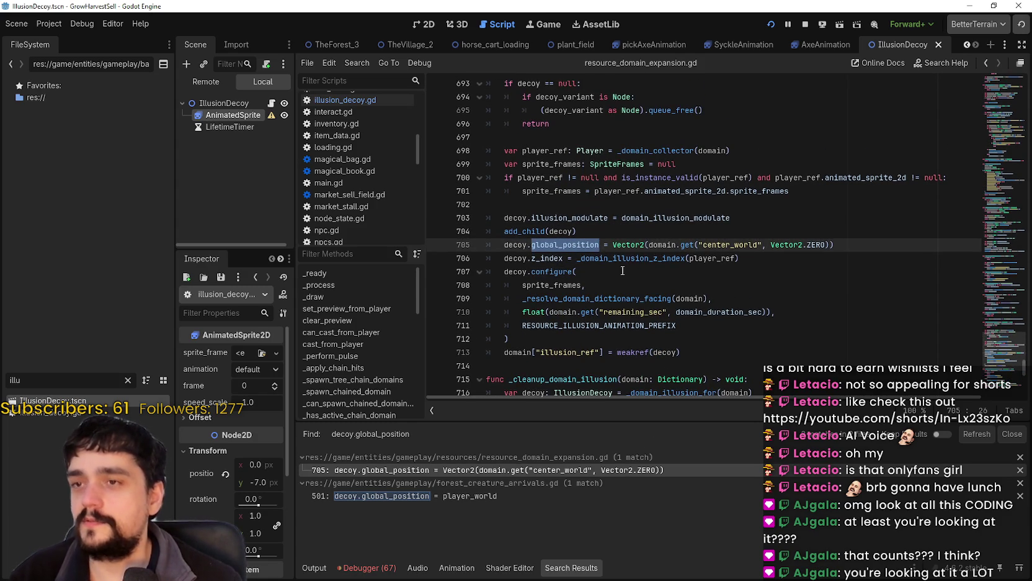
{"action": "double_click", "coordinate": [727, 245]}
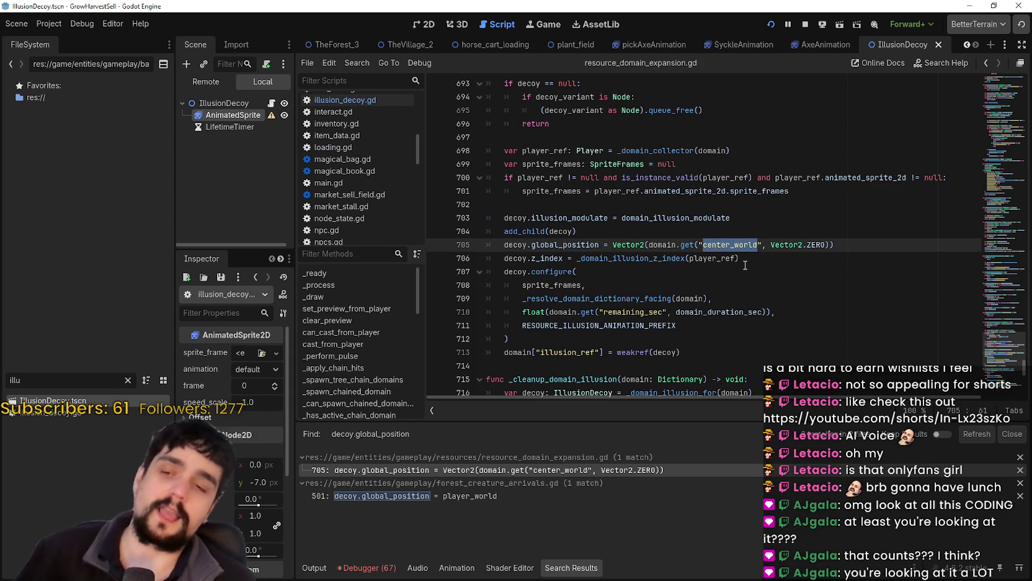
{"action": "left_click", "coordinate": [760, 267]}
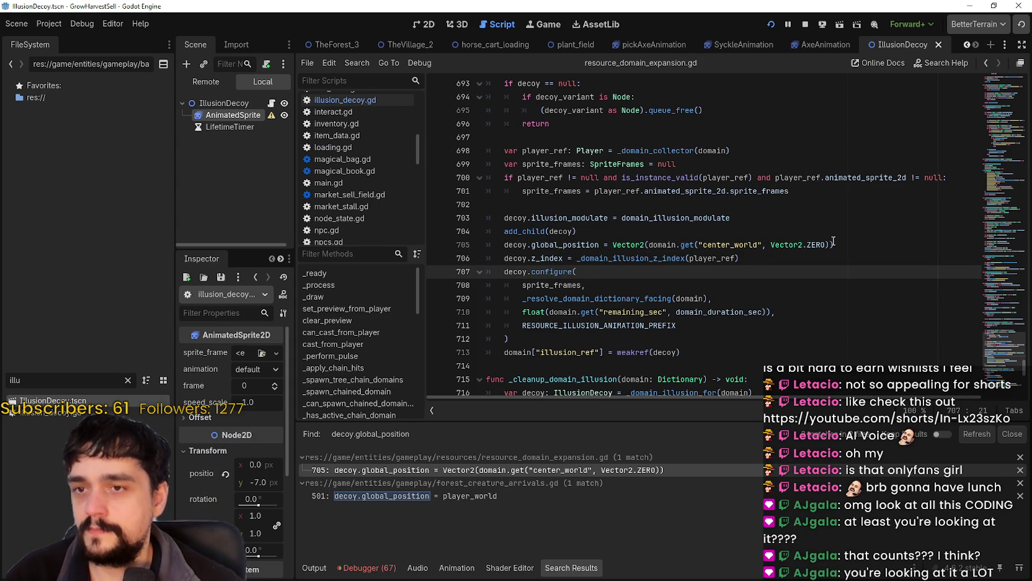
{"action": "left_click_drag", "start_coordinate": [825, 245], "coordinate": [773, 245]}
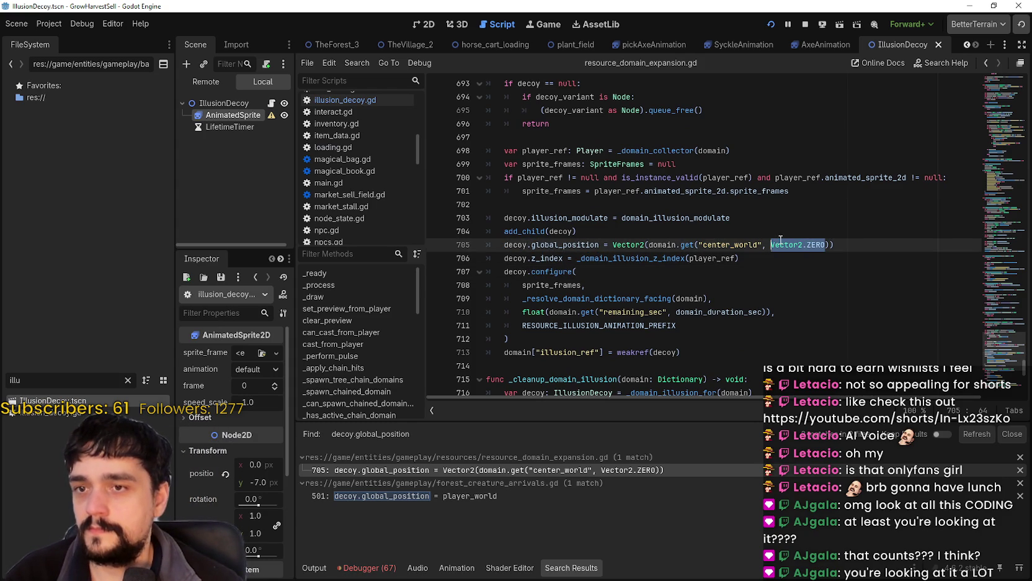
{"action": "double_click", "coordinate": [683, 245]}
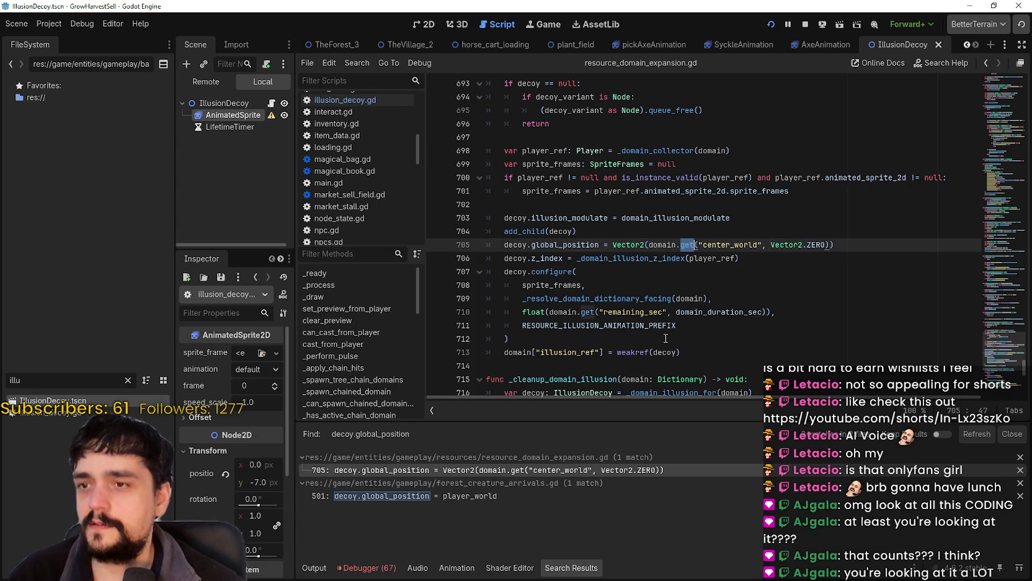
Review remaining_sec, _domain_illusion_z_index, and the surrounding _spawn_domain_illusion function
{"action": "double_click", "coordinate": [639, 311]}
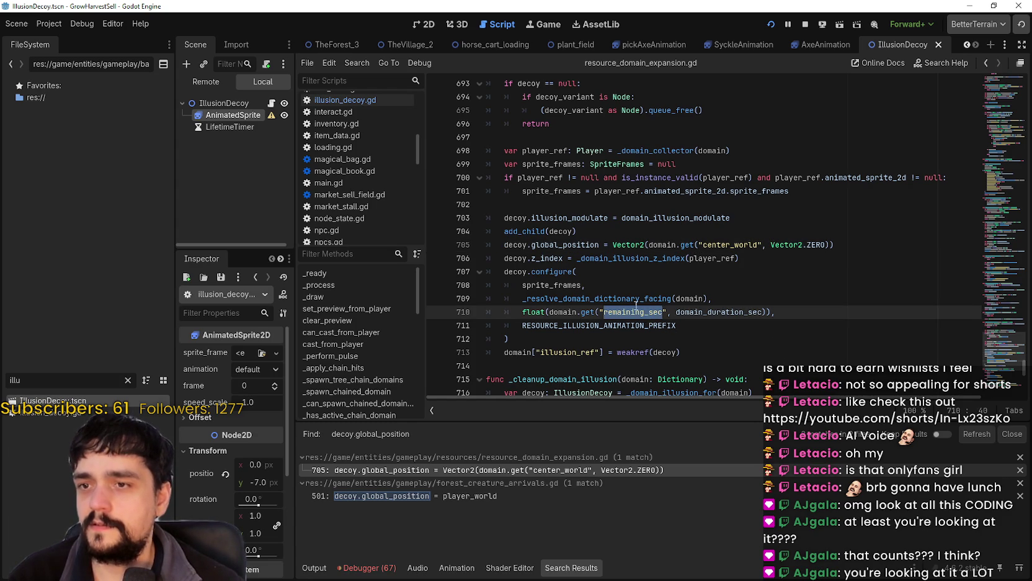
{"action": "double_click", "coordinate": [558, 313]}
{"action": "scroll", "coordinate": [665, 321], "scroll_direction": "down", "scroll_amount": 1}
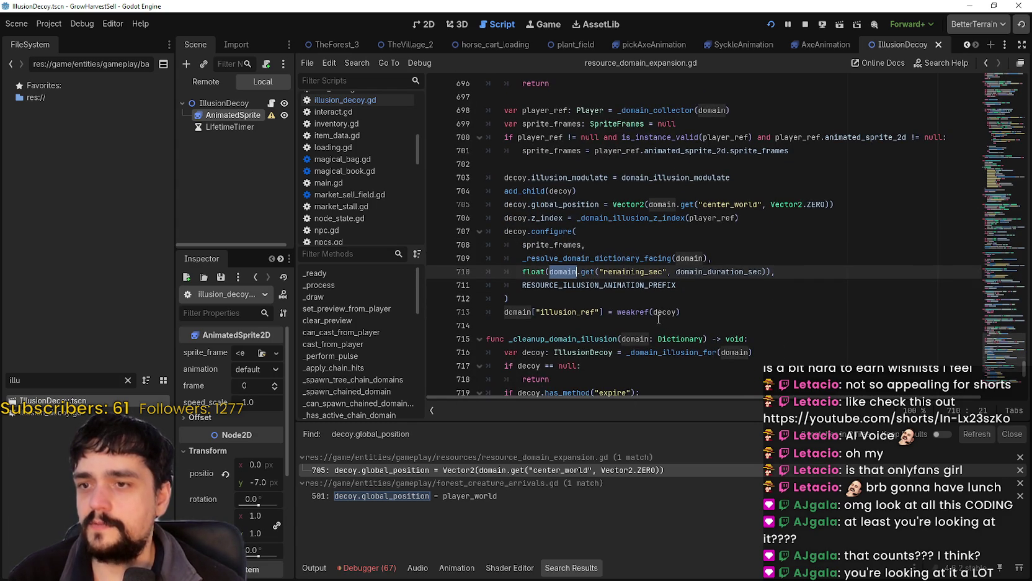
{"action": "scroll", "coordinate": [659, 318], "scroll_direction": "up", "scroll_amount": 3}
{"action": "double_click", "coordinate": [681, 338]}
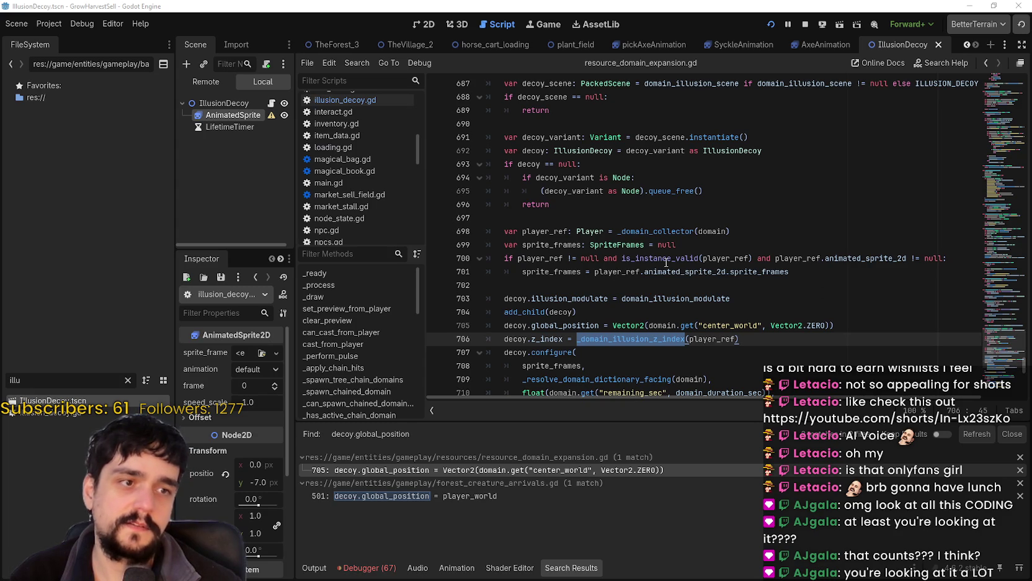
{"action": "left_click", "coordinate": [645, 231]}
{"action": "scroll", "coordinate": [649, 320], "scroll_direction": "up", "scroll_amount": 2}
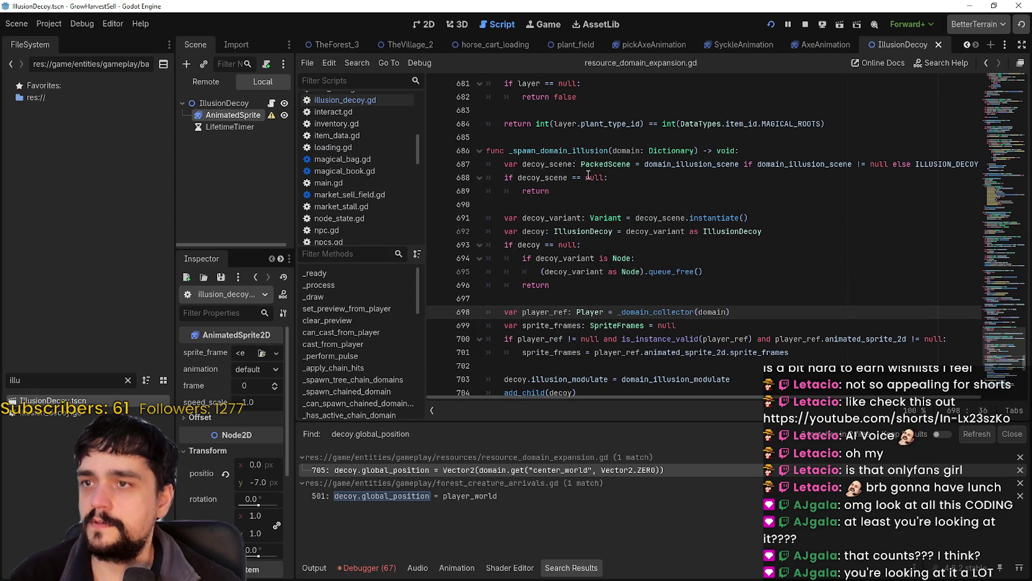
{"action": "double_click", "coordinate": [571, 151]}
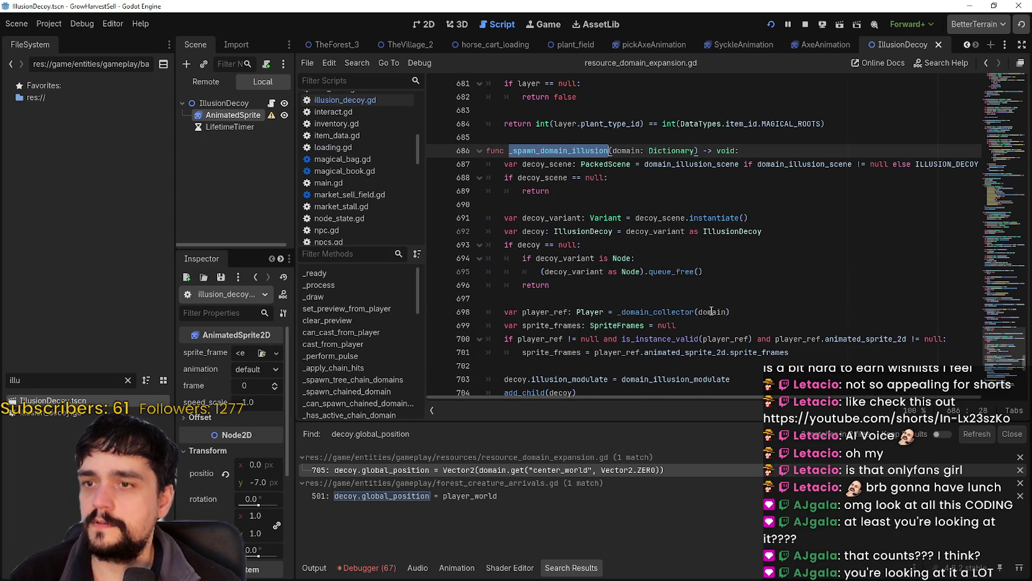
{"action": "scroll", "coordinate": [711, 312], "scroll_direction": "down", "scroll_amount": 2}
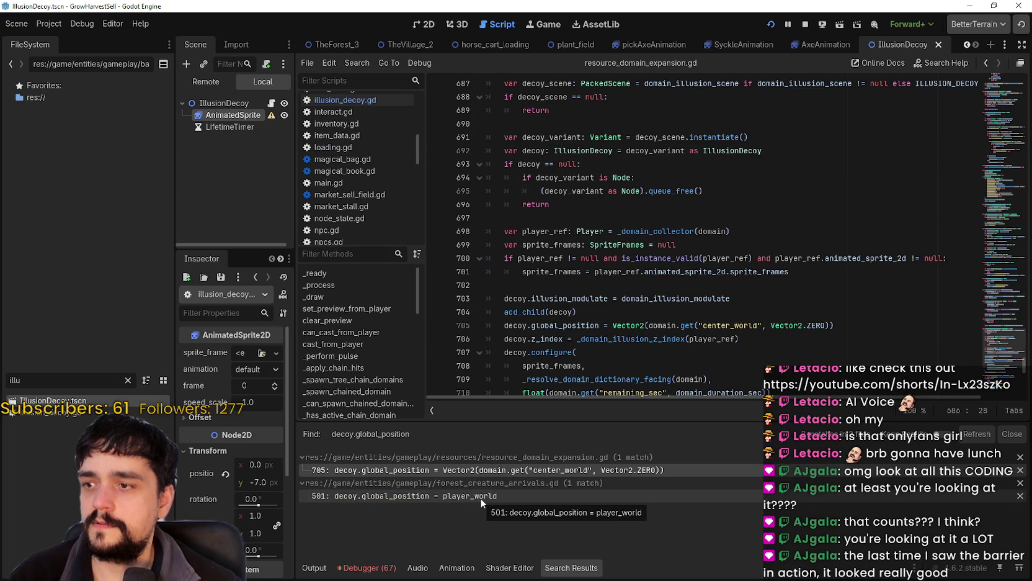
Inspect forest_creature_arrivals.gd lines 500–506 and player_world, then return to line 705
{"action": "left_click", "coordinate": [455, 497]}
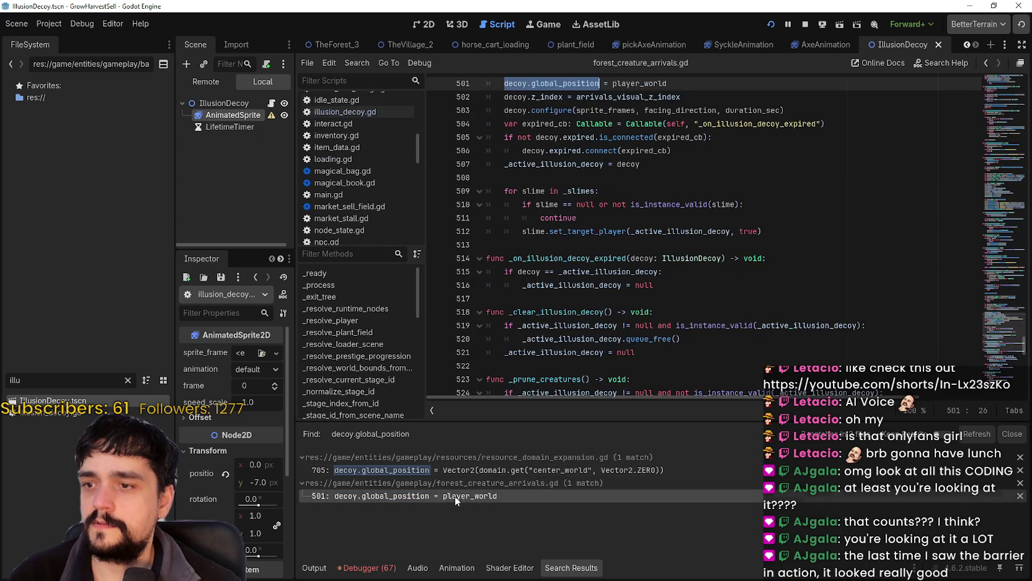
{"action": "scroll", "coordinate": [673, 226], "scroll_direction": "up", "scroll_amount": 2}
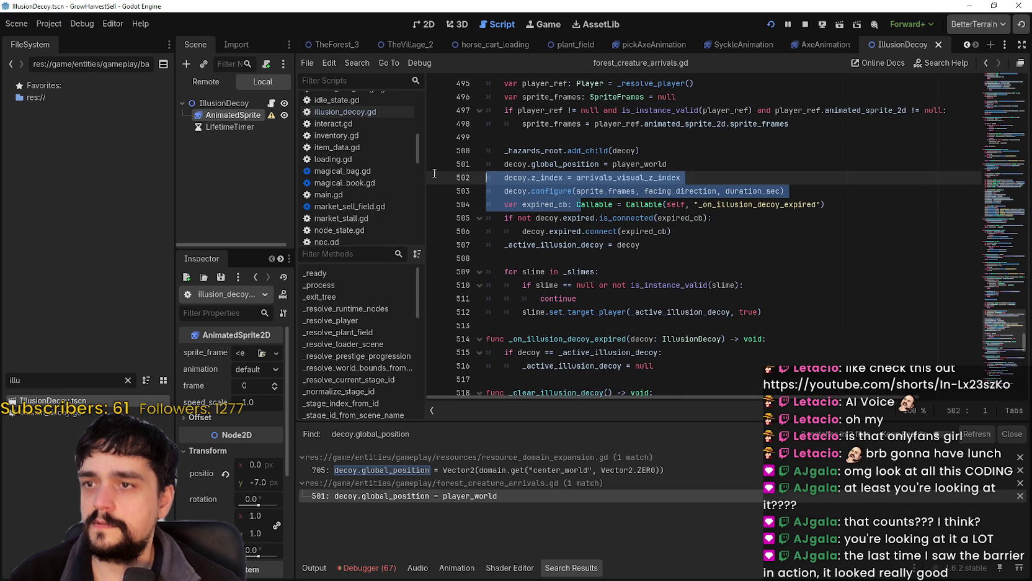
{"action": "mouse_move", "coordinate": [678, 231]}
{"action": "left_mouse_down"}
{"action": "mouse_move", "coordinate": [533, 179]}
{"action": "mouse_move", "coordinate": [378, 145]}
{"action": "left_mouse_up"}
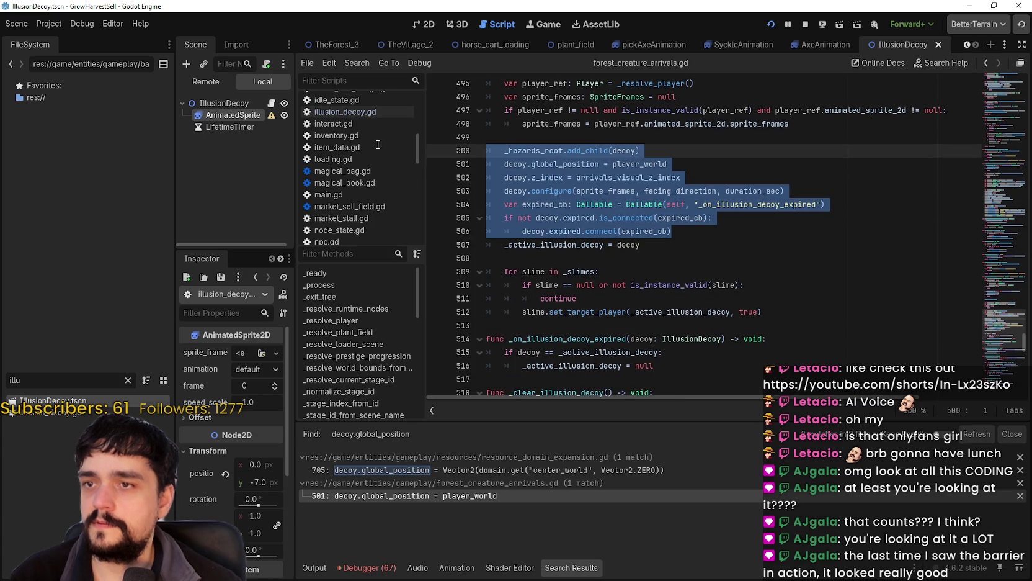
{"action": "left_click", "coordinate": [577, 190]}
{"action": "scroll", "coordinate": [662, 269], "scroll_direction": "up", "scroll_amount": 1}
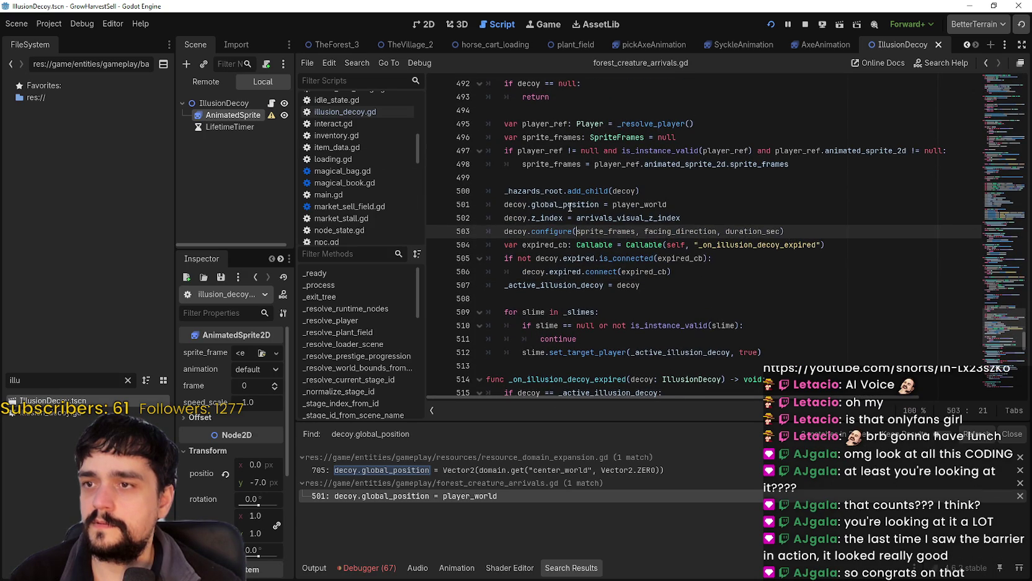
{"action": "left_click_drag", "start_coordinate": [599, 205], "coordinate": [506, 204]}
{"action": "double_click", "coordinate": [639, 204]}
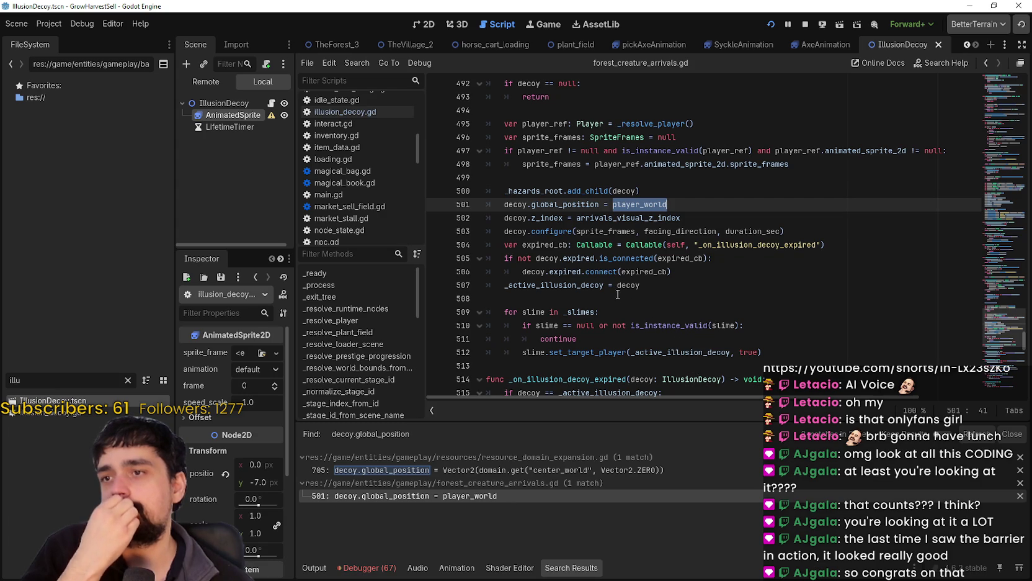
{"action": "left_click", "coordinate": [505, 471]}
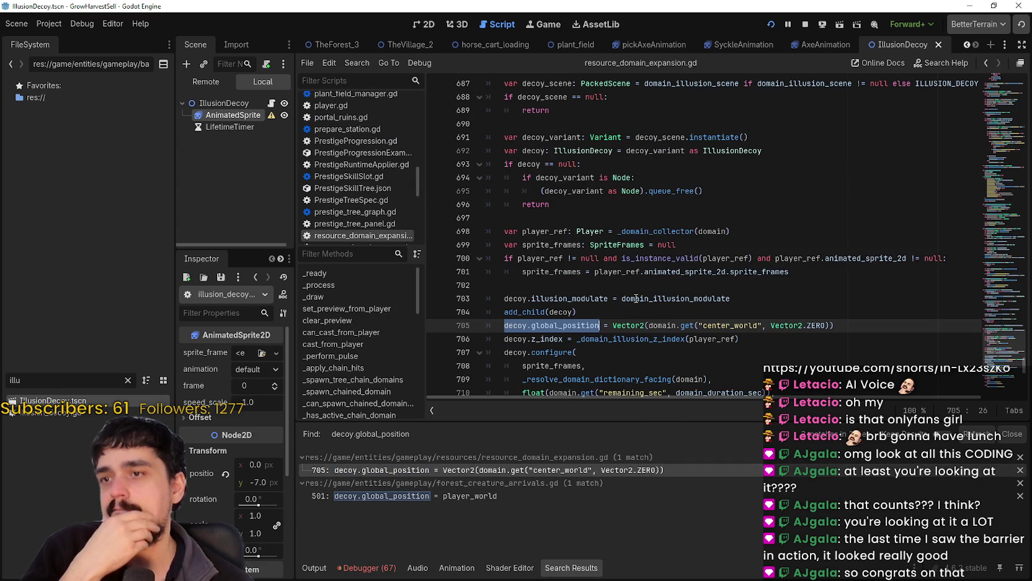
{"action": "scroll", "coordinate": [636, 299], "scroll_direction": "up", "scroll_amount": 3}
{"action": "double_click", "coordinate": [588, 191]}
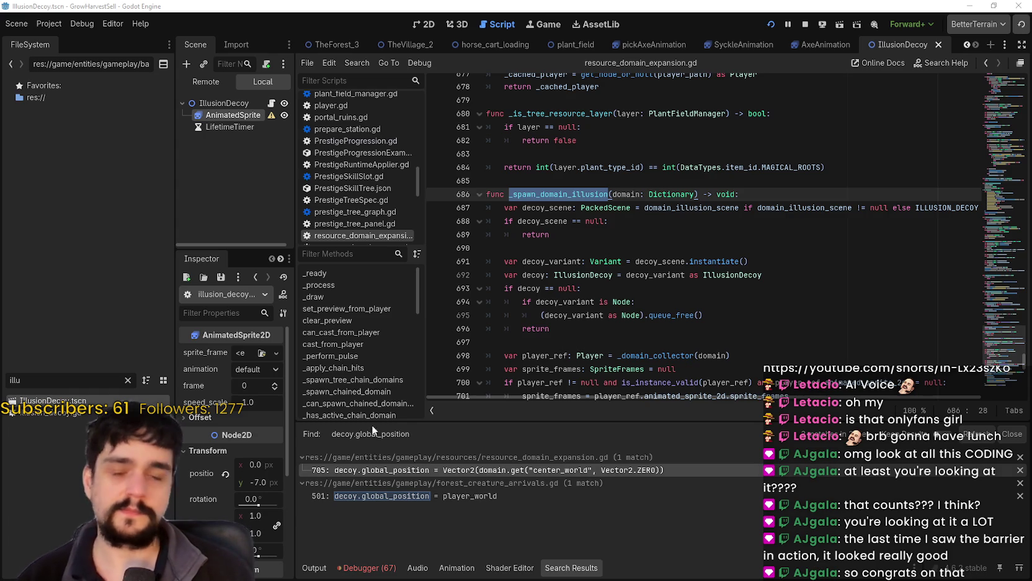
Search project files, trimming '= center_world' down to decoy.global_position, and open the line 705 match
{"action": "left_click", "coordinate": [559, 342]}
{"action": "key", "text": "ctrl+shift+f"}
{"action": "type", "text": "= center_world"}
{"action": "left_click", "coordinate": [520, 341]}
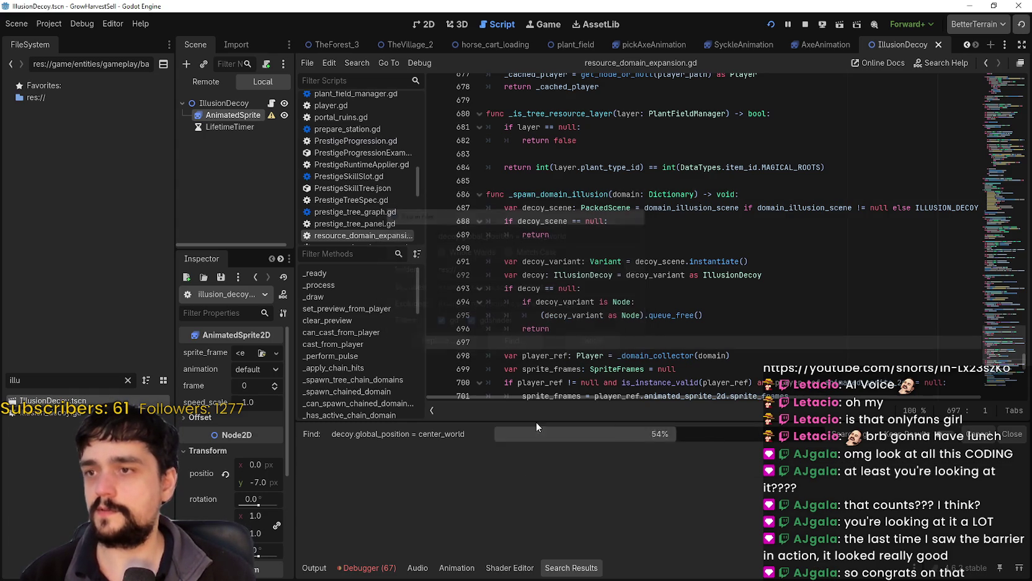
{"action": "left_click", "coordinate": [658, 261]}
{"action": "key", "text": "ctrl+shift+f"}
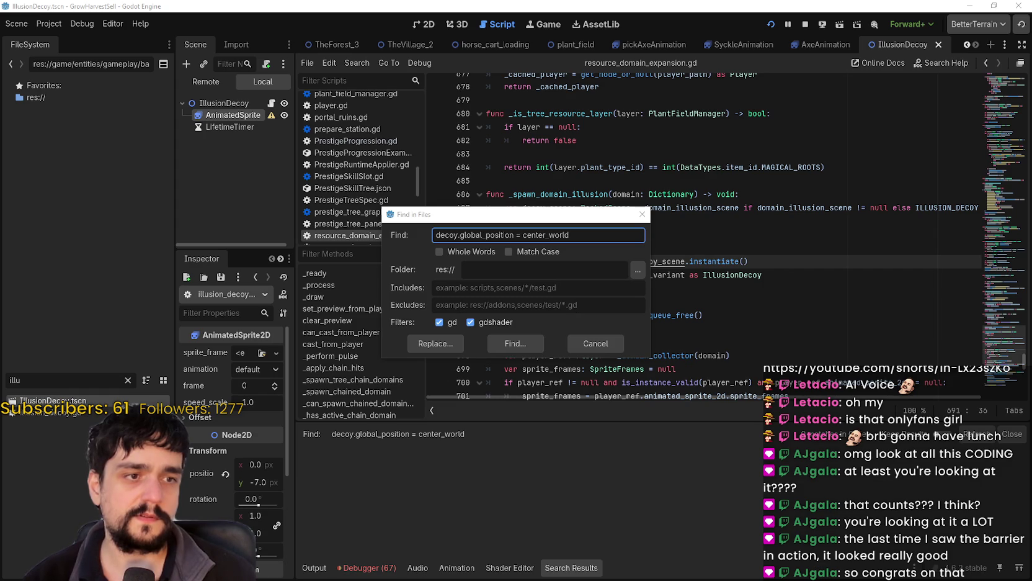
{"action": "left_click_drag", "start_coordinate": [569, 235], "coordinate": [504, 234]}
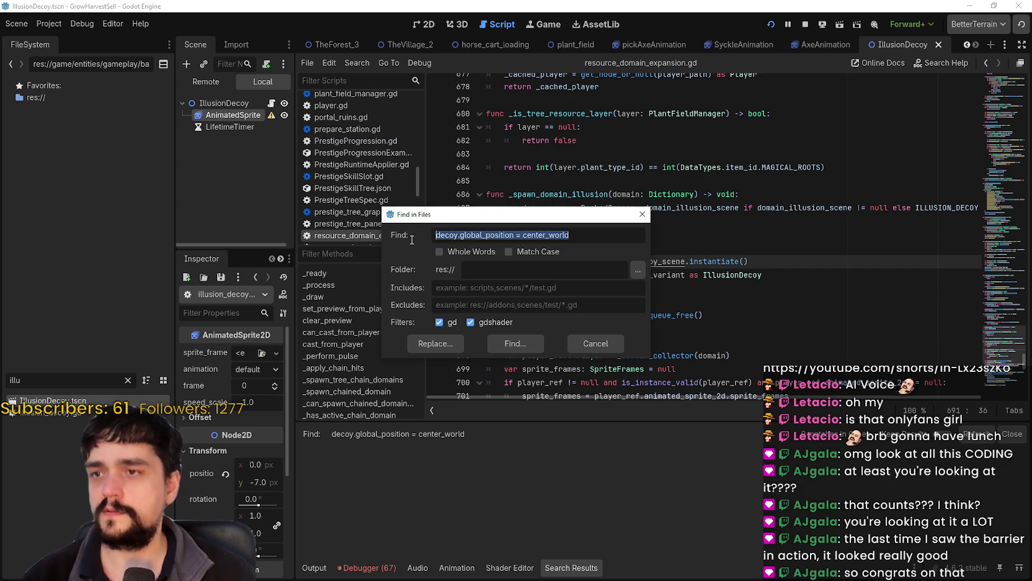
{"action": "key", "text": "BackSpace"}
{"action": "left_click", "coordinate": [527, 343]}
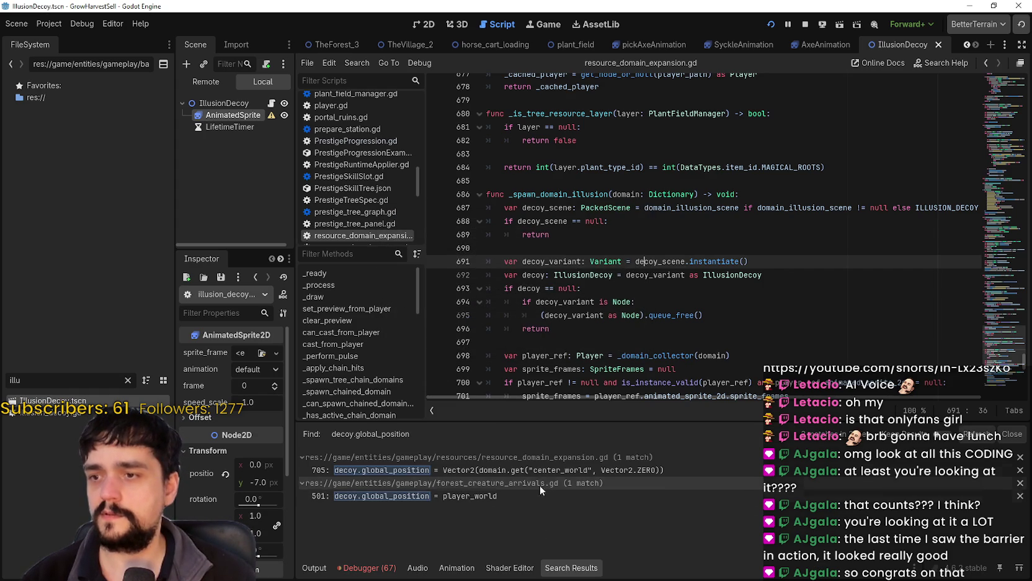
{"action": "left_click", "coordinate": [545, 470]}
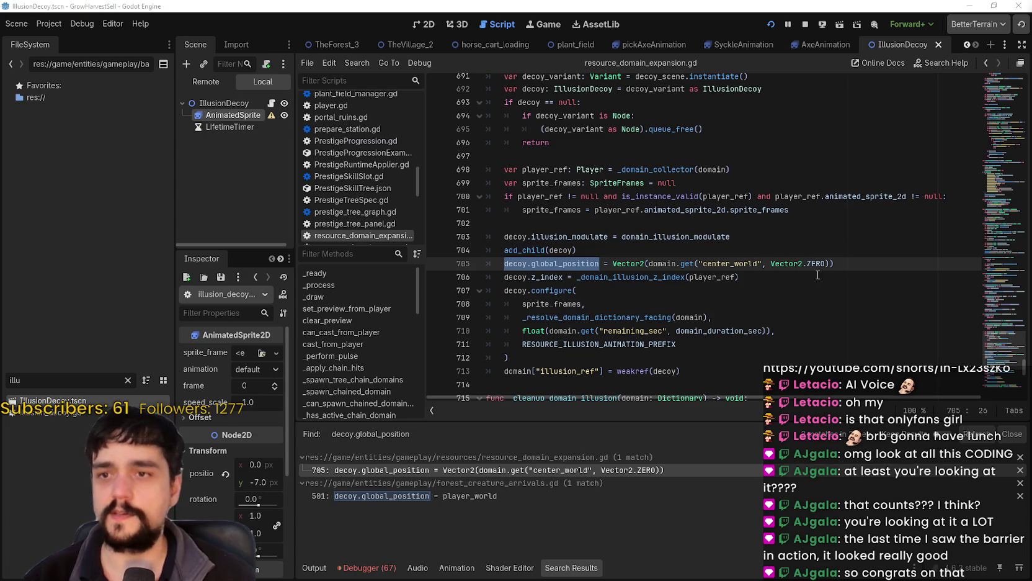
Replace the Vector2.ZERO fallback on line 705 with 4 and save the script
{"action": "left_click_drag", "start_coordinate": [826, 263], "coordinate": [772, 263]}
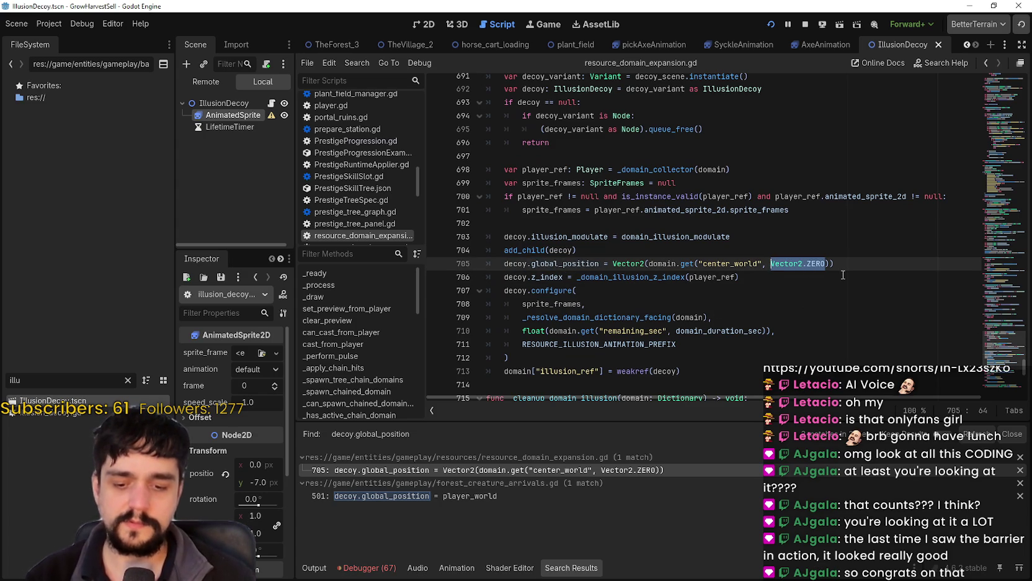
{"action": "type", "text": "4"}
{"action": "key", "text": "ctrl+s"}
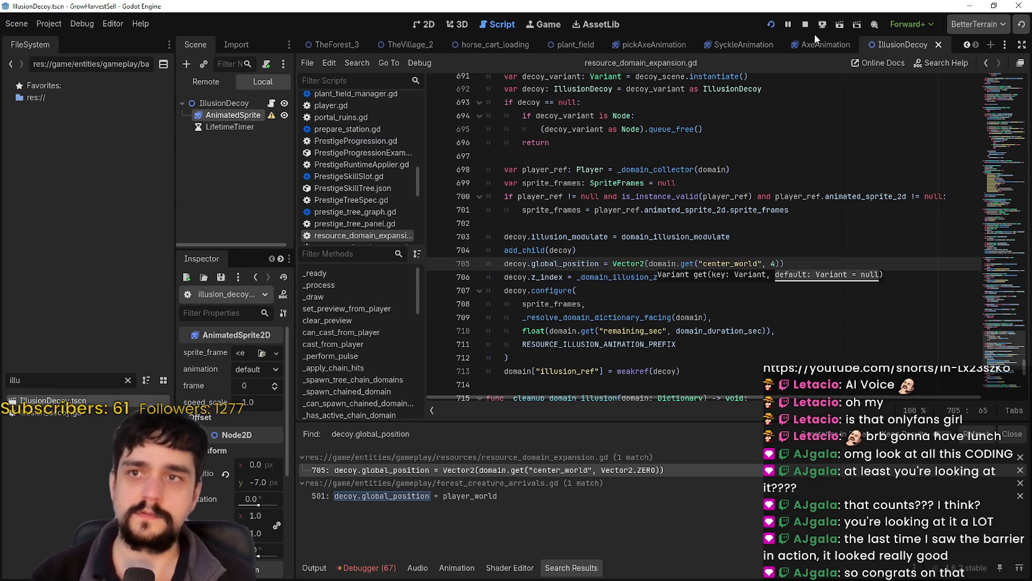
Run the game with F5, travel to the forest stage, and walk down-left
{"action": "key", "text": "F5"}
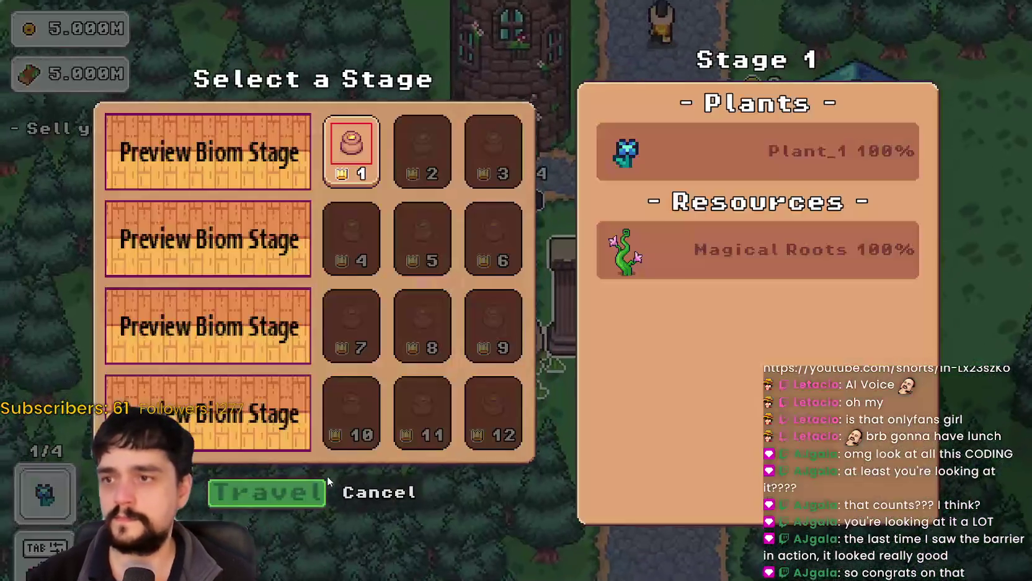
{"action": "left_click", "coordinate": [323, 485]}
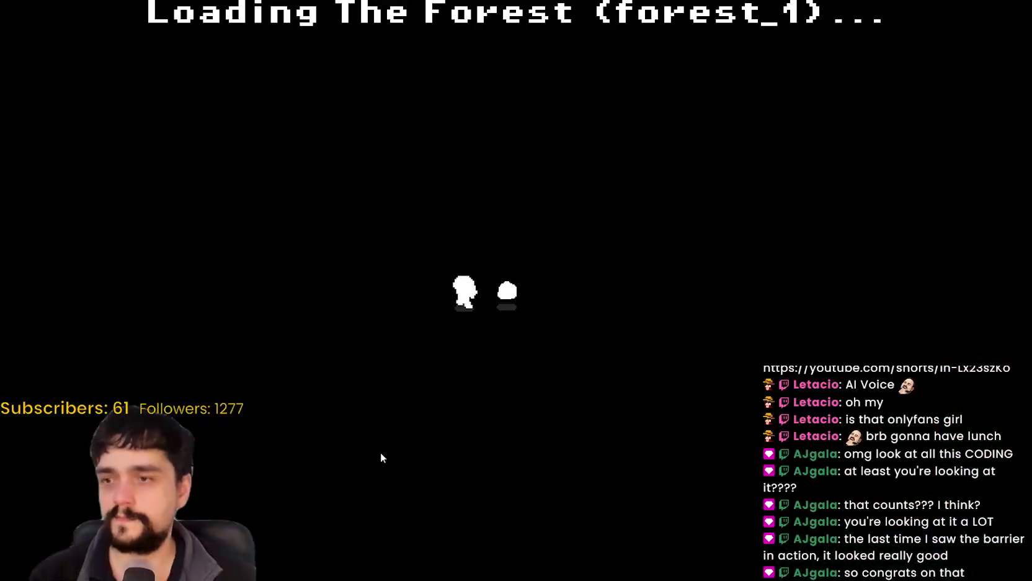
{"action": "key", "text": "a+s"}
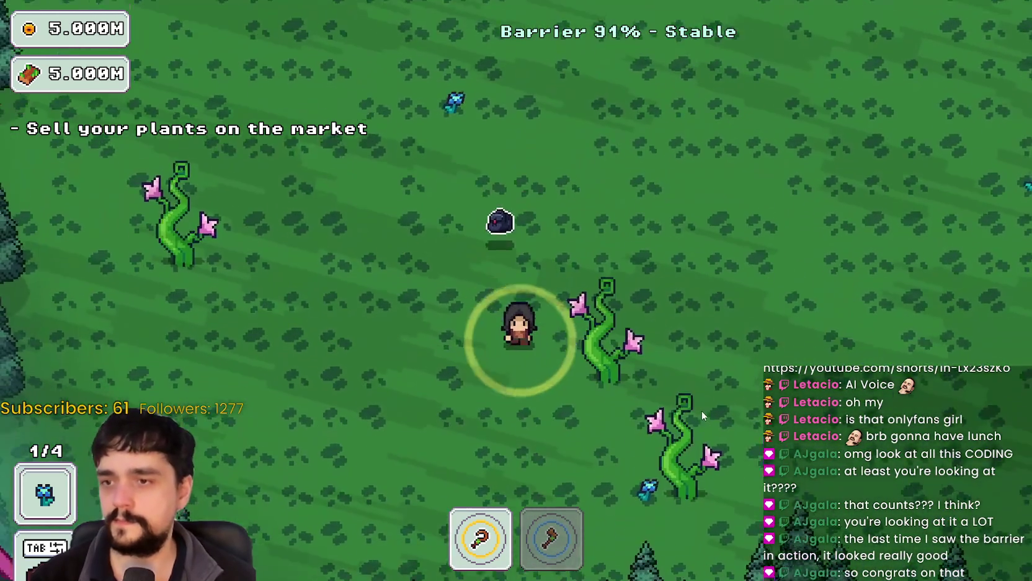
{"action": "key", "text": "s"}
Swing the axe while walking down, then stop the game from the editor
{"action": "key", "text": "2"}
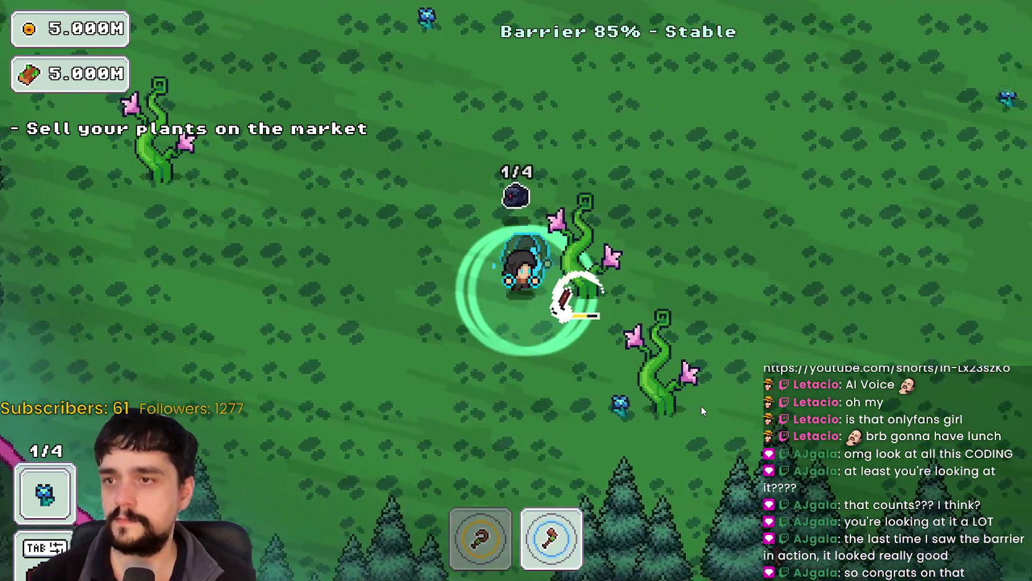
{"action": "key", "text": "s"}
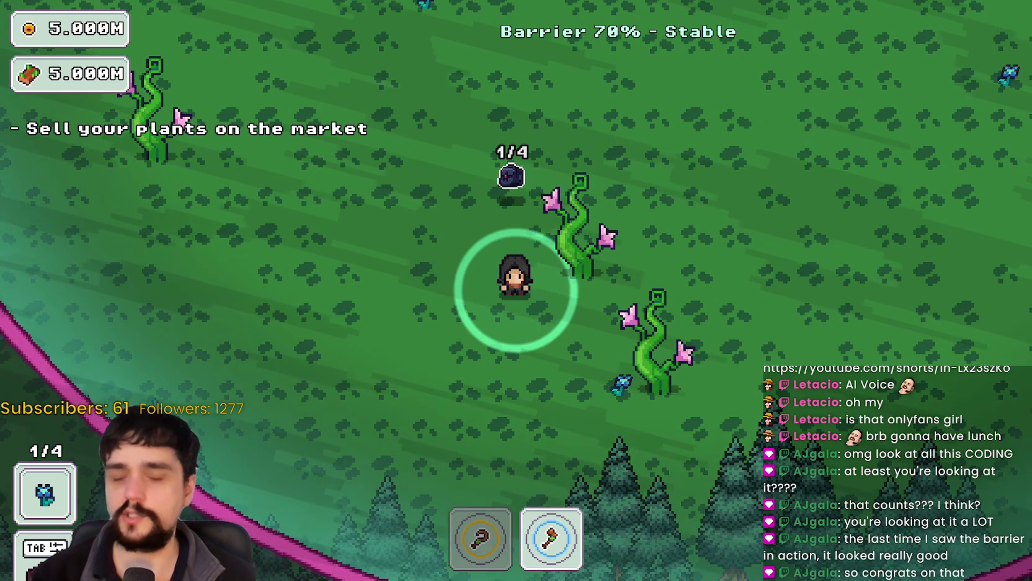
{"action": "key", "text": "alt+Tab"}
{"action": "left_click", "coordinate": [805, 25]}
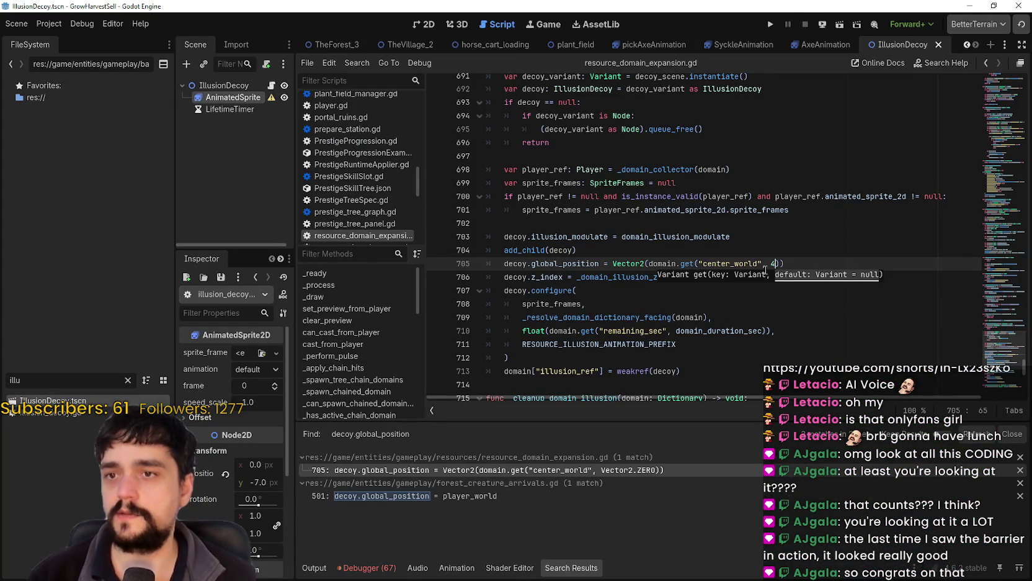
Select decoy.global_position on line 705 and relaunch the Harvest Mage project
{"action": "double_click", "coordinate": [551, 264]}
{"action": "key", "text": "shift+Home"}
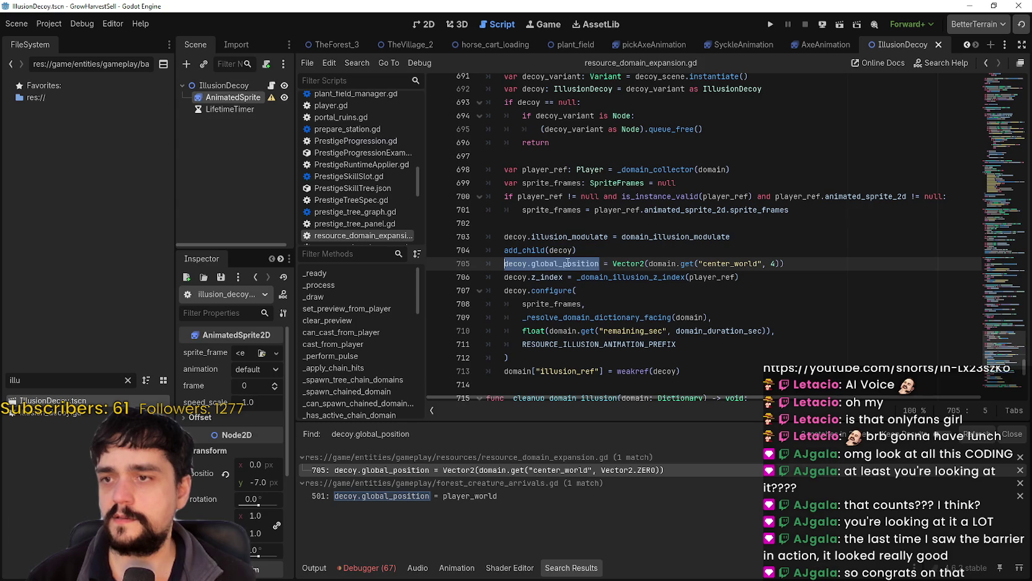
{"action": "scroll", "coordinate": [620, 223], "scroll_direction": "down", "scroll_amount": 1}
{"action": "scroll", "coordinate": [638, 206], "scroll_direction": "down", "scroll_amount": 1}
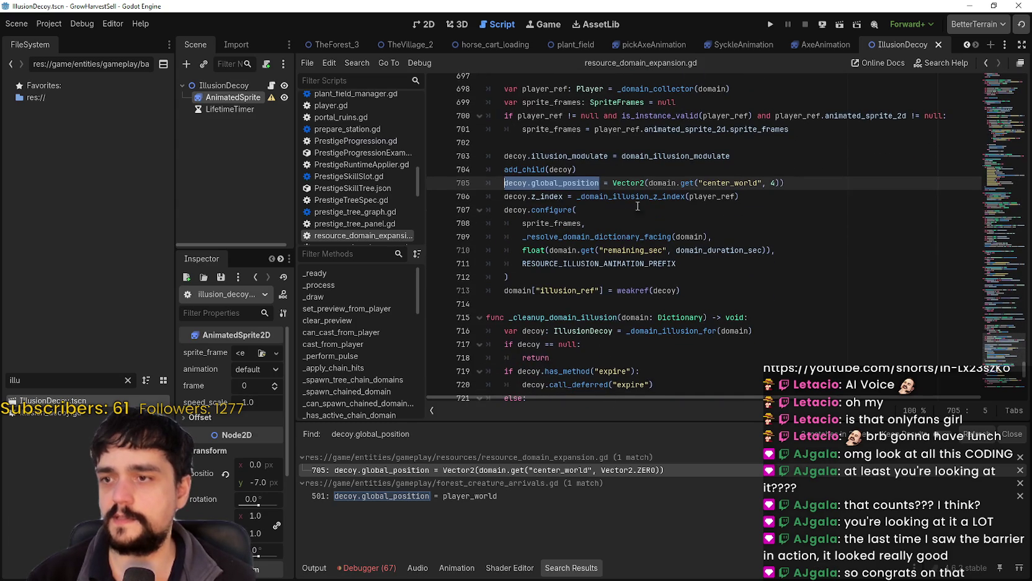
{"action": "left_click", "coordinate": [771, 24]}
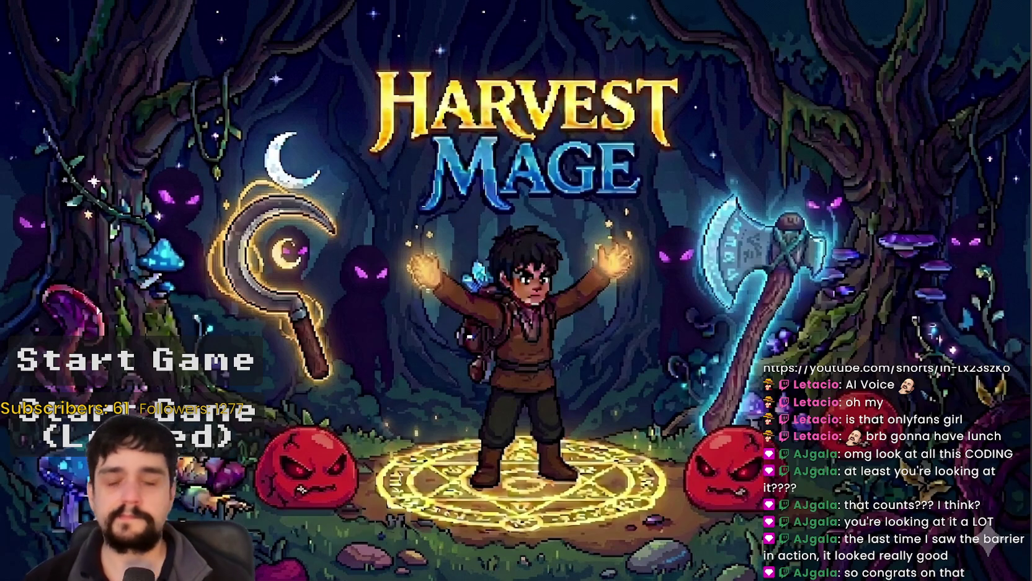
Start the game and walk through the village to the Mage Tower, briefly opening its skill tree
{"action": "key", "text": "Return"}
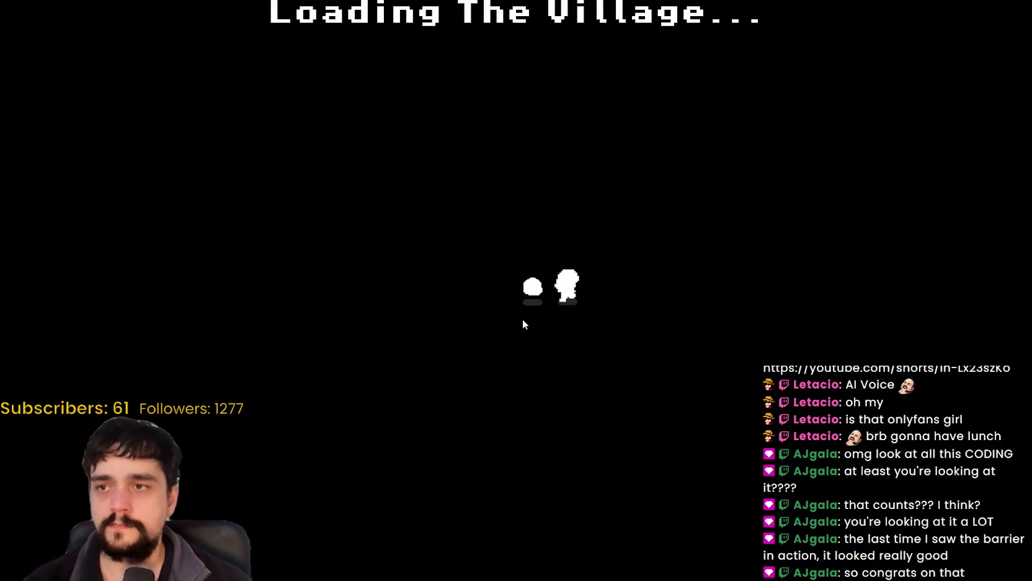
{"action": "key", "text": "w"}
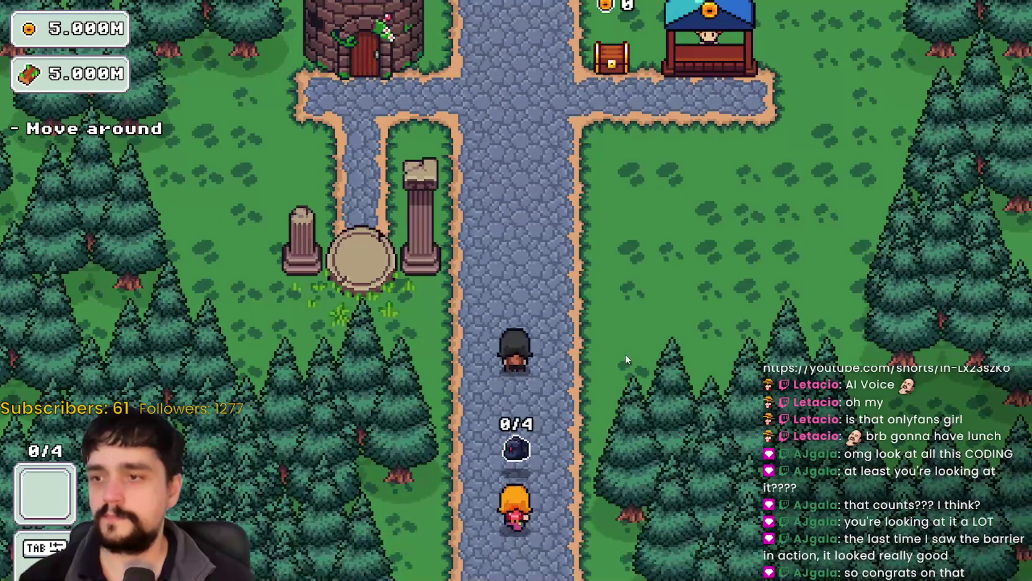
{"action": "key", "text": "d"}
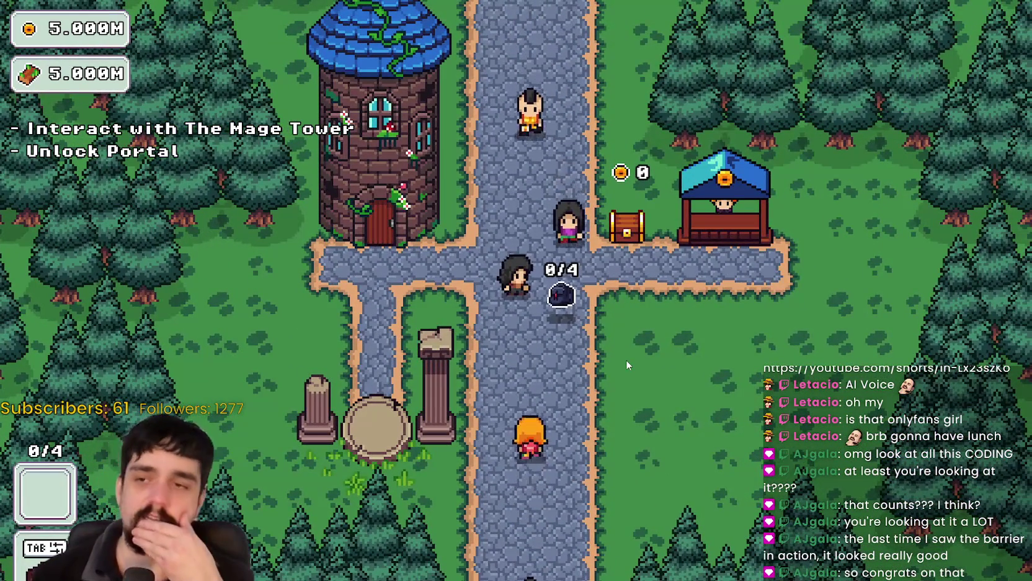
{"action": "key", "text": "d"}
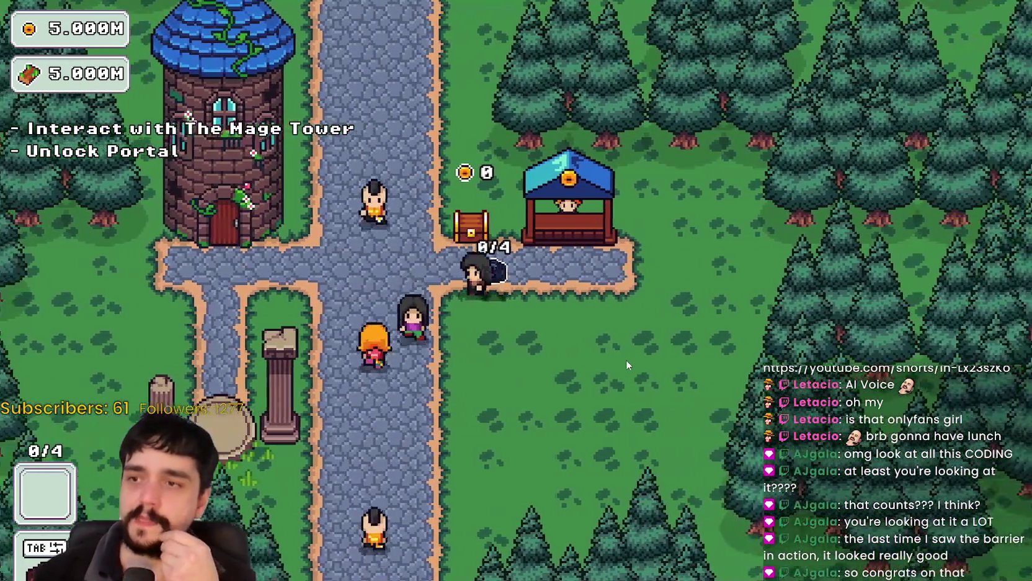
{"action": "key", "text": "a"}
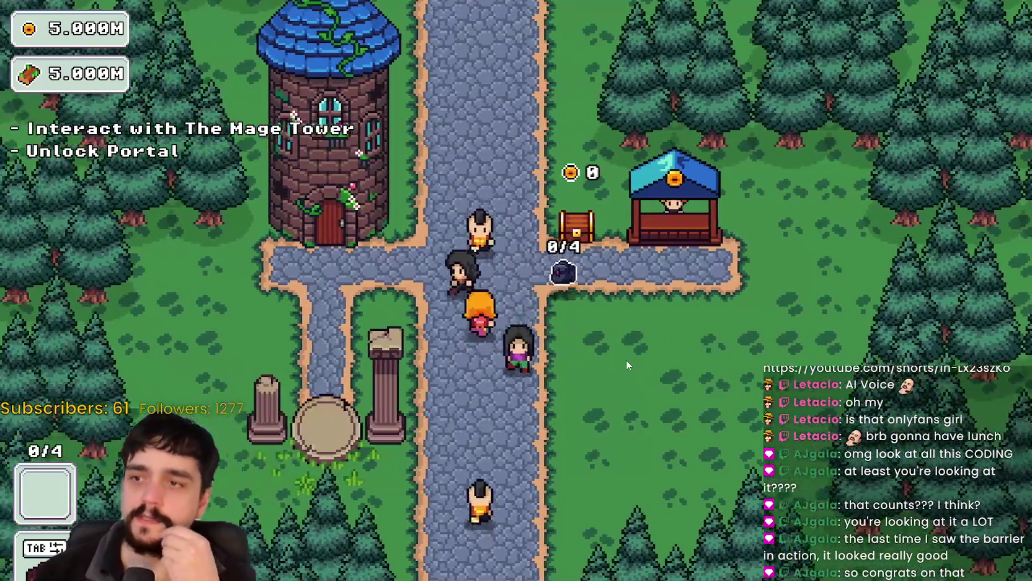
{"action": "key", "text": "s"}
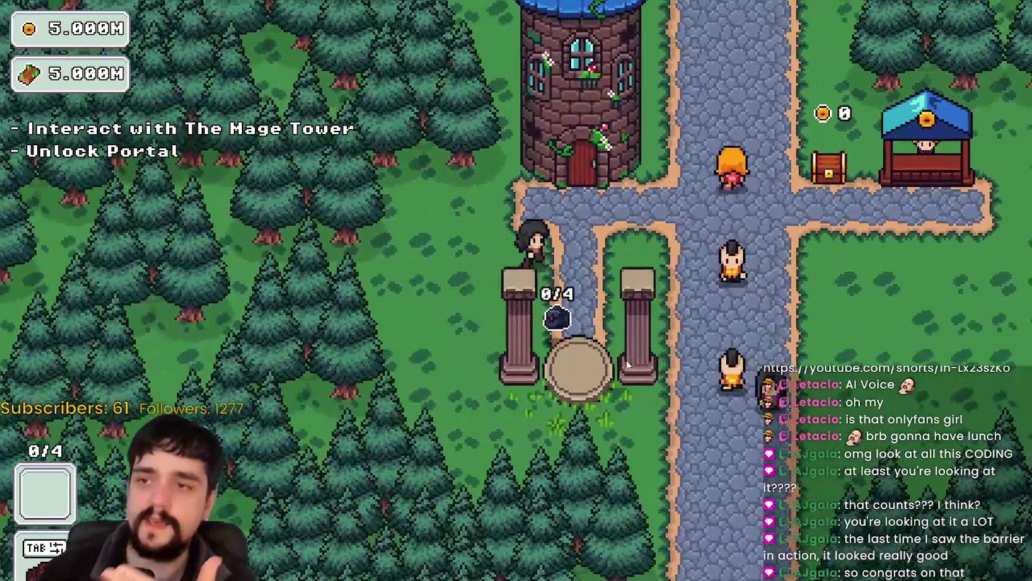
{"action": "key", "text": "d"}
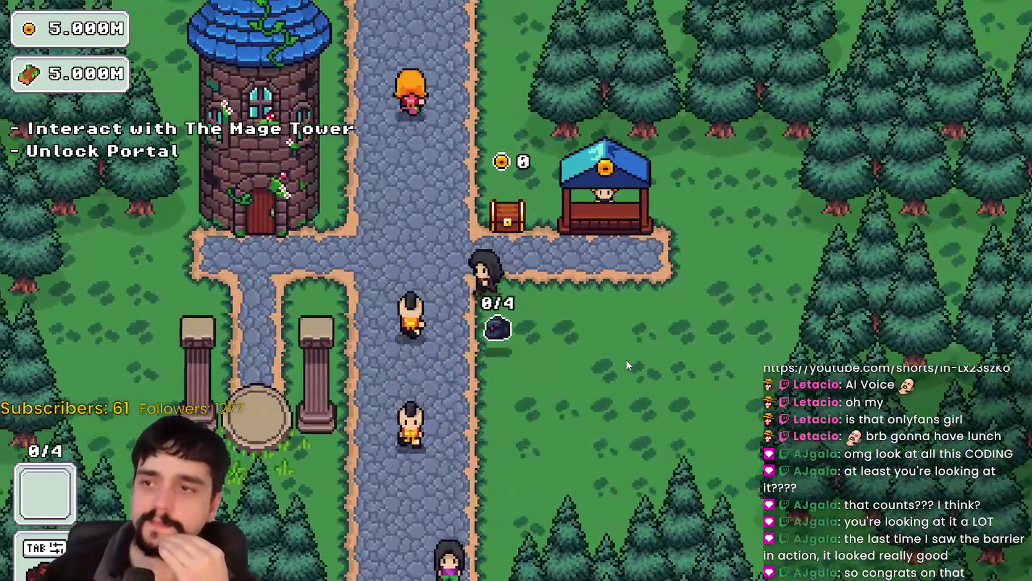
{"action": "key", "text": "a"}
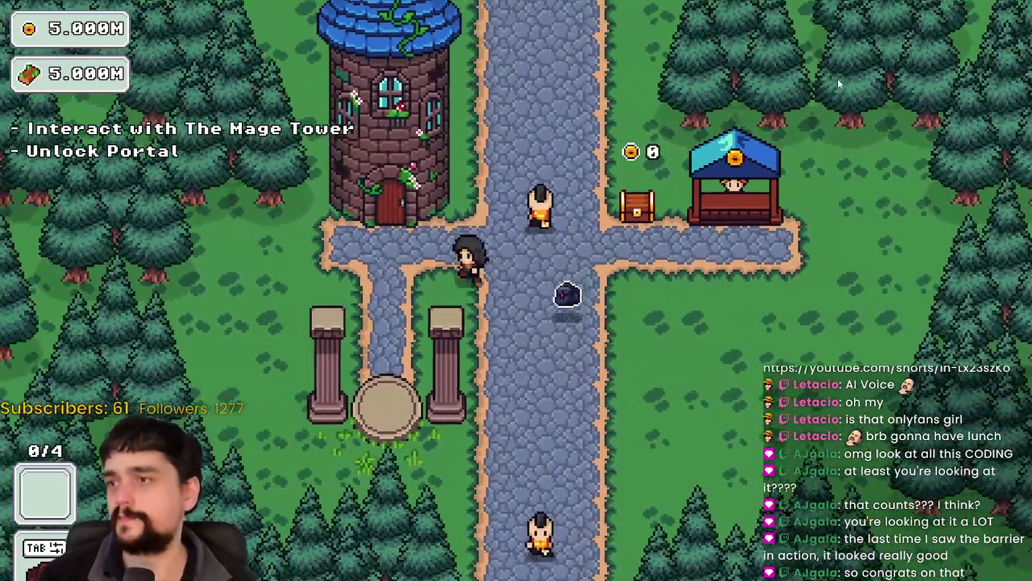
{"action": "key", "text": "w"}
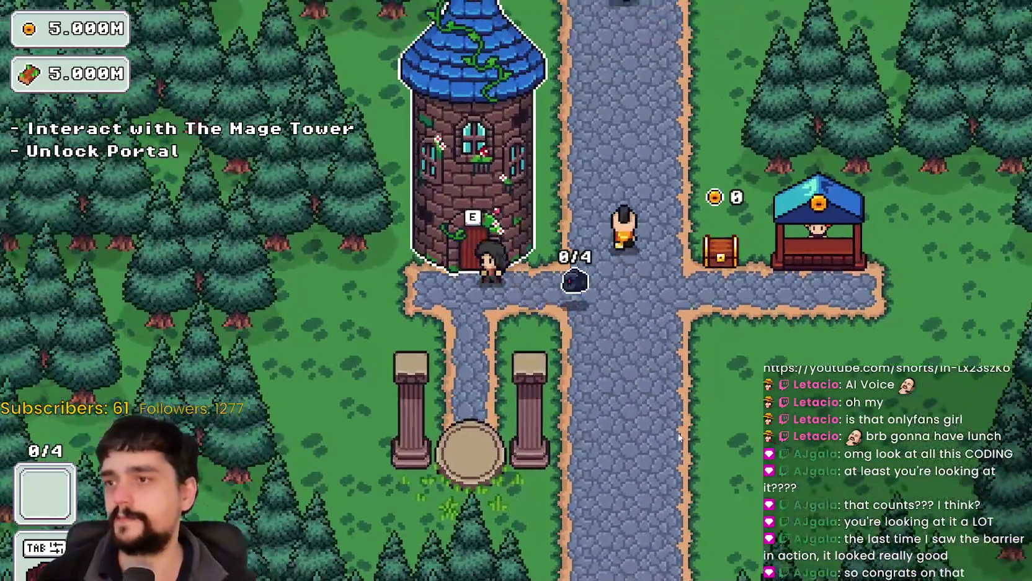
{"action": "key", "text": "e"}
{"action": "key", "text": "Escape"}
Walk the character down past the pedestal to the portal pillars
{"action": "key", "text": "a"}
{"action": "key", "text": "s"}
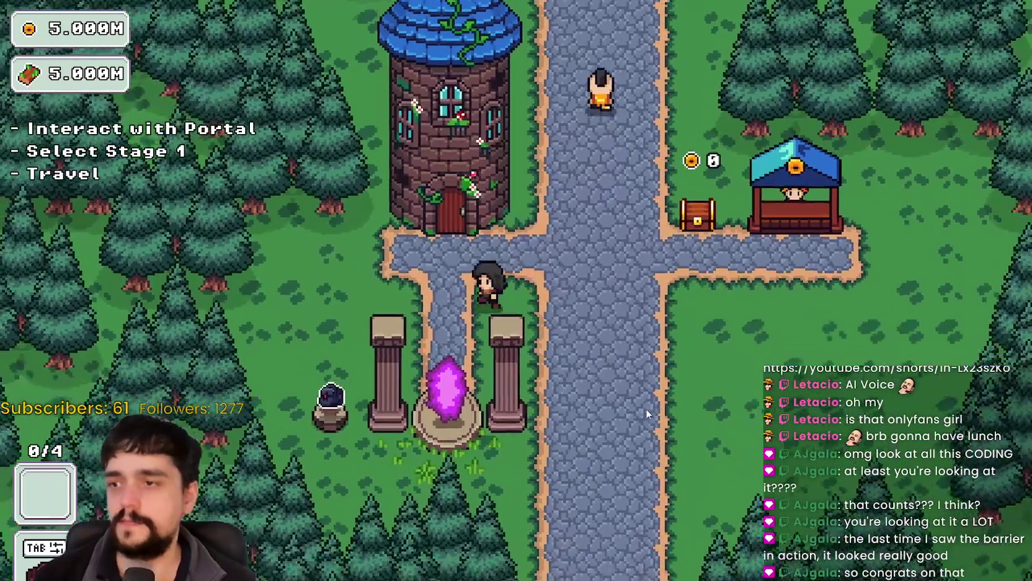
{"action": "key", "text": "w"}
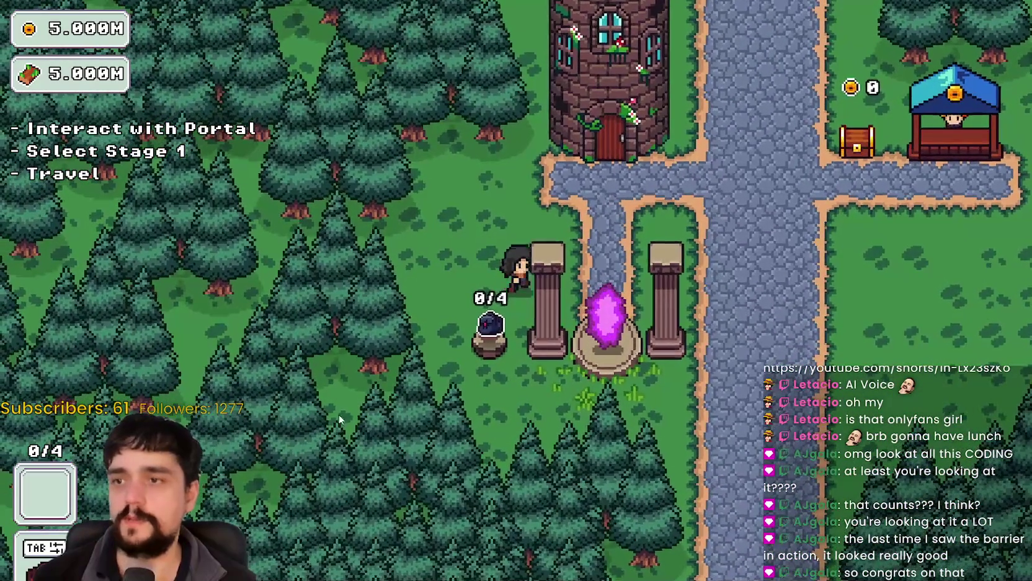
{"action": "key", "text": "d"}
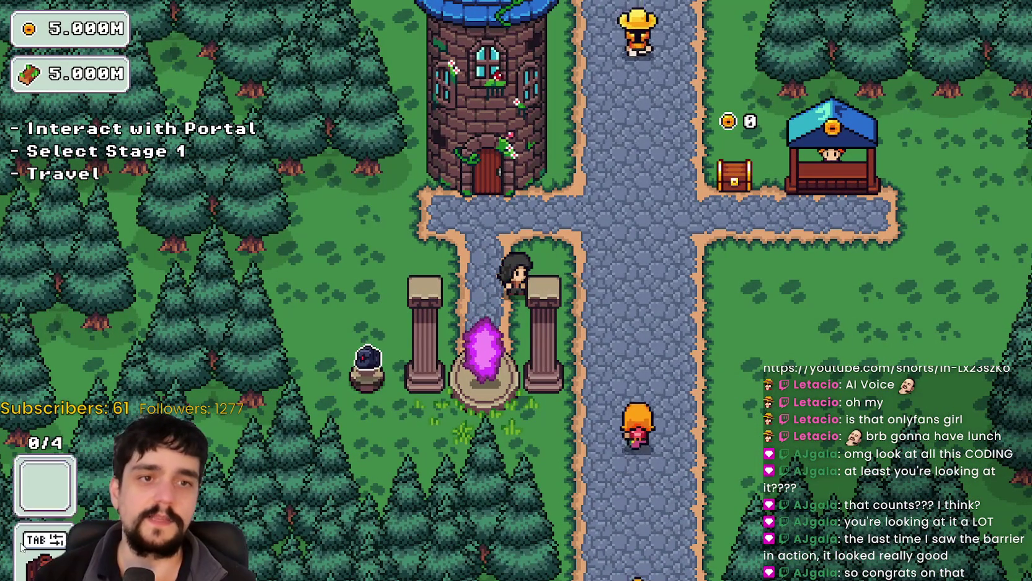
Buy three prestige skill nodes and max out Magical Bag Slots, expanding the bag to 45 slots
{"action": "left_click", "coordinate": [499, 389]}
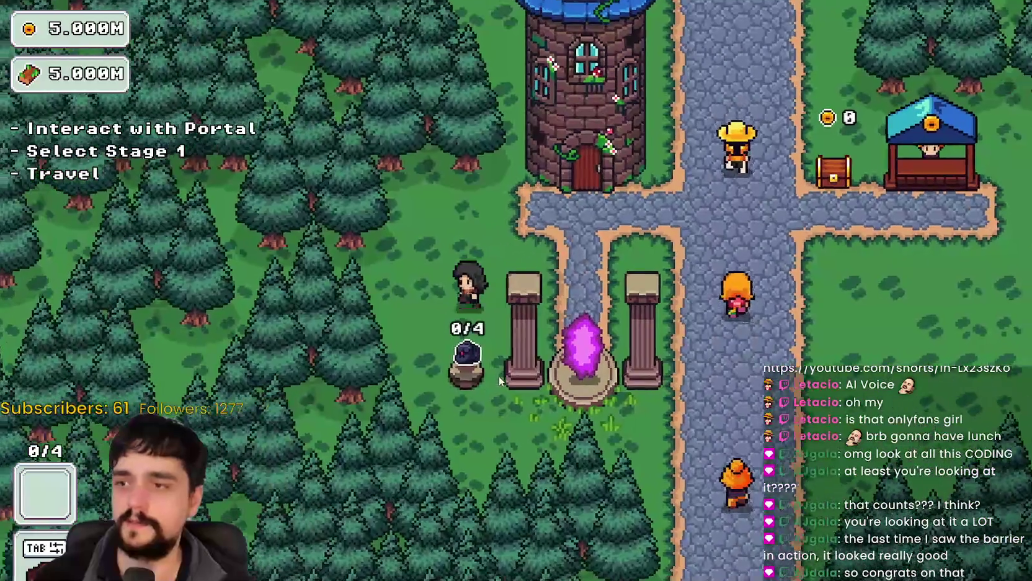
{"action": "key", "text": "e"}
{"action": "scroll", "coordinate": [394, 242], "scroll_direction": "down", "scroll_amount": 4}
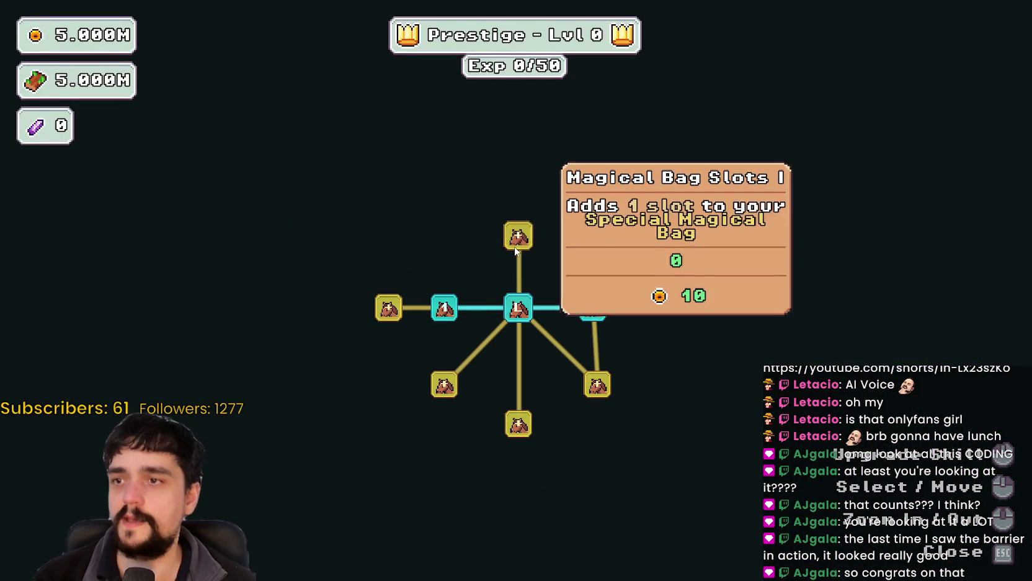
{"action": "left_click", "coordinate": [517, 236]}
{"action": "left_click", "coordinate": [435, 236]}
{"action": "left_click", "coordinate": [387, 170]}
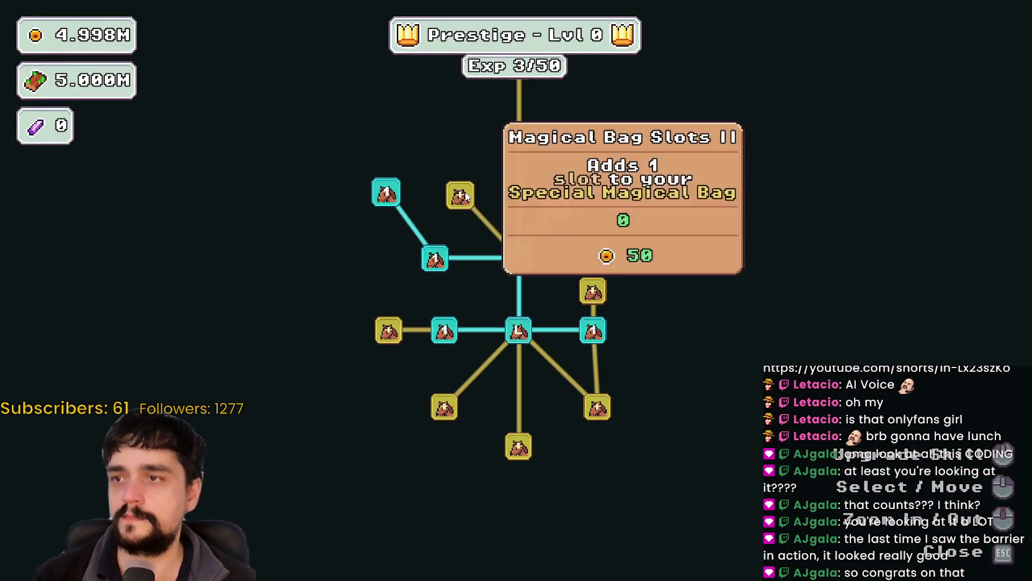
{"action": "left_click", "coordinate": [419, 157]}
{"action": "key", "text": "Escape"}
Walk onto the village portal and travel to The Forest stage
{"action": "key", "text": "s"}
{"action": "key", "text": "a"}
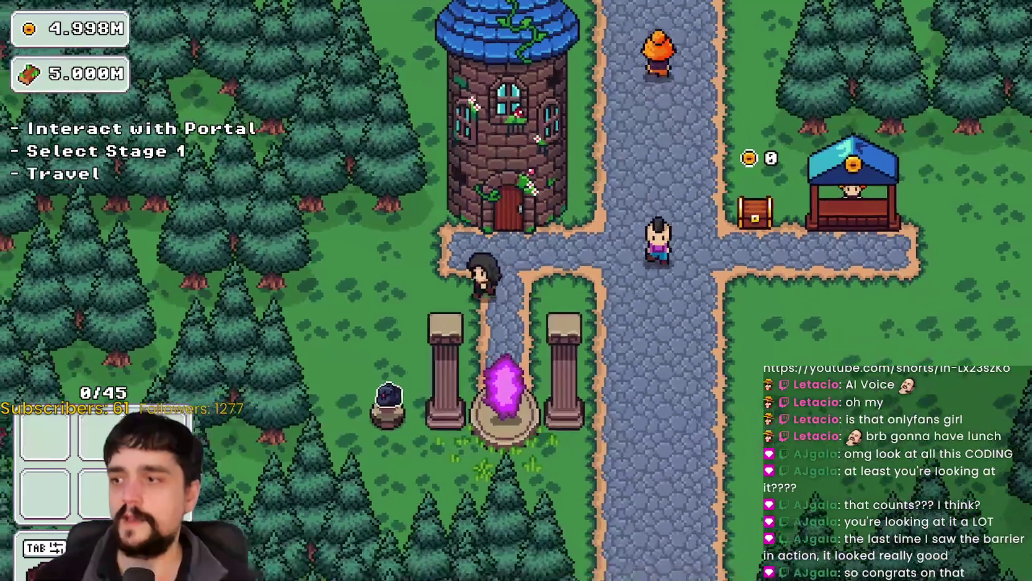
{"action": "key", "text": "s"}
{"action": "key", "text": "a"}
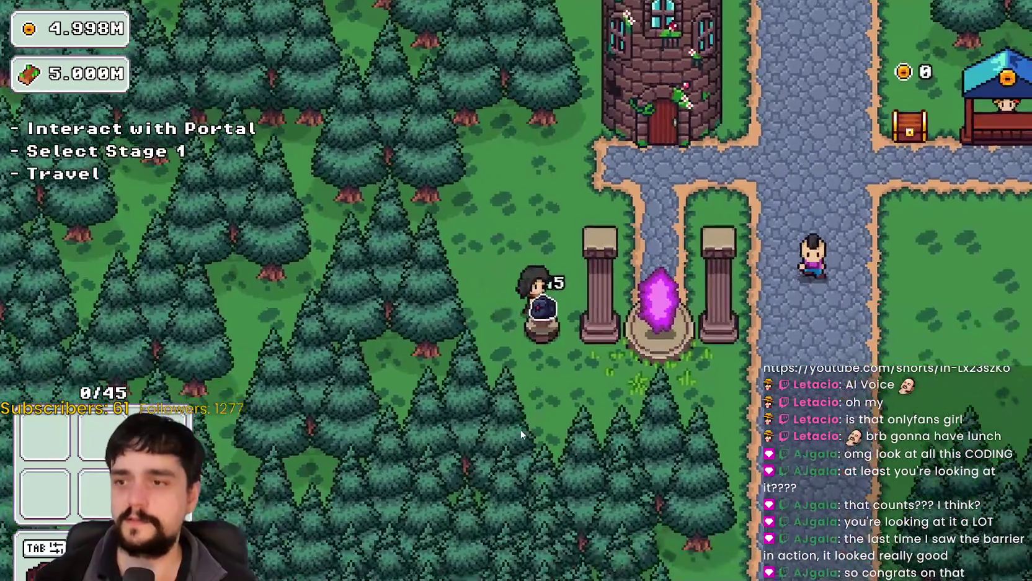
{"action": "key", "text": "d"}
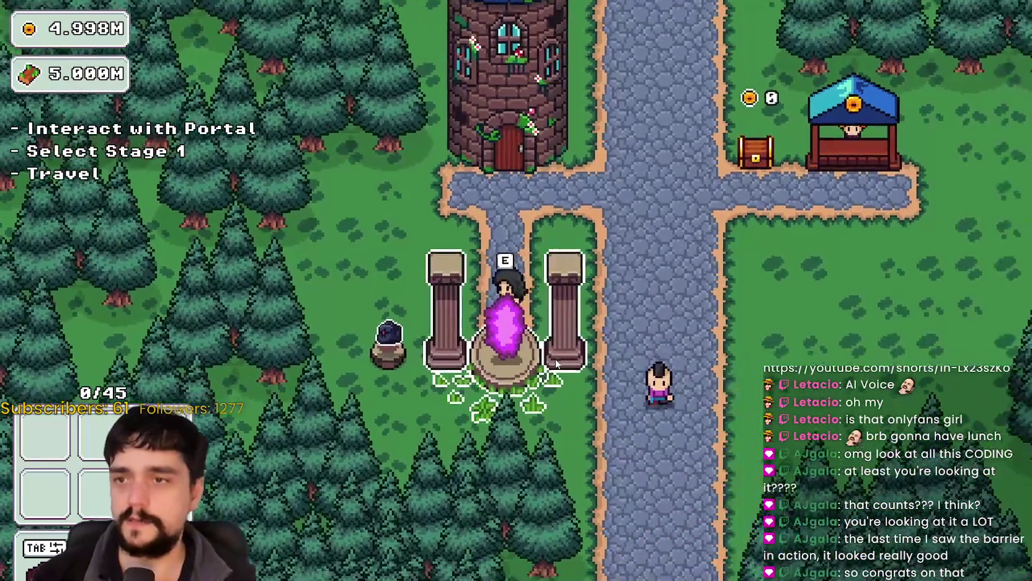
{"action": "key", "text": "e"}
{"action": "key", "text": "Return"}
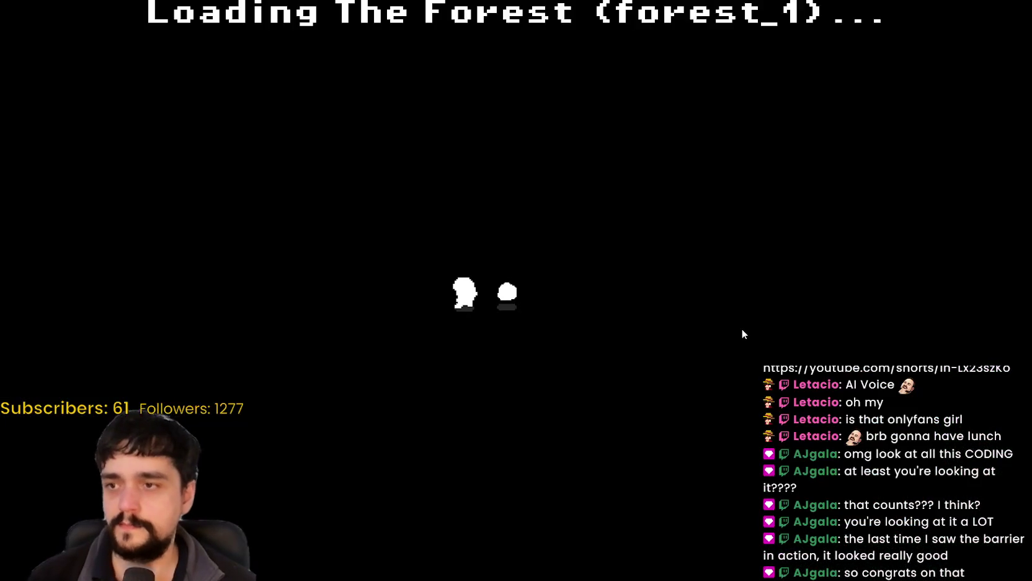
Walk across the forest and harvest the first nearby plant
{"action": "key", "text": "d"}
{"action": "key", "text": "w"}
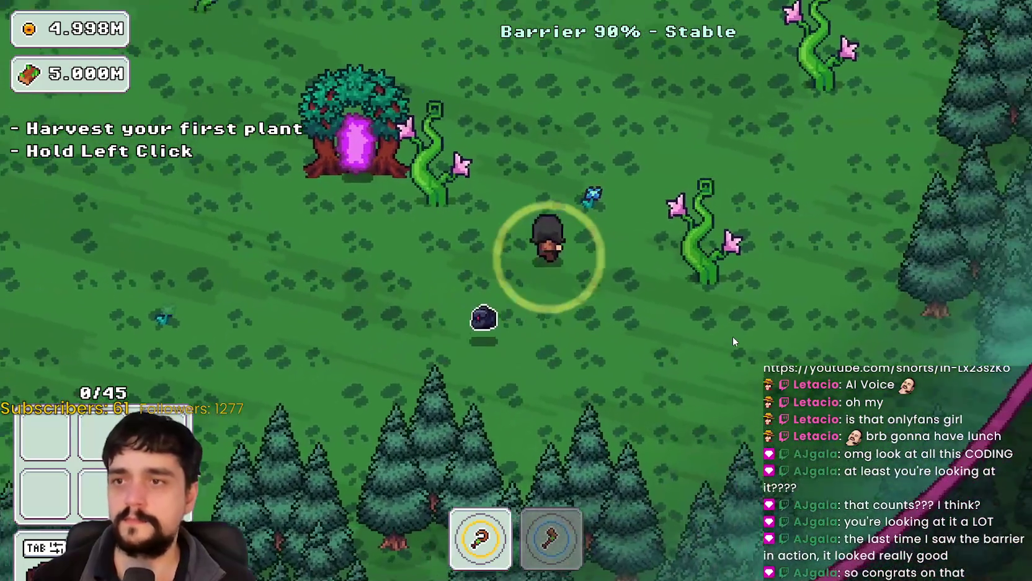
{"action": "key", "text": "d"}
{"action": "key", "text": "w"}
{"action": "left_click", "coordinate": [732, 337]}
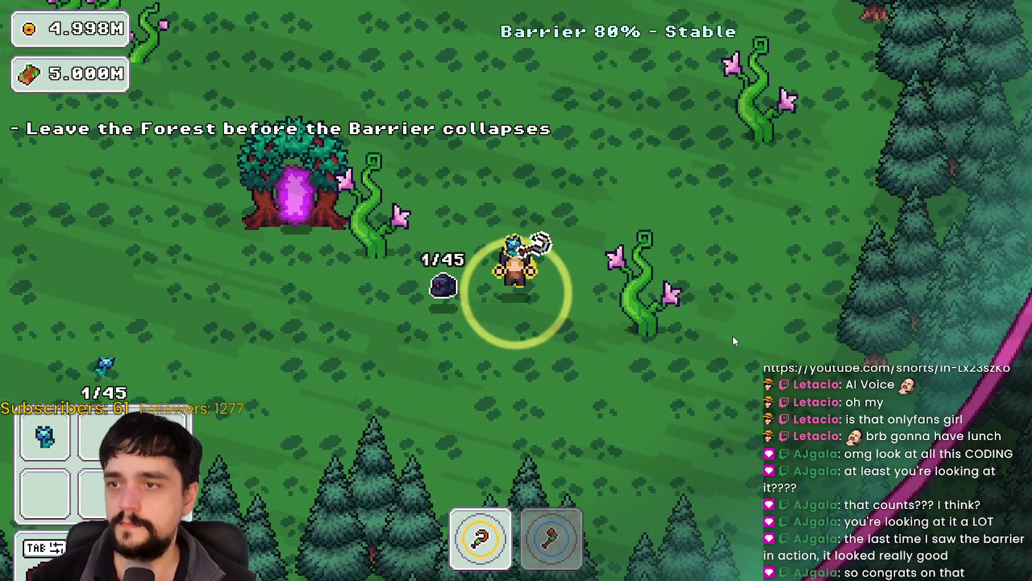
{"action": "key", "text": "d"}
{"action": "key", "text": "s"}
Switch to the axe, chop at a vine, and return to the Godot script
{"action": "key", "text": "d"}
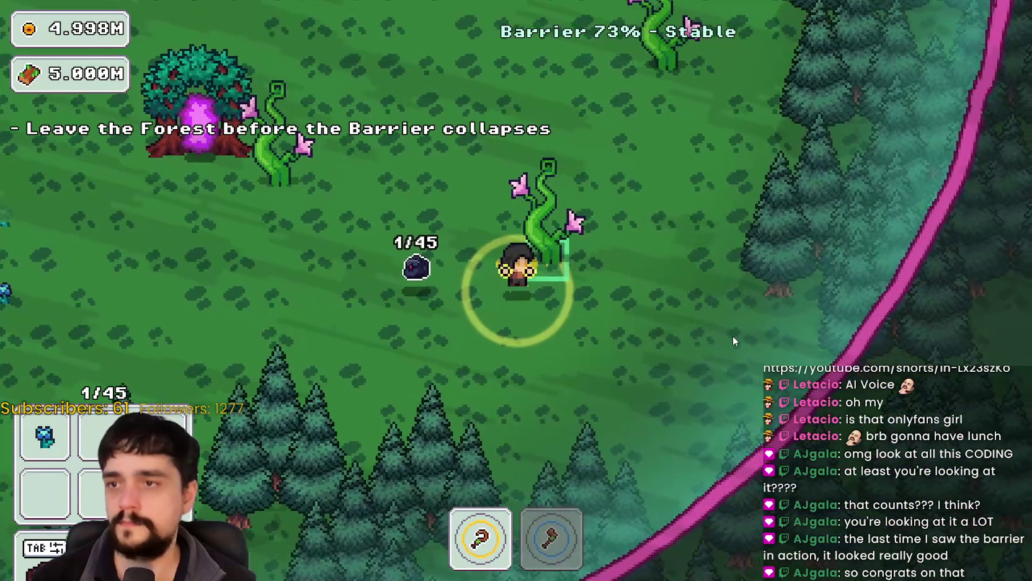
{"action": "key", "text": "2"}
{"action": "key", "text": "a"}
{"action": "key", "text": "w"}
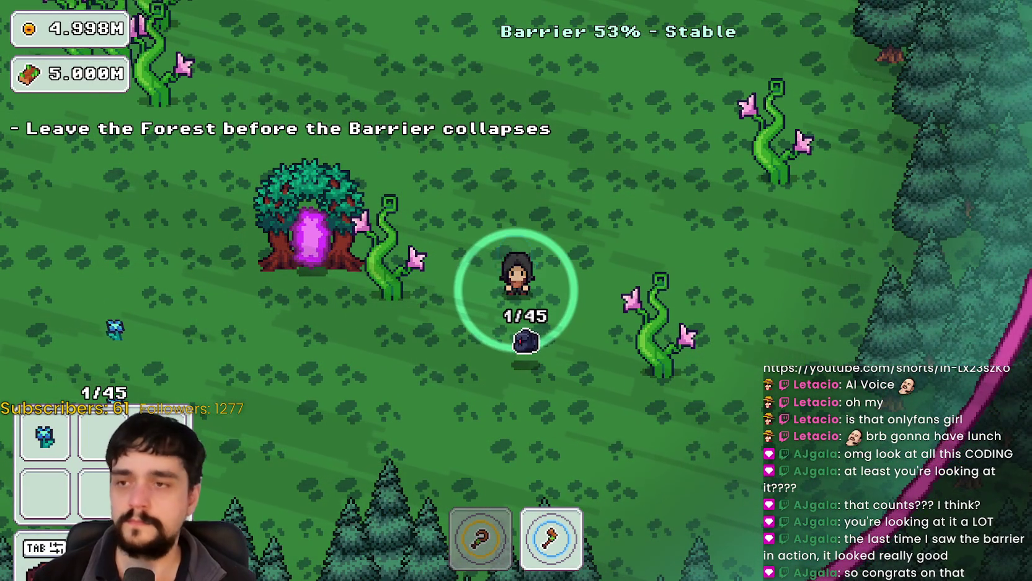
{"action": "key", "text": "alt+Tab"}
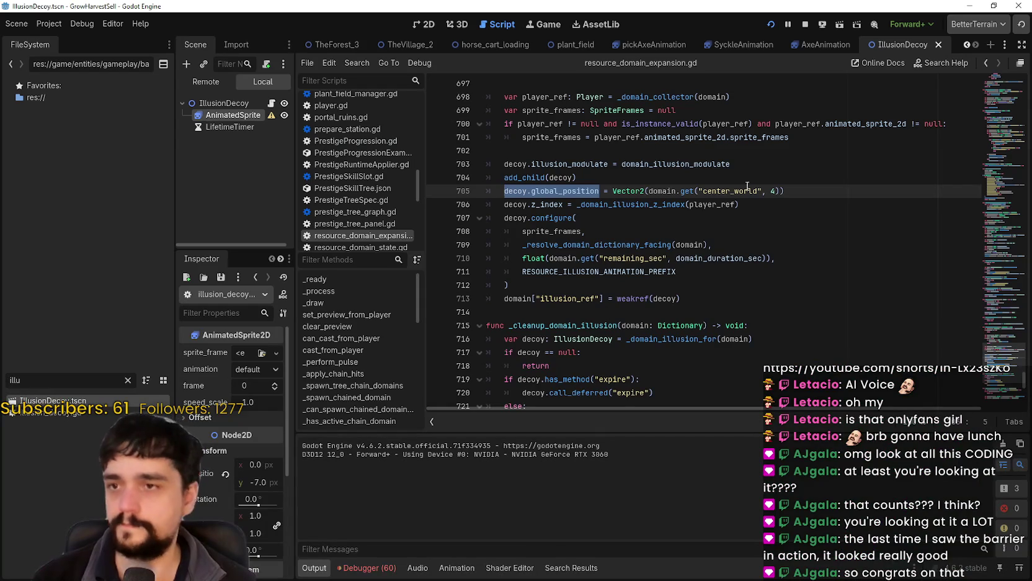
Change the line 705 offset from 4 to 10, save, and walk through the forest to test
{"action": "left_click", "coordinate": [766, 191]}
{"action": "key", "text": "Delete"}
{"action": "type", "text": "10"}
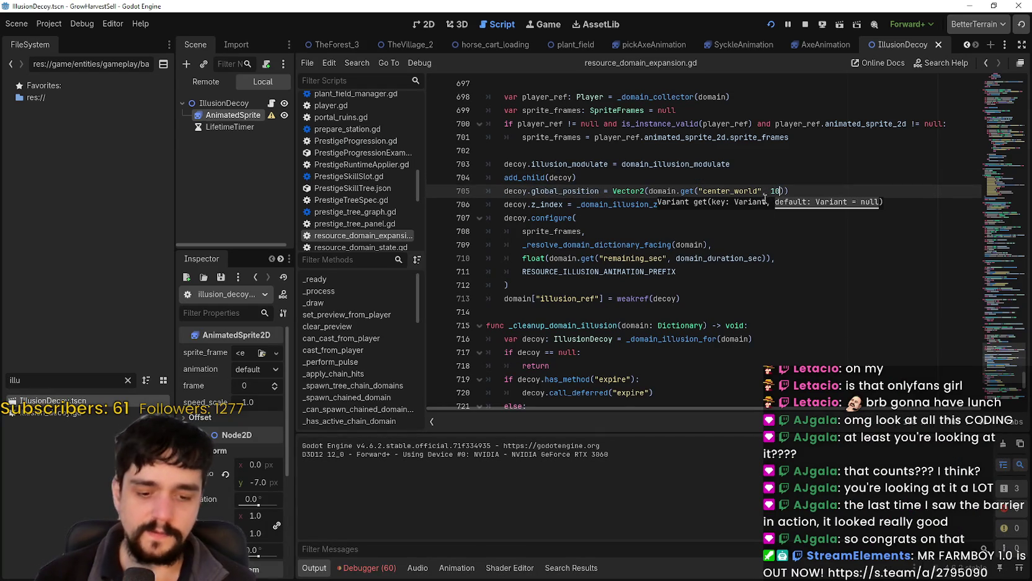
{"action": "key", "text": "ctrl+s"}
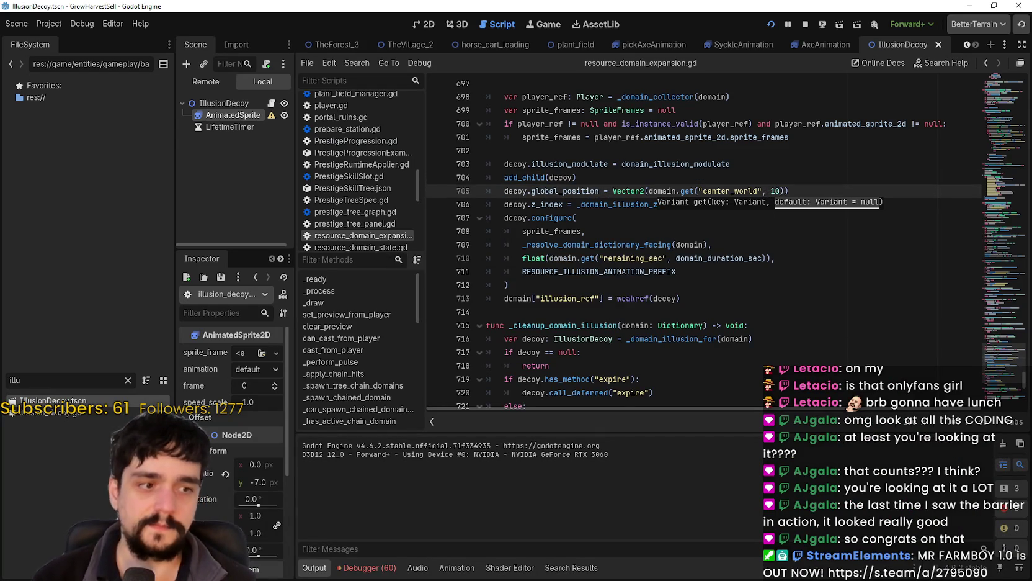
{"action": "key", "text": "alt+Tab"}
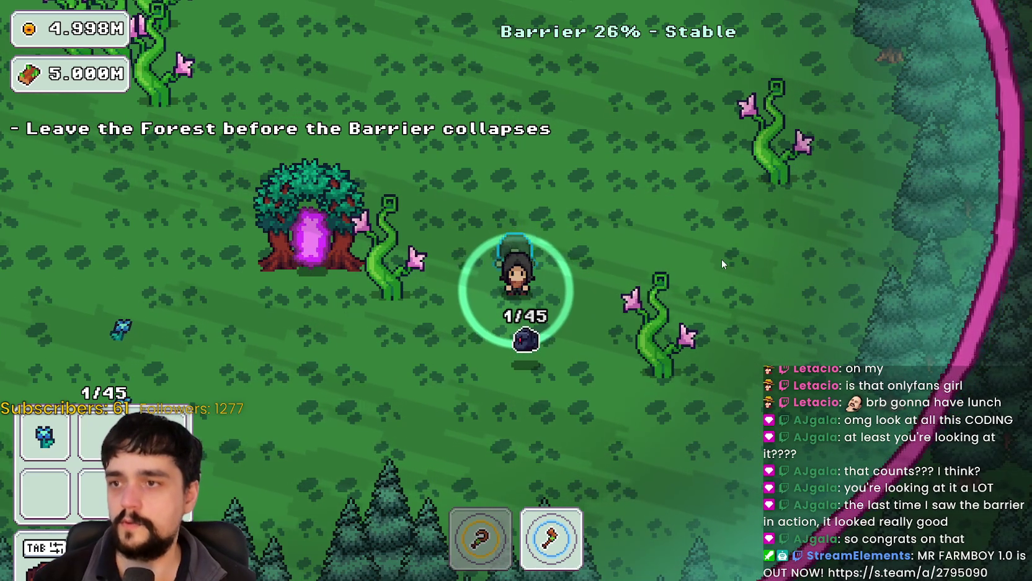
{"action": "key", "text": "a+s"}
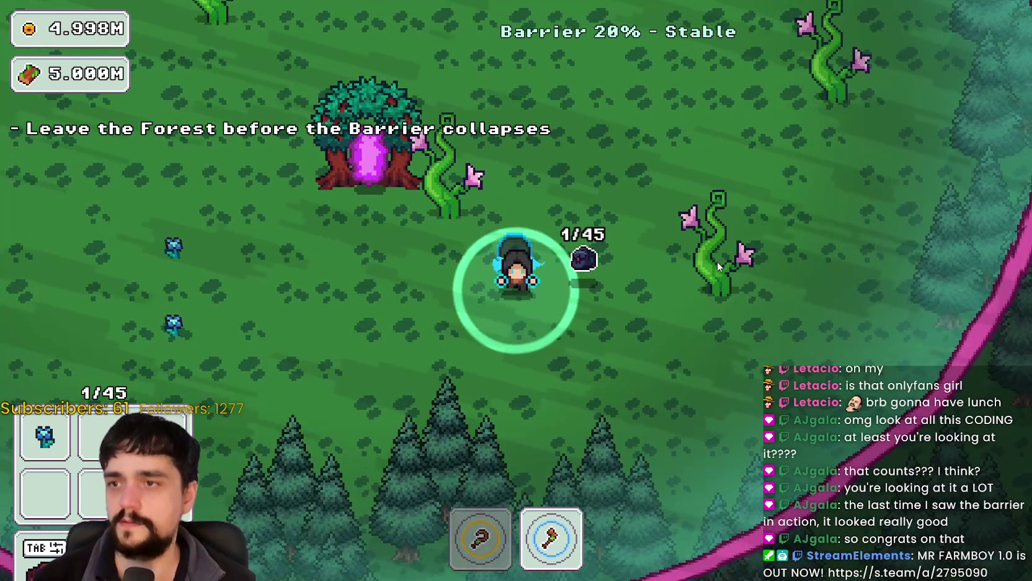
{"action": "key", "text": "s"}
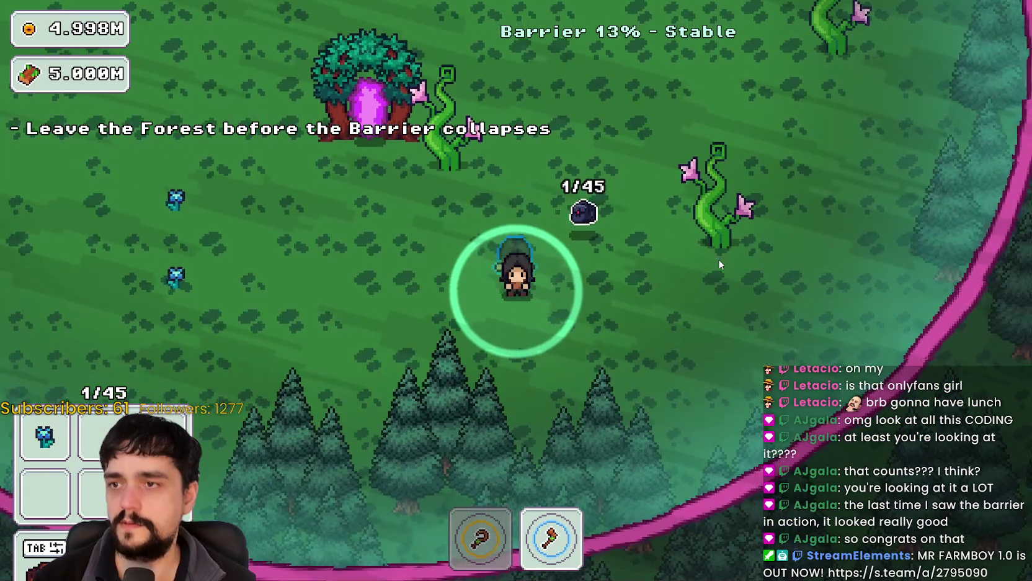
Save line 705 with the offset of 20 and mark Vector2(domain on that line
{"action": "key", "text": "alt+Tab"}
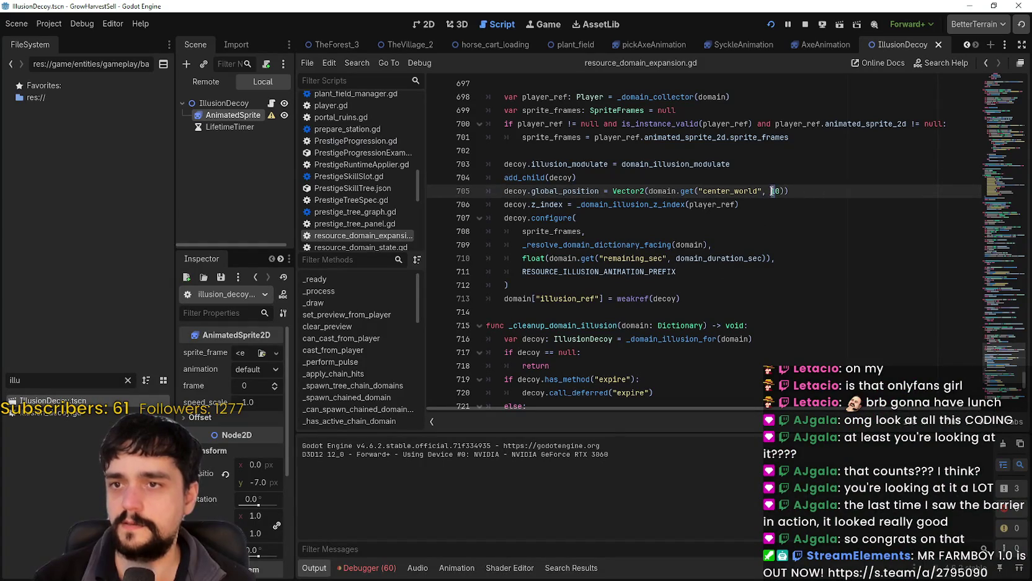
{"action": "key", "text": "ctrl+s"}
{"action": "type", "text": "2"}
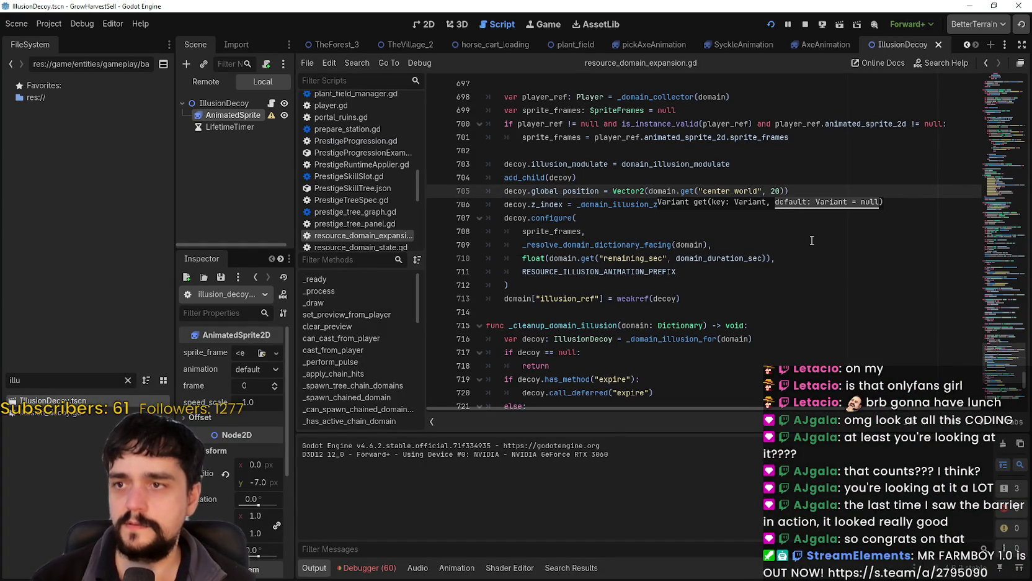
{"action": "left_click", "coordinate": [610, 213]}
{"action": "left_click_drag", "start_coordinate": [613, 190], "coordinate": [766, 190]}
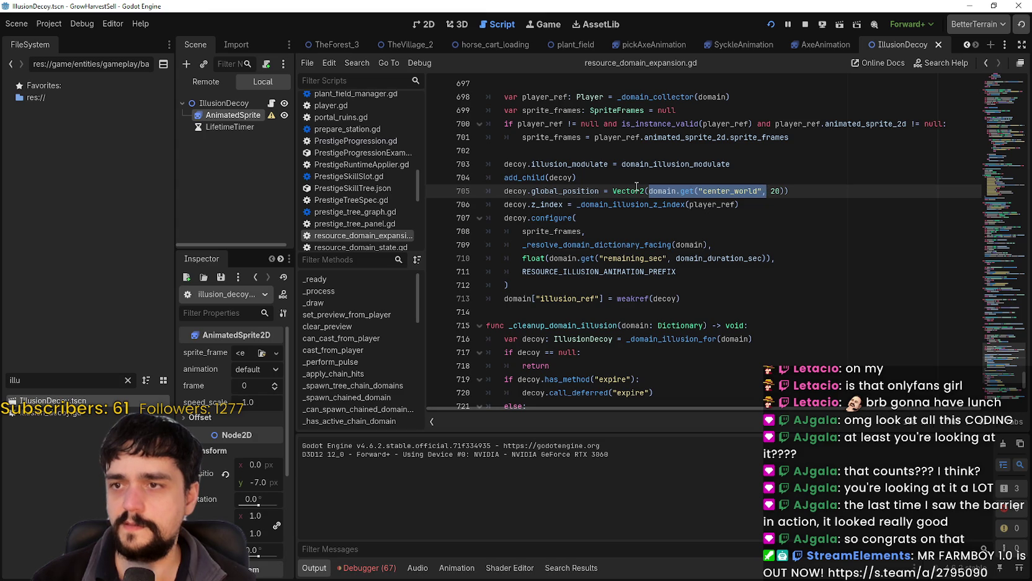
{"action": "mouse_move", "coordinate": [638, 191]}
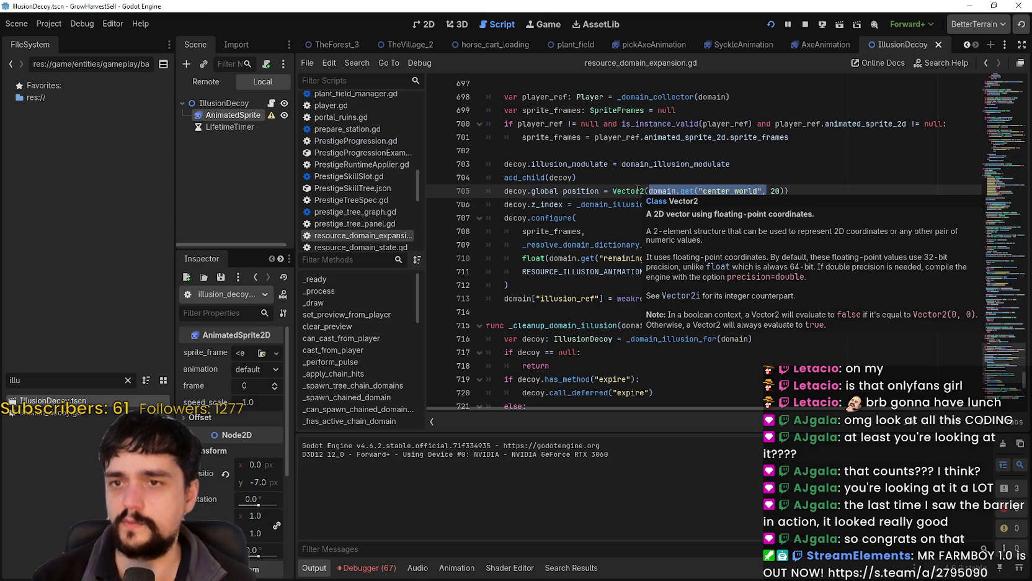
Rerun The Forest stage from the portal, walk around, and return to the script
{"action": "key", "text": "alt+Tab"}
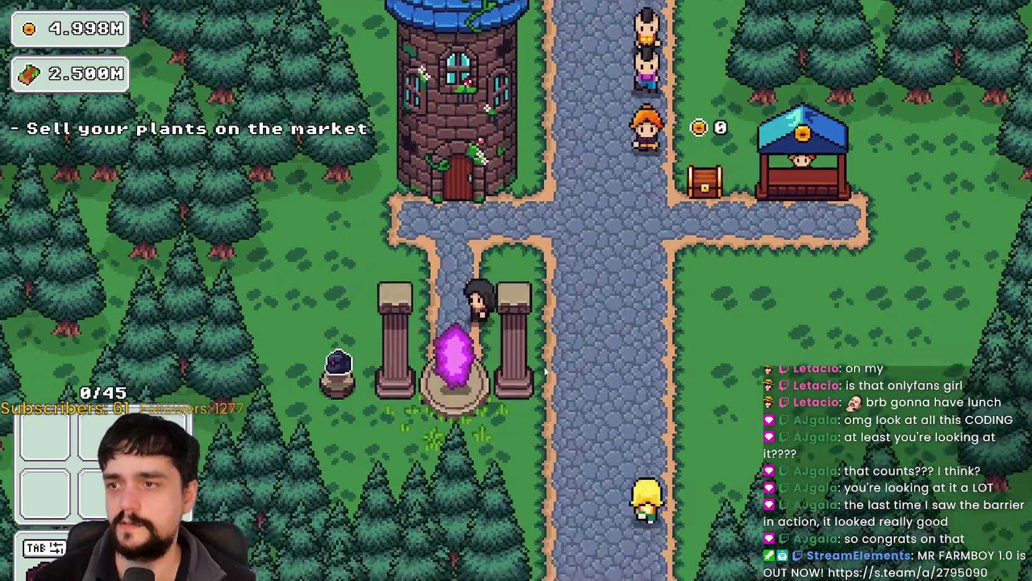
{"action": "key", "text": "e"}
{"action": "left_click", "coordinate": [292, 488]}
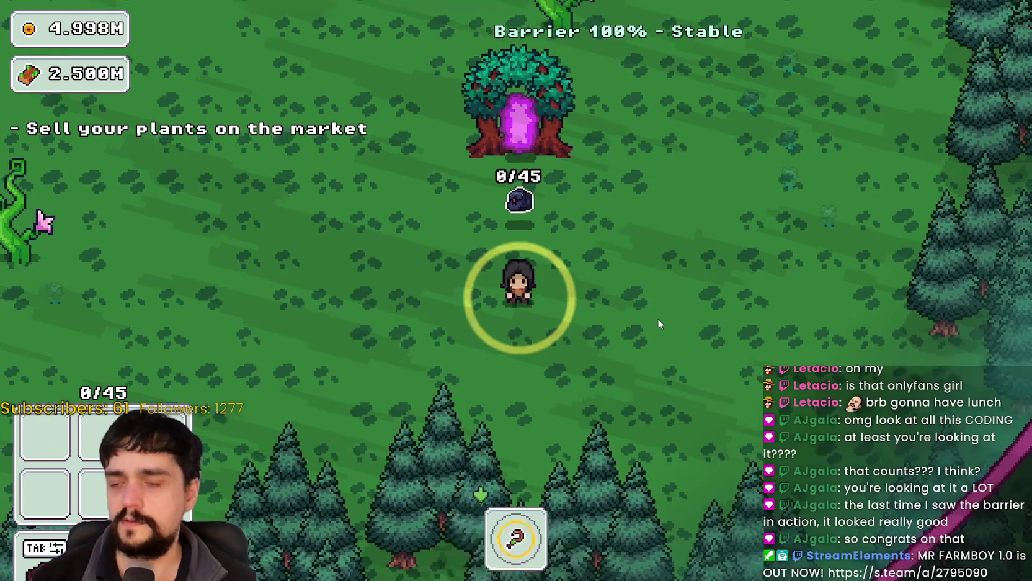
{"action": "key", "text": "a"}
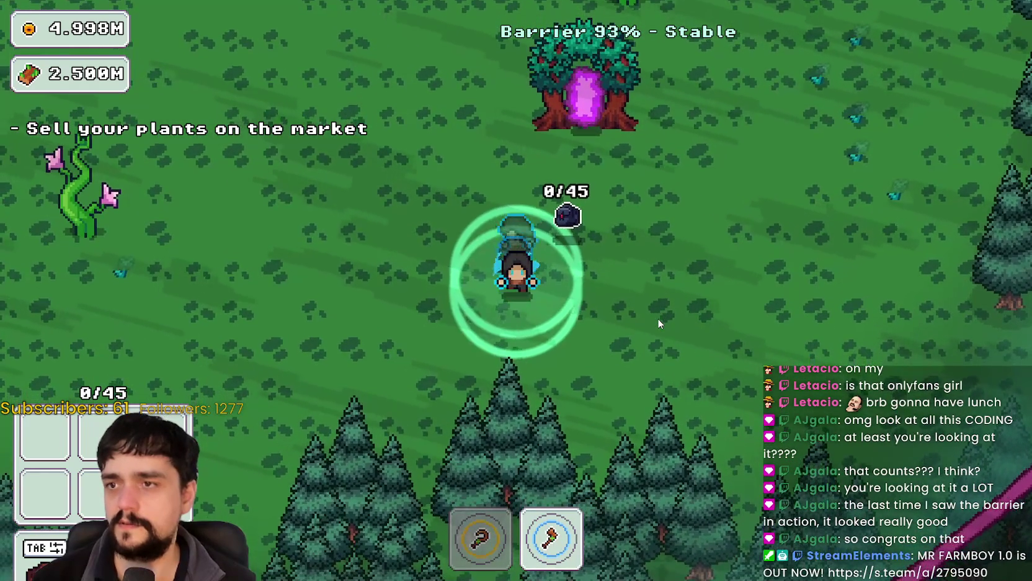
{"action": "key", "text": "s"}
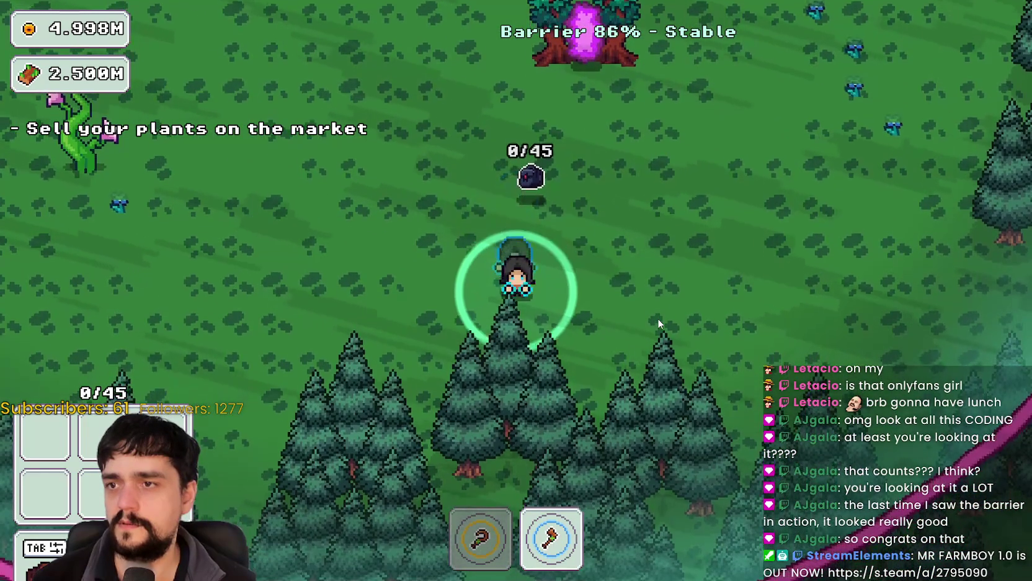
{"action": "key", "text": "a"}
{"action": "key", "text": "w"}
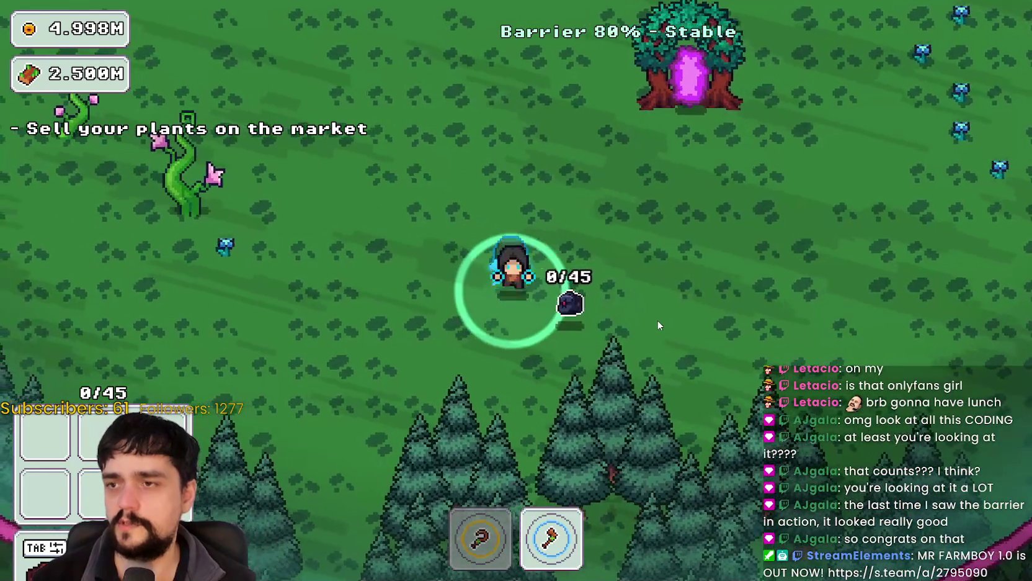
{"action": "key", "text": "a"}
{"action": "key", "text": "alt+Tab"}
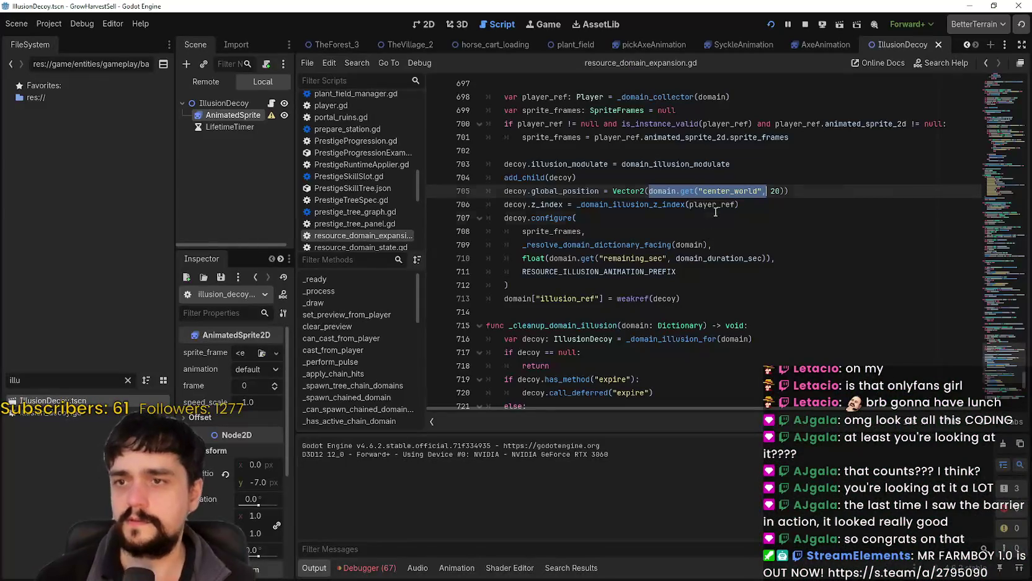
Undo the offset edits on line 705, restoring the Vector2.ZERO default
{"action": "left_click", "coordinate": [715, 211]}
{"action": "key", "text": "ctrl+z"}
{"action": "left_click", "coordinate": [741, 228]}
{"action": "key", "text": "ctrl+z"}
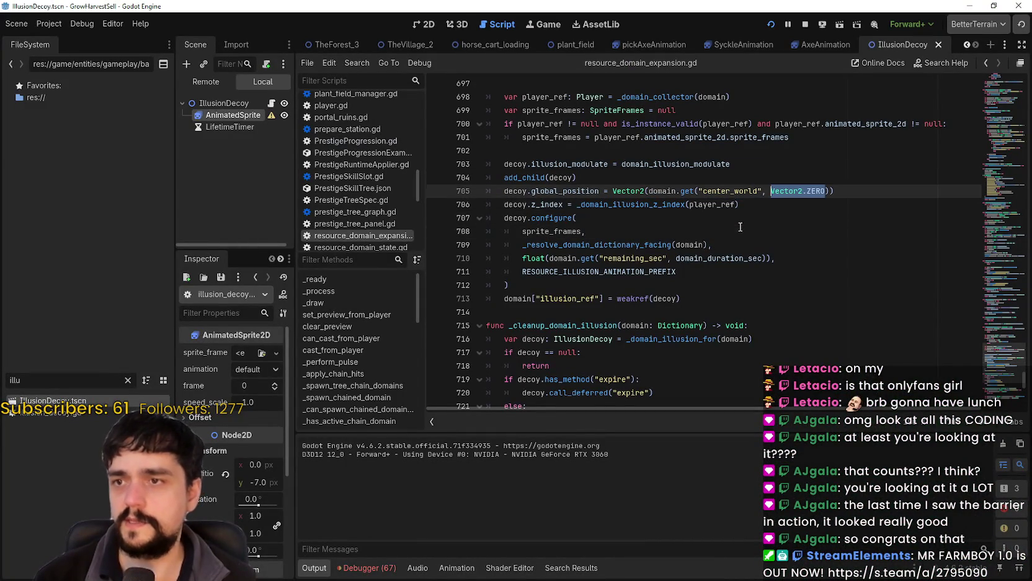
{"action": "left_click", "coordinate": [740, 218]}
Search the script for global_position and illusion.global_position, stepping through the matches
{"action": "double_click", "coordinate": [546, 188]}
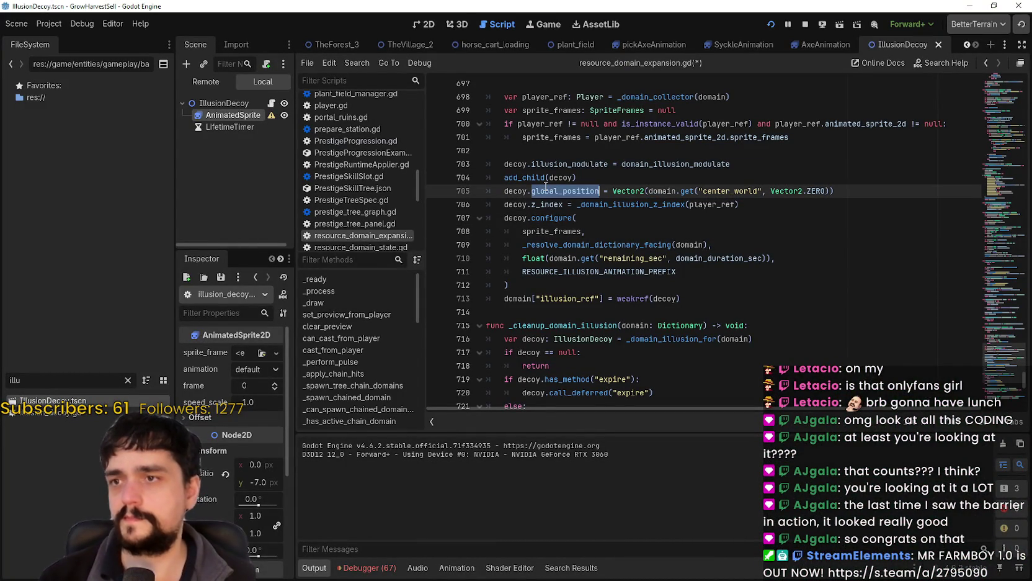
{"action": "key", "text": "ctrl+f"}
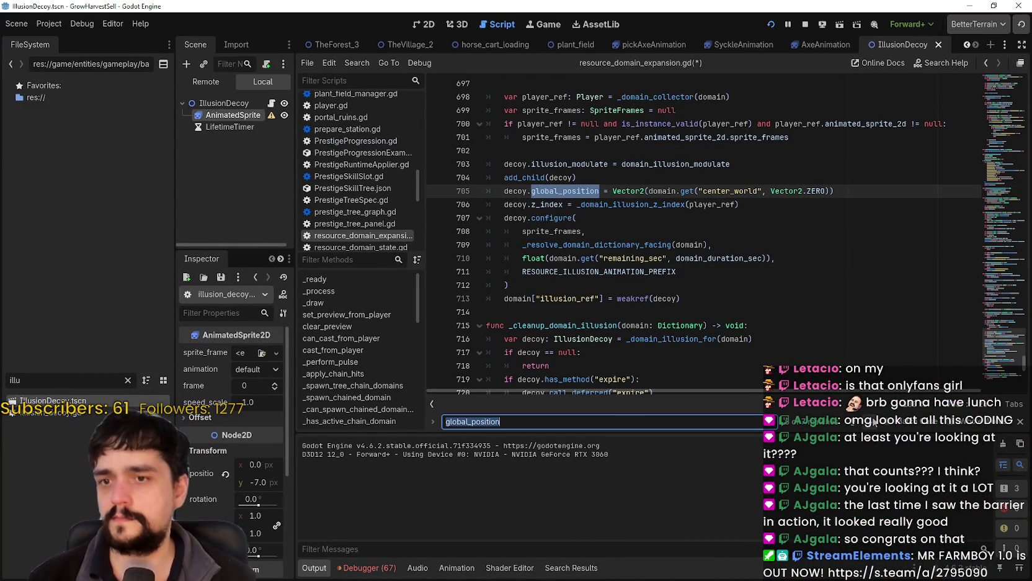
{"action": "left_click", "coordinate": [875, 423]}
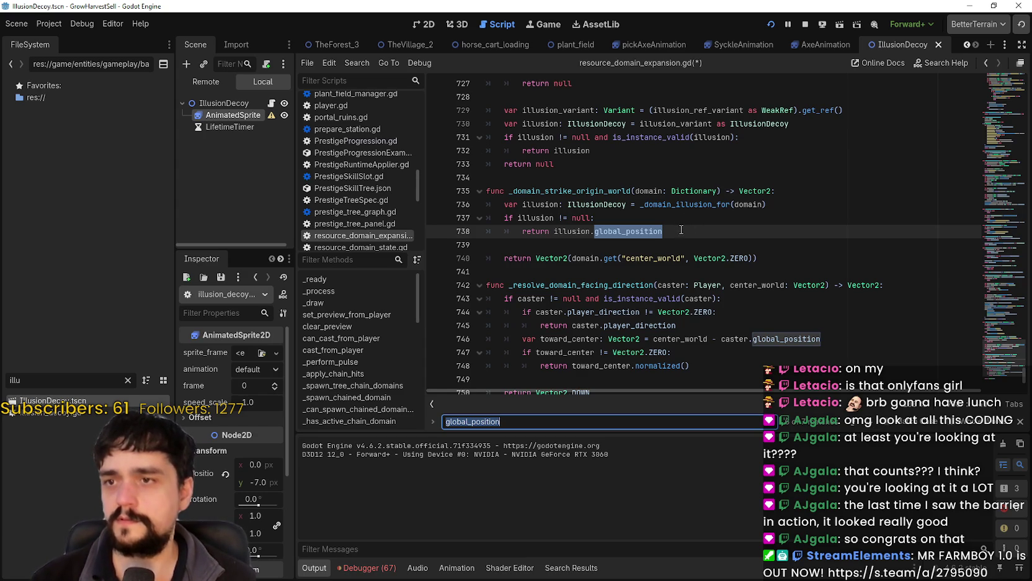
{"action": "double_click", "coordinate": [582, 235]}
{"action": "left_click_drag", "start_coordinate": [582, 235], "coordinate": [616, 234]}
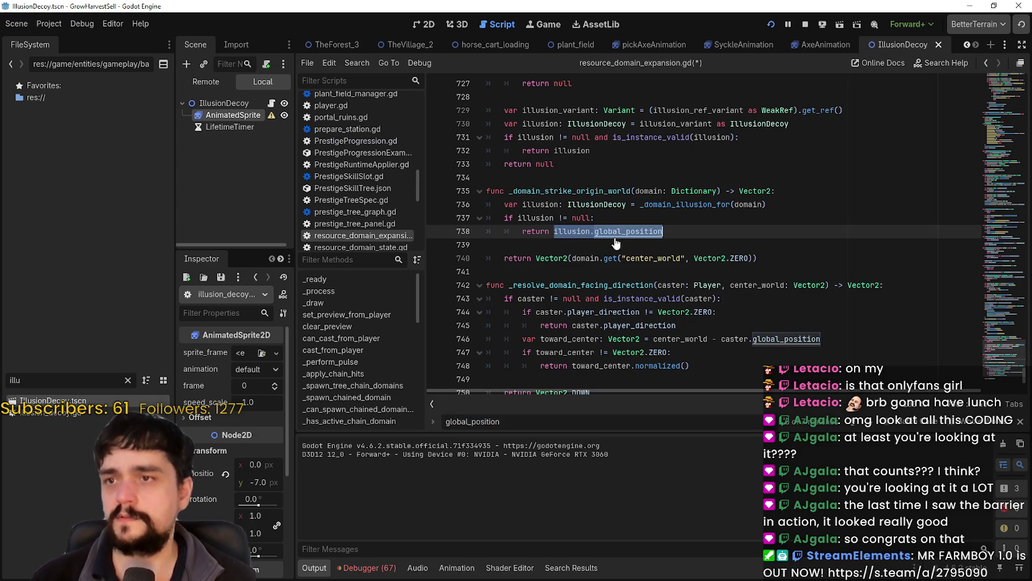
{"action": "key", "text": "ctrl+f"}
{"action": "left_click", "coordinate": [671, 223]}
{"action": "double_click", "coordinate": [651, 231]}
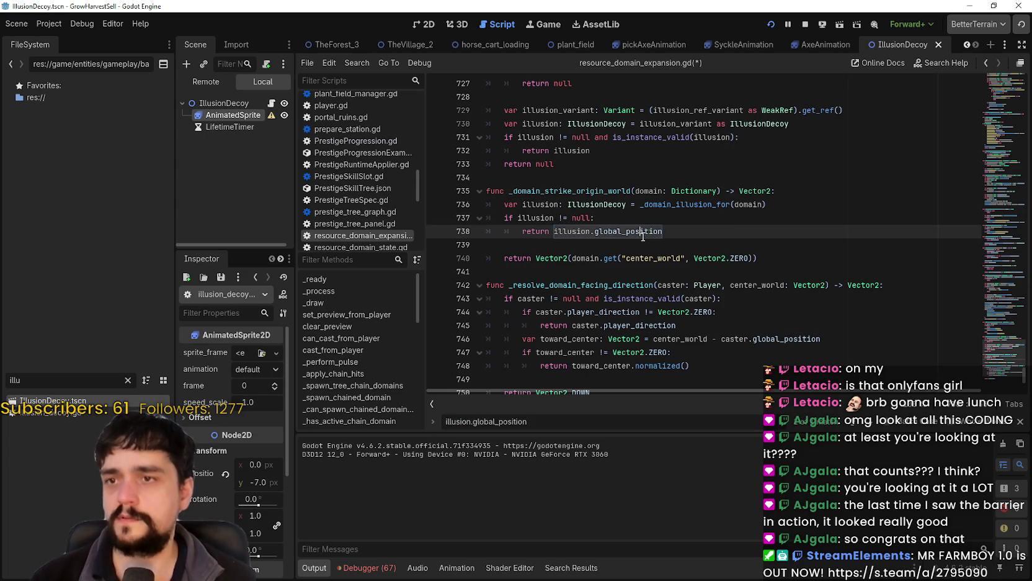
{"action": "key", "text": "ctrl+f"}
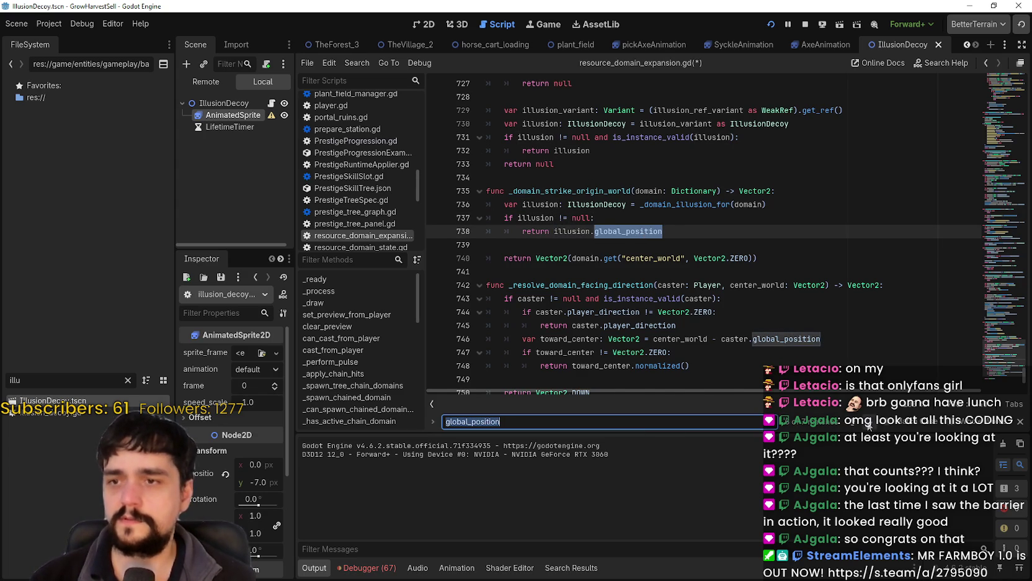
{"action": "left_click", "coordinate": [870, 425]}
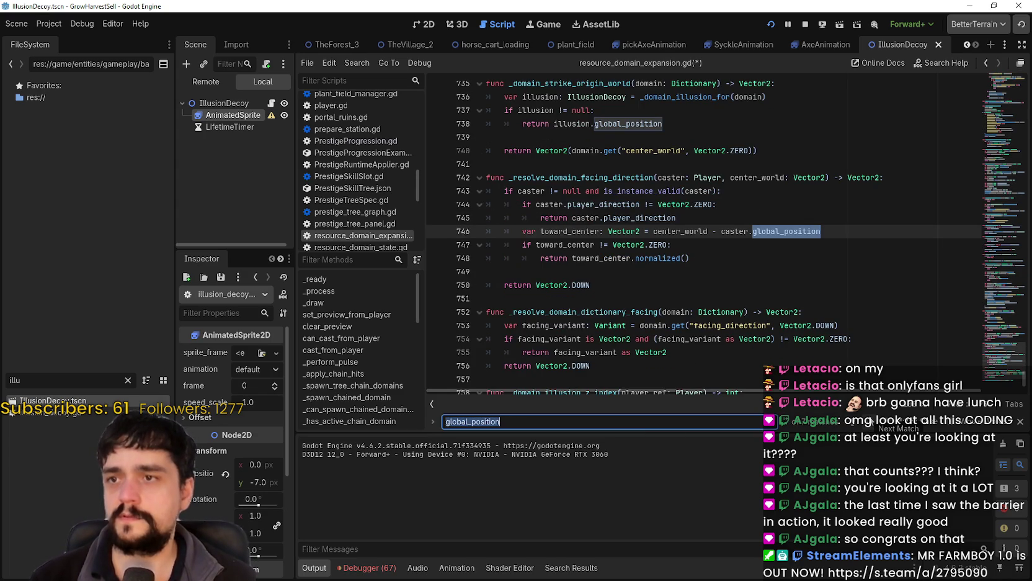
{"action": "left_click", "coordinate": [870, 424]}
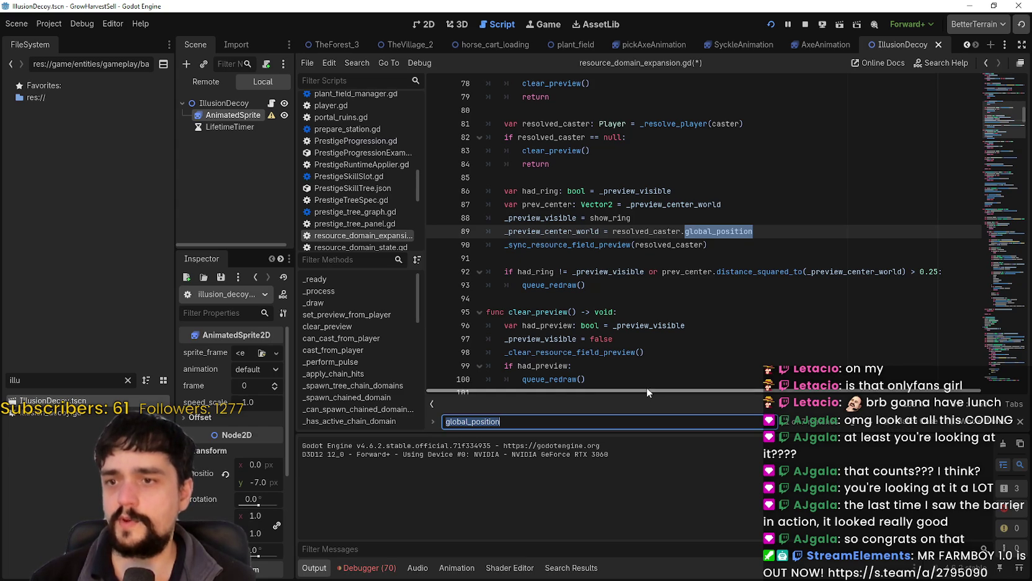
Trace _preview_center_world from line 89 through its occurrences in the script
{"action": "left_click", "coordinate": [568, 234]}
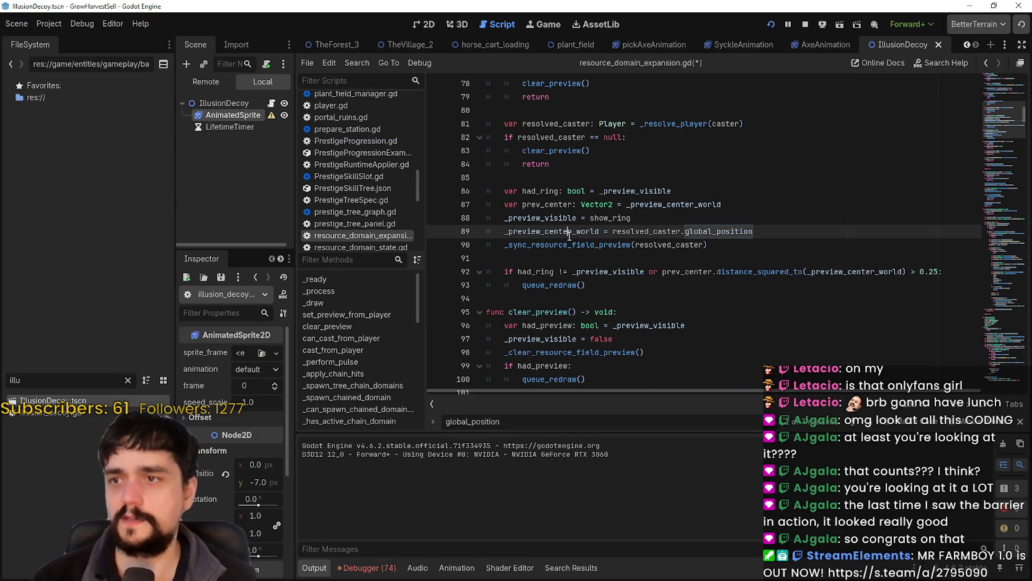
{"action": "scroll", "coordinate": [566, 238], "scroll_direction": "up", "scroll_amount": 4}
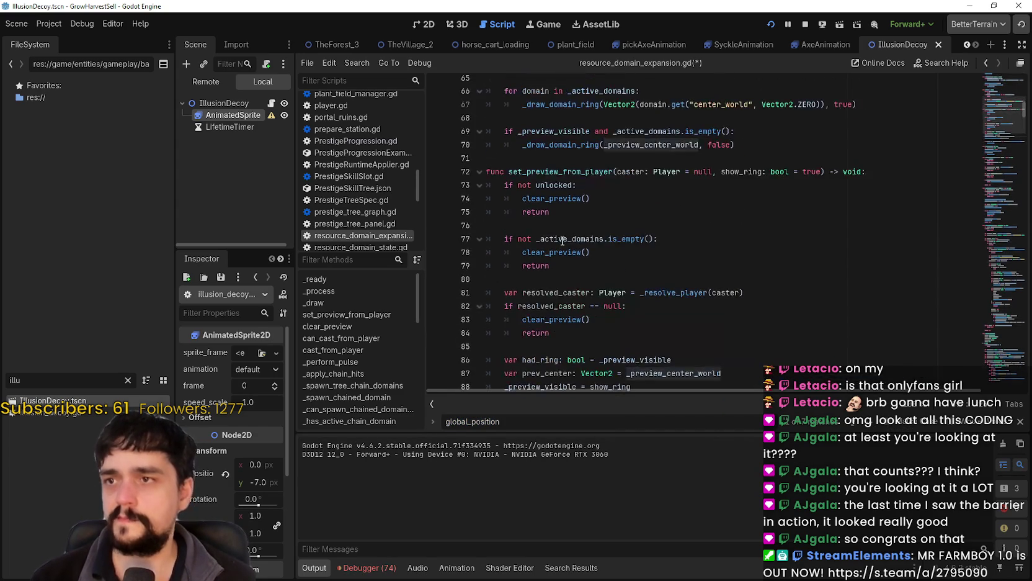
{"action": "scroll", "coordinate": [560, 242], "scroll_direction": "down", "scroll_amount": 5}
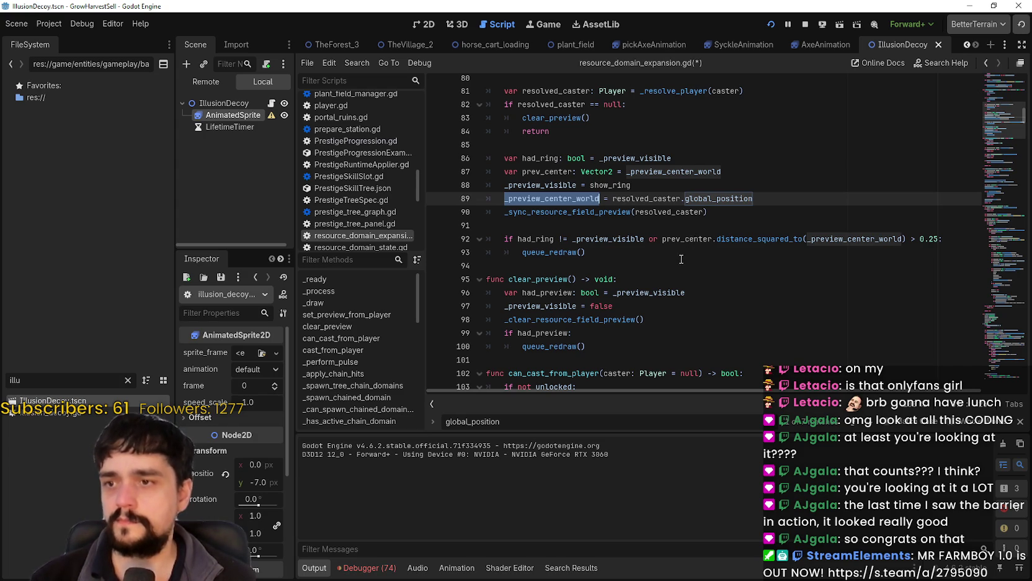
{"action": "scroll", "coordinate": [681, 259], "scroll_direction": "up", "scroll_amount": 2}
{"action": "scroll", "coordinate": [682, 248], "scroll_direction": "up", "scroll_amount": 1}
{"action": "scroll", "coordinate": [680, 251], "scroll_direction": "down", "scroll_amount": 1}
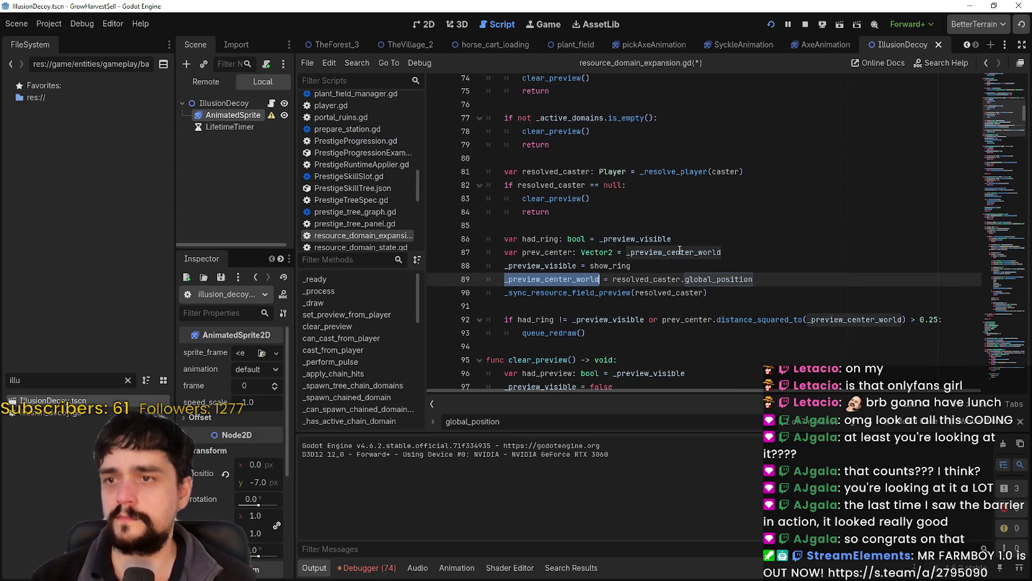
{"action": "scroll", "coordinate": [684, 285], "scroll_direction": "down", "scroll_amount": 2}
{"action": "key", "text": "ctrl+f"}
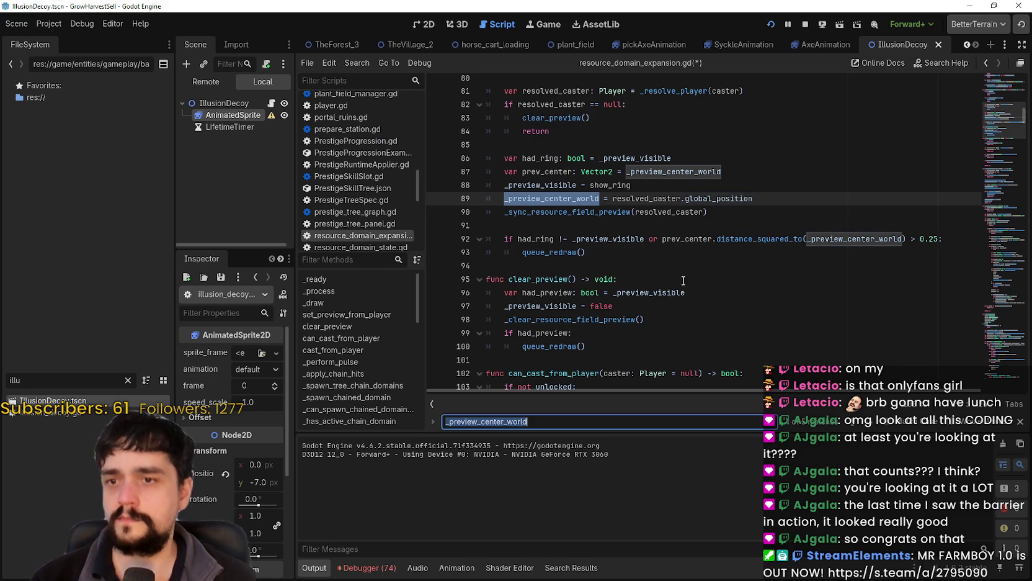
{"action": "key", "text": "Return"}
{"action": "key", "text": "Return"}
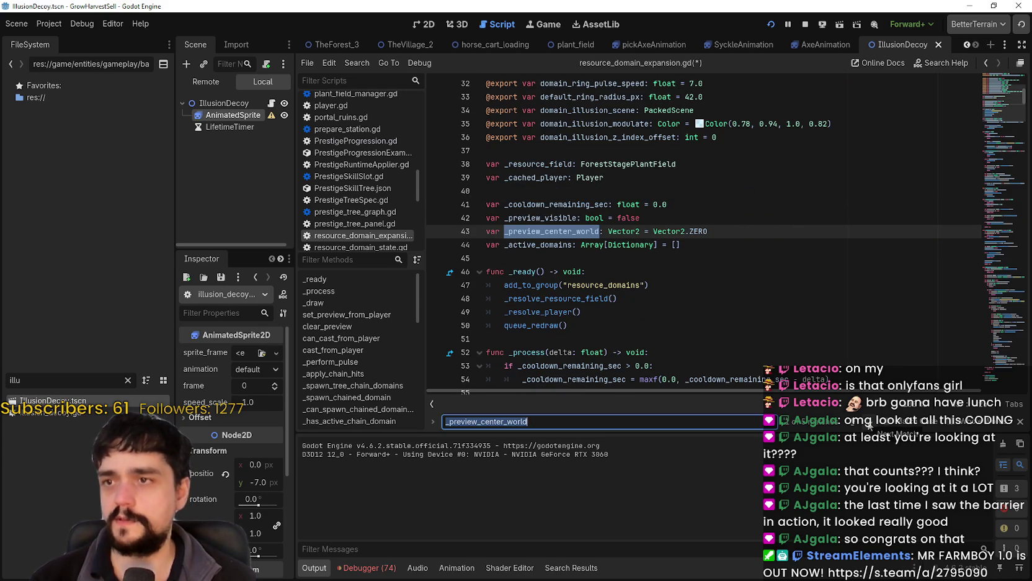
{"action": "left_click", "coordinate": [869, 425]}
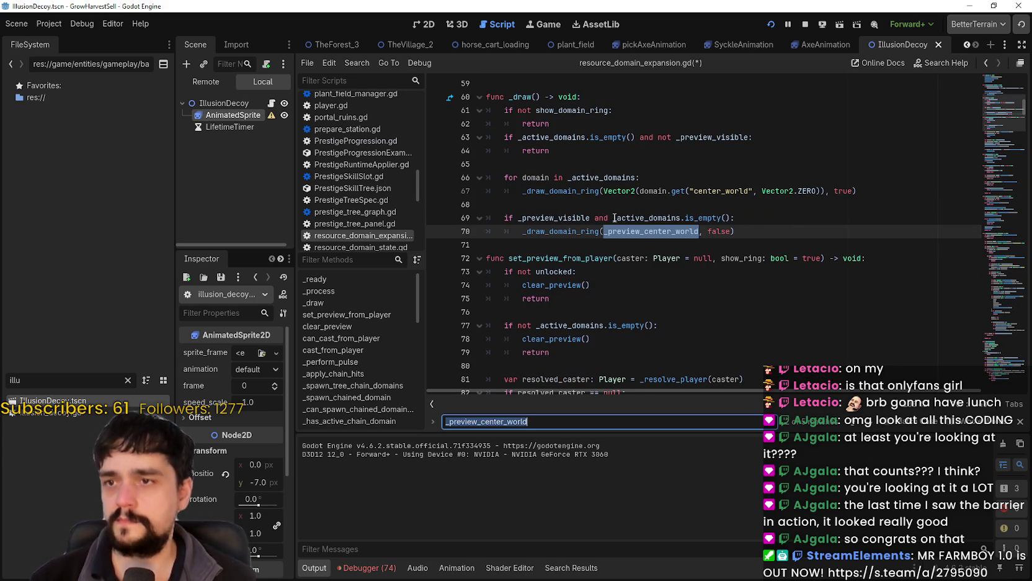
Follow the _draw_domain_ring call on line 70 to its definition and back
{"action": "double_click", "coordinate": [553, 218]}
{"action": "double_click", "coordinate": [620, 231]}
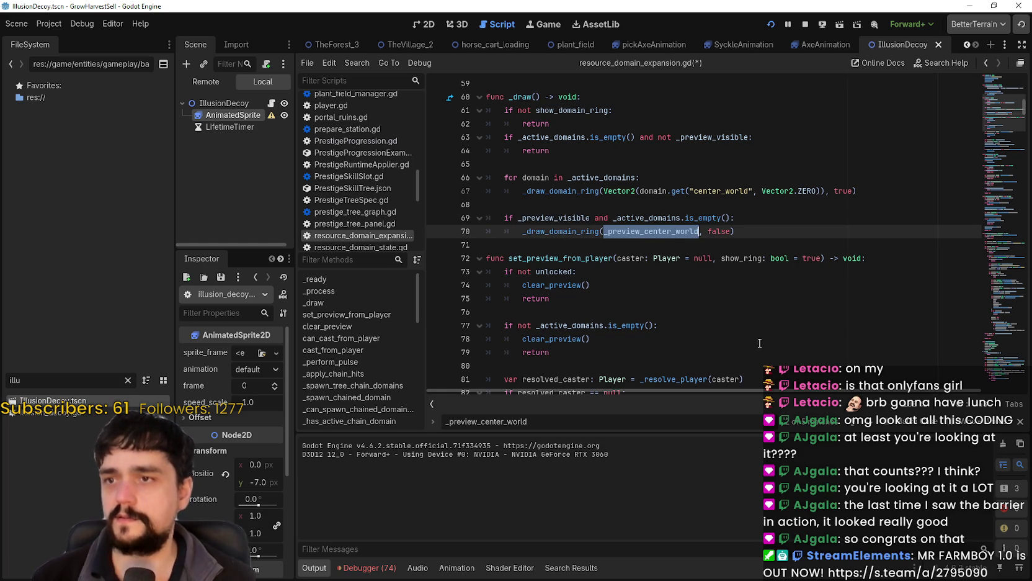
{"action": "double_click", "coordinate": [581, 231]}
{"action": "key", "text": "ctrl+f"}
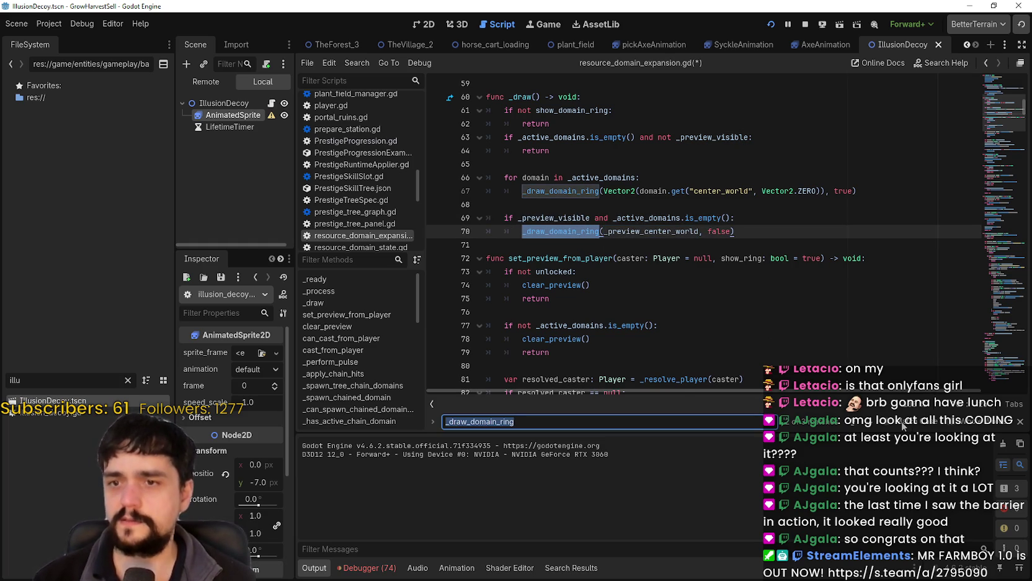
{"action": "key", "text": "Return"}
{"action": "scroll", "coordinate": [623, 312], "scroll_direction": "down", "scroll_amount": 2}
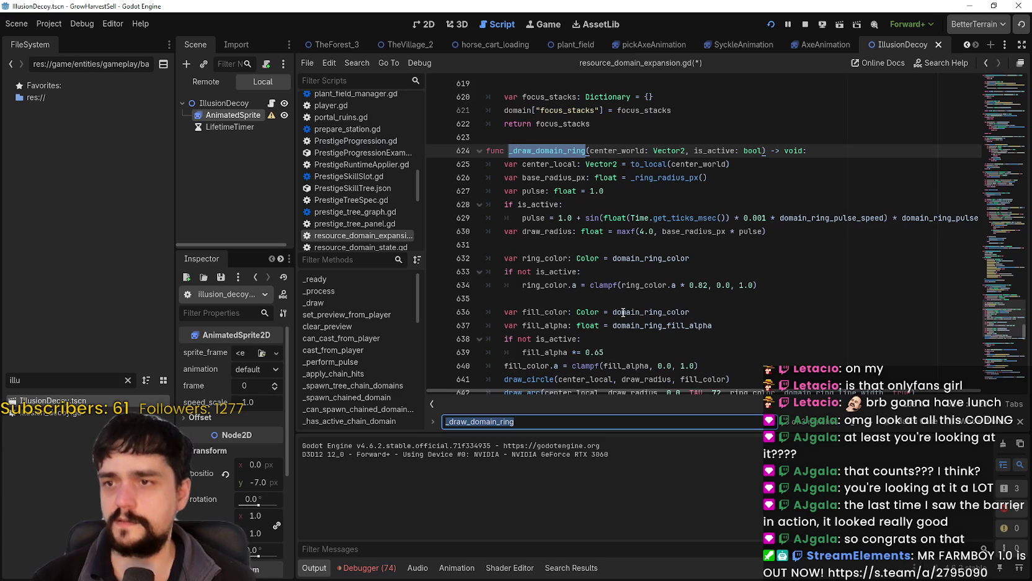
{"action": "scroll", "coordinate": [602, 212], "scroll_direction": "down", "scroll_amount": 2}
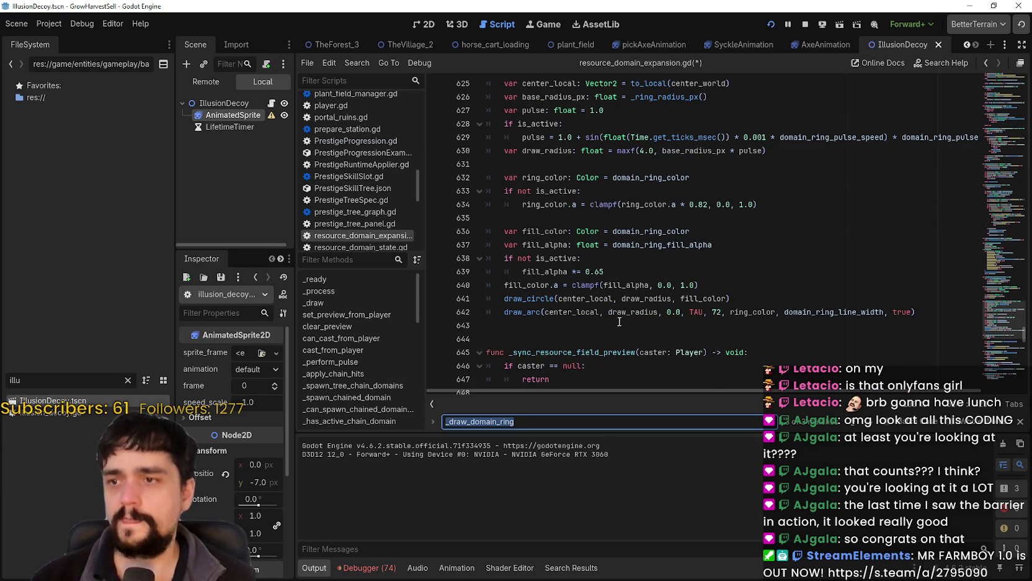
{"action": "key", "text": "shift+Return"}
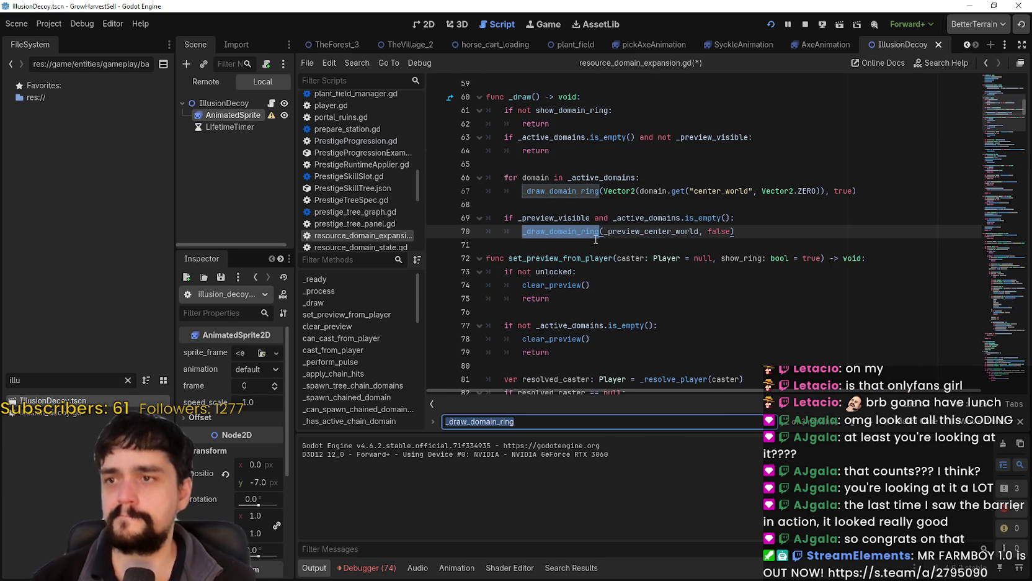
Review _preview_visible and _draw_domain_ring on lines 67-71, stepping back through the matches
{"action": "left_click", "coordinate": [586, 231]}
{"action": "left_click", "coordinate": [542, 218]}
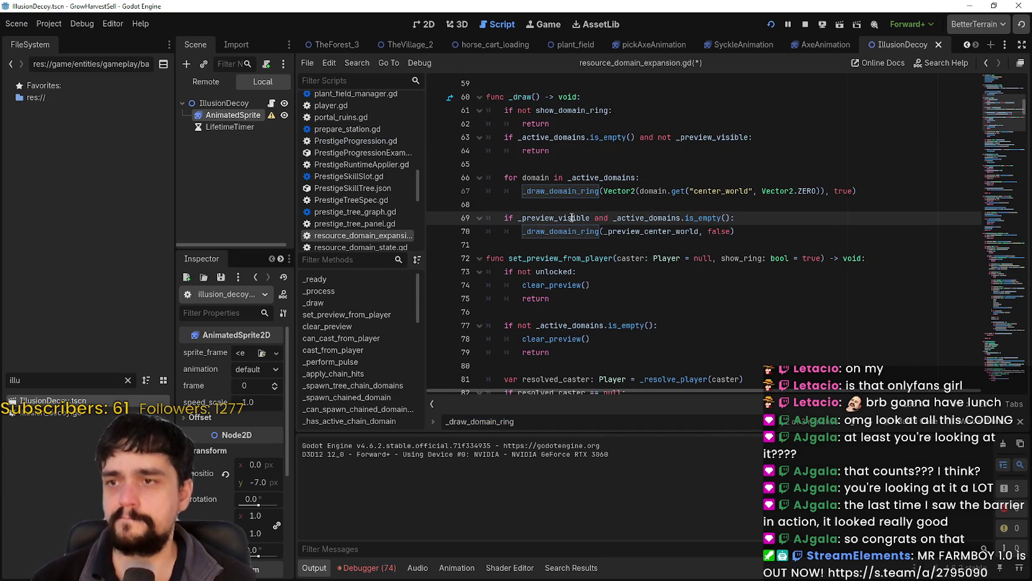
{"action": "double_click", "coordinate": [572, 217]}
{"action": "double_click", "coordinate": [562, 190]}
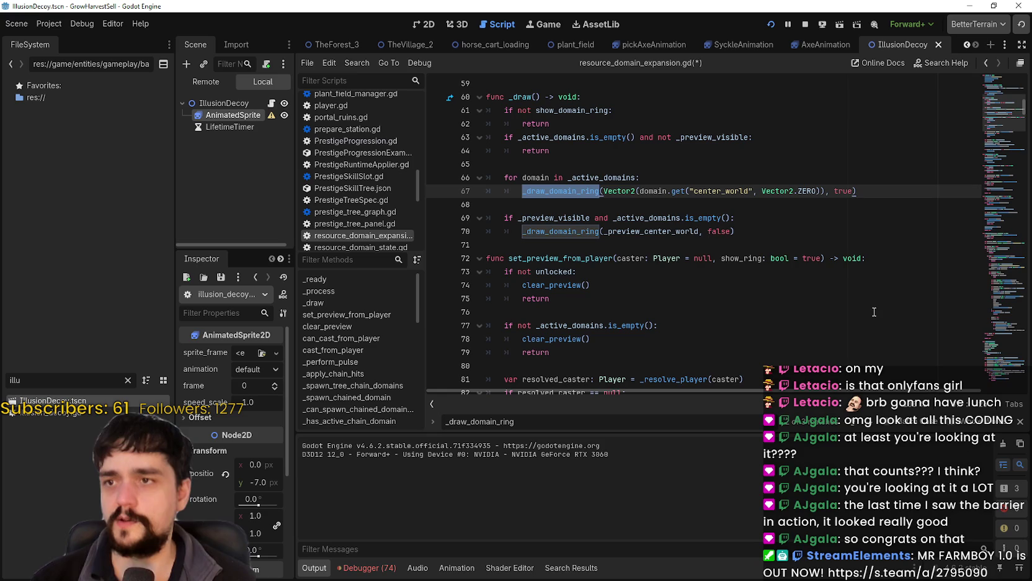
{"action": "left_click", "coordinate": [613, 217]}
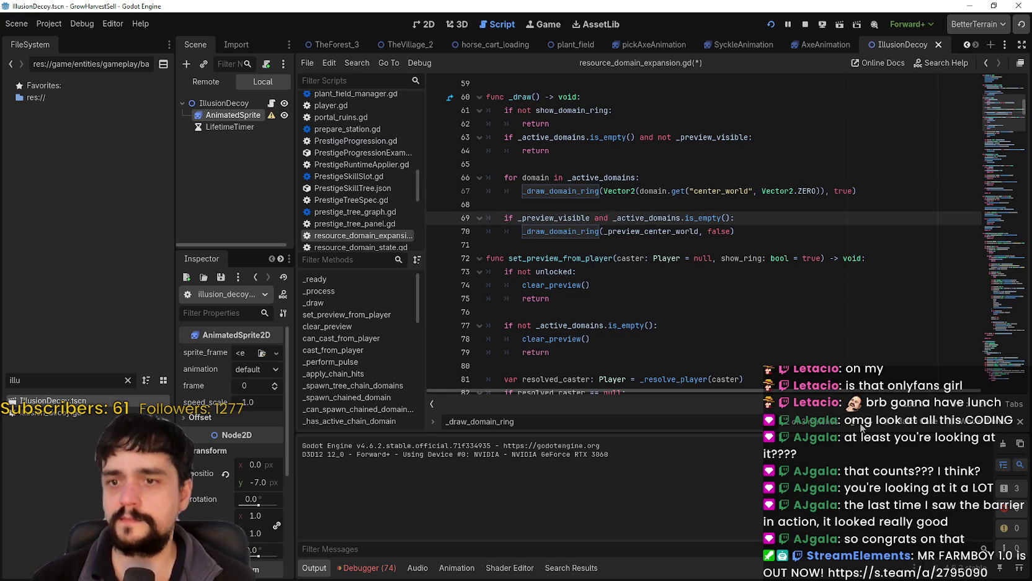
{"action": "left_click", "coordinate": [857, 427]}
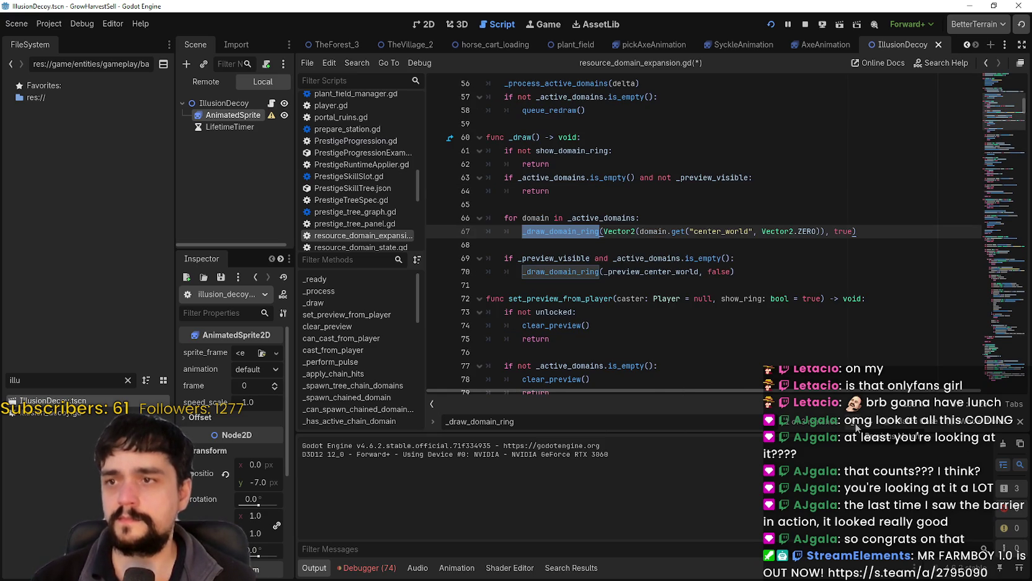
{"action": "left_click", "coordinate": [857, 427]}
{"action": "left_click", "coordinate": [857, 426]}
{"action": "left_click", "coordinate": [699, 249]}
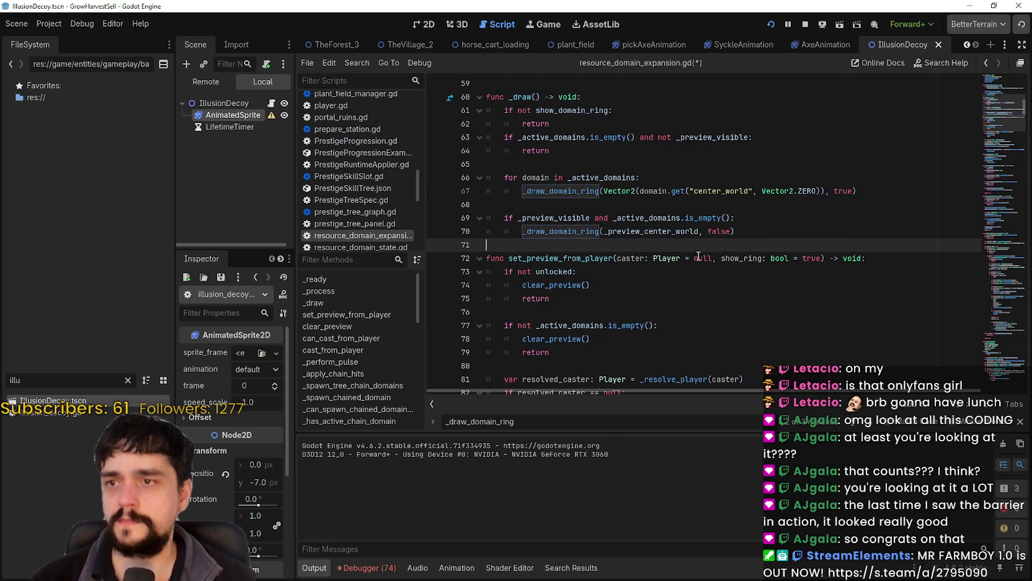
{"action": "left_click", "coordinate": [575, 311]}
Search the project for decoy.global_position and open the match at forest_creature_arrivals.gd line 501
{"action": "key", "text": "ctrl+shift+f"}
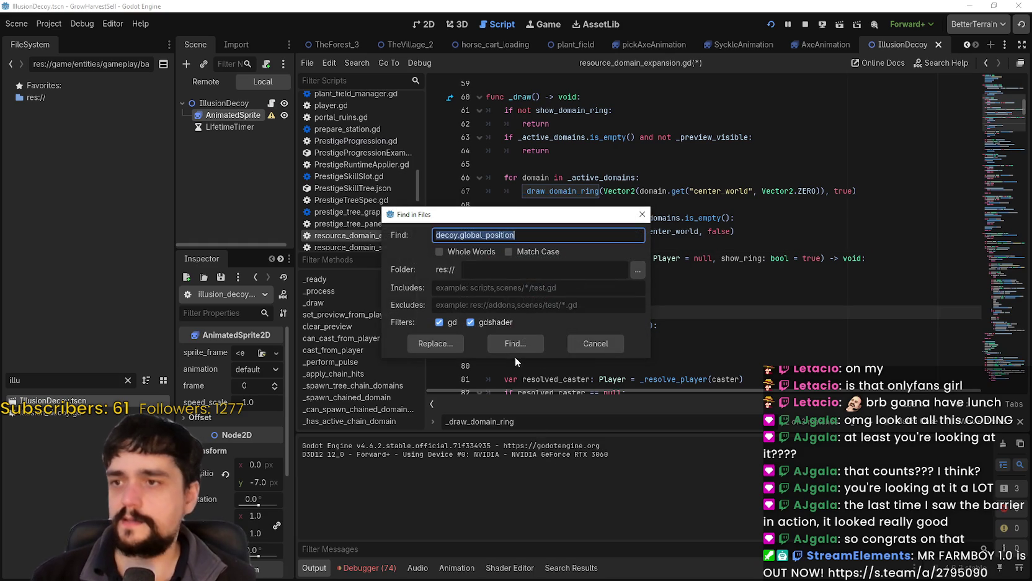
{"action": "left_click", "coordinate": [522, 352]}
{"action": "left_click", "coordinate": [526, 470]}
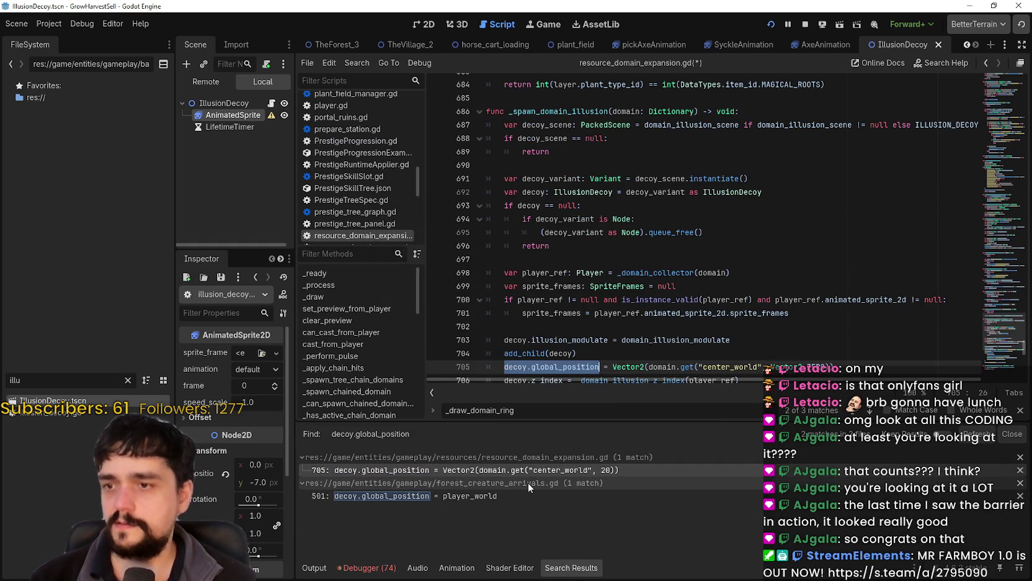
{"action": "left_click", "coordinate": [550, 494]}
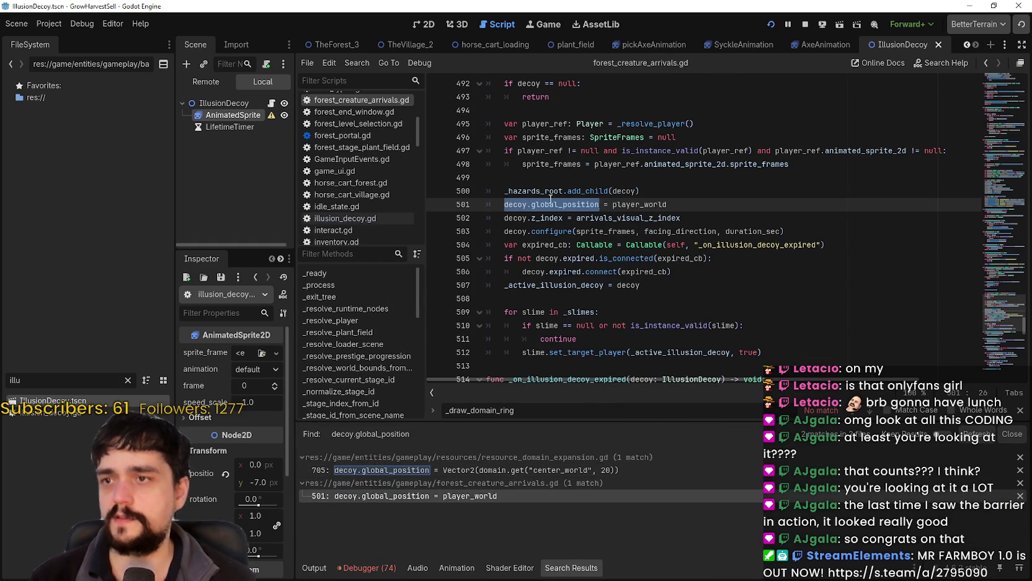
Inspect the decoy's sprite_frames, duration_sec and facing_direction, then search for player_world
{"action": "double_click", "coordinate": [605, 231]}
{"action": "double_click", "coordinate": [753, 230]}
{"action": "double_click", "coordinate": [710, 231]}
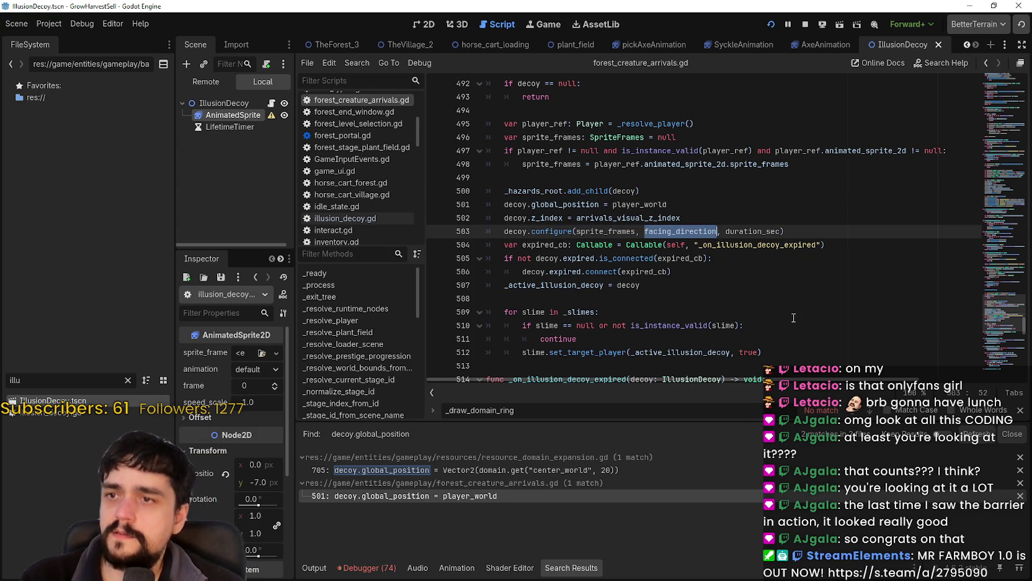
{"action": "double_click", "coordinate": [507, 204]}
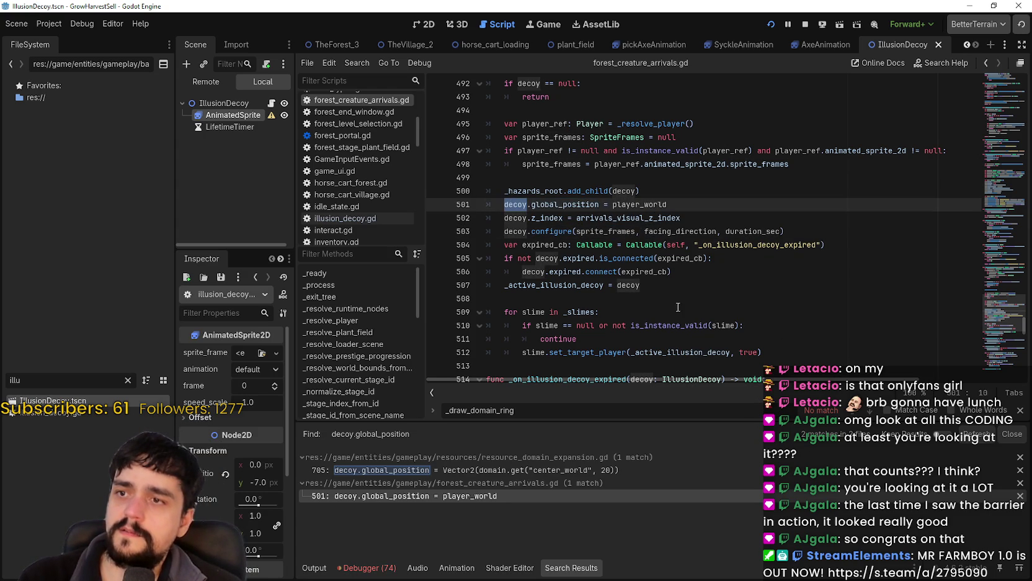
{"action": "scroll", "coordinate": [496, 218], "scroll_direction": "down", "scroll_amount": 1}
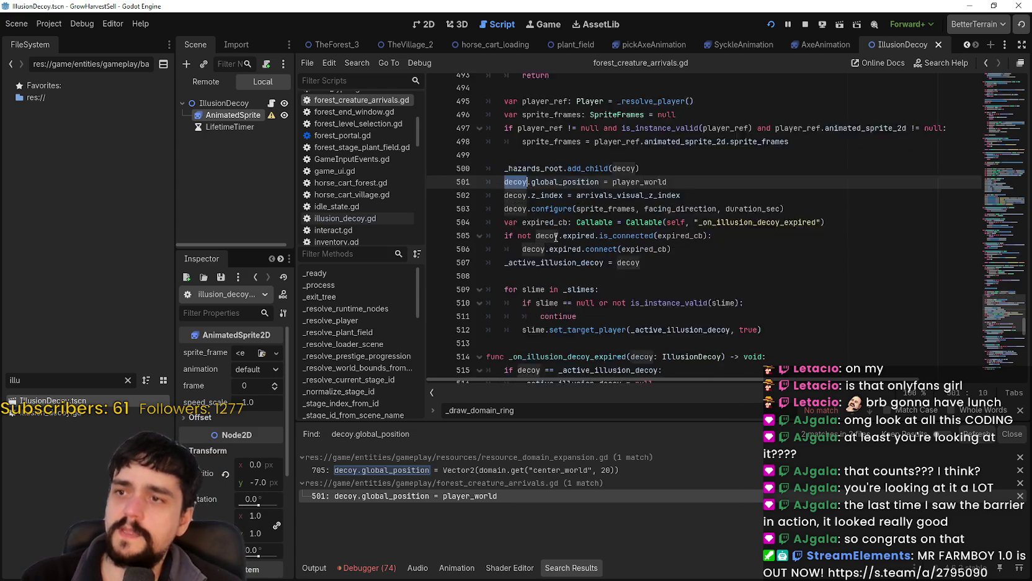
{"action": "scroll", "coordinate": [558, 232], "scroll_direction": "up", "scroll_amount": 1}
{"action": "scroll", "coordinate": [562, 233], "scroll_direction": "up", "scroll_amount": 1}
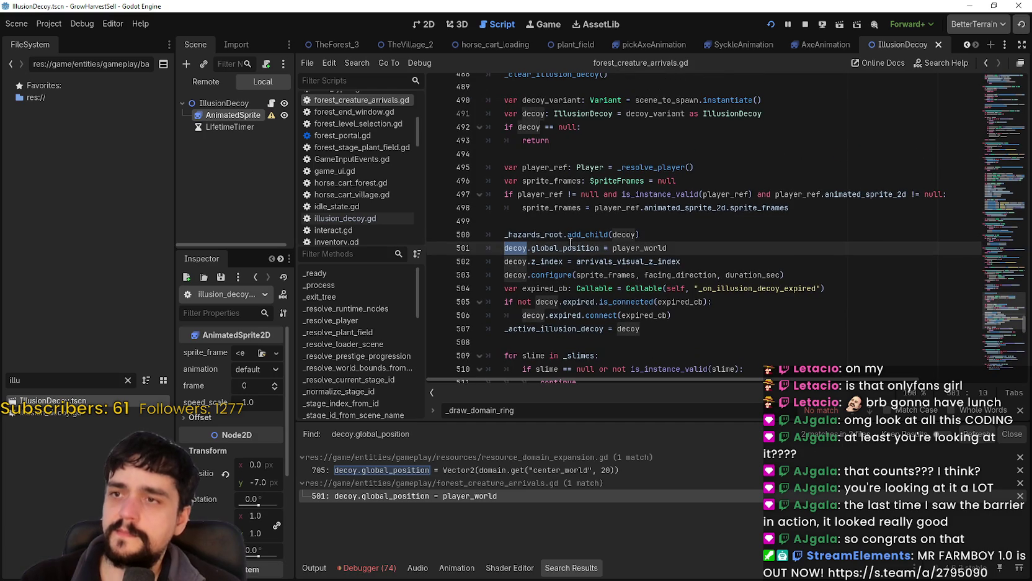
{"action": "double_click", "coordinate": [708, 249]}
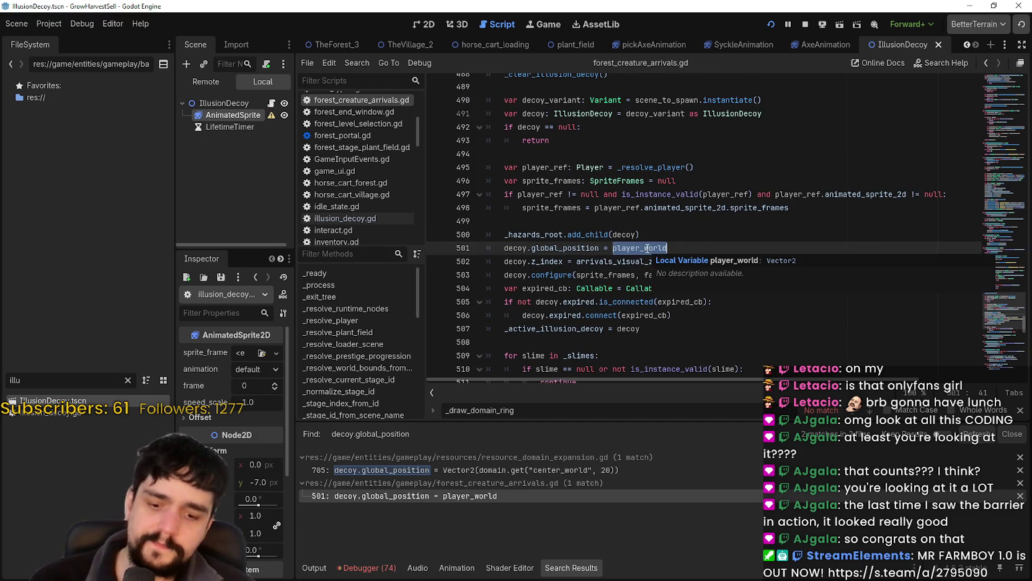
{"action": "key", "text": "ctrl+f"}
{"action": "left_click", "coordinate": [848, 419]}
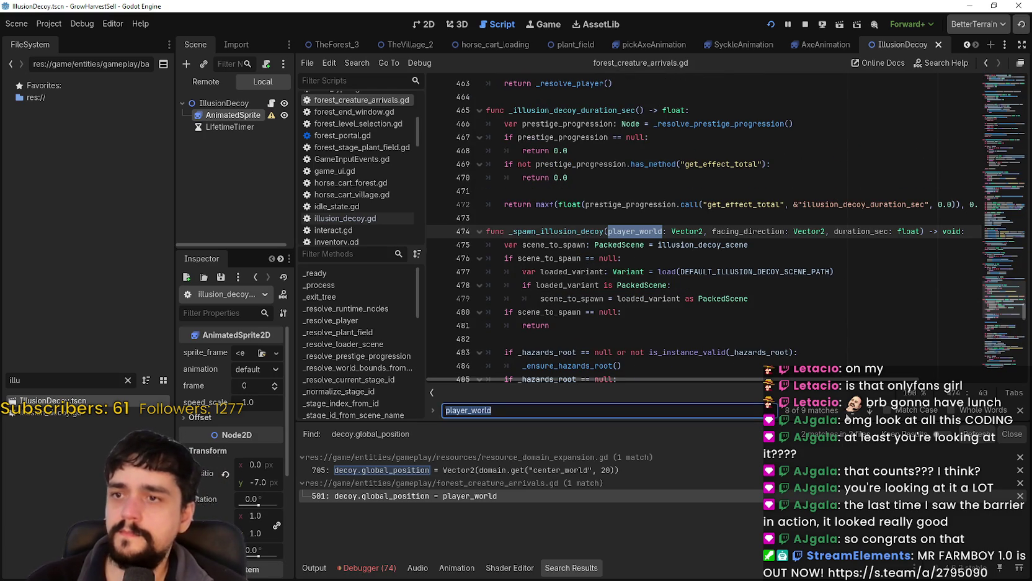
Examine _spawn_illusion_decoy on line 474 with its player_world parameter, then search for its call
{"action": "double_click", "coordinate": [595, 232]}
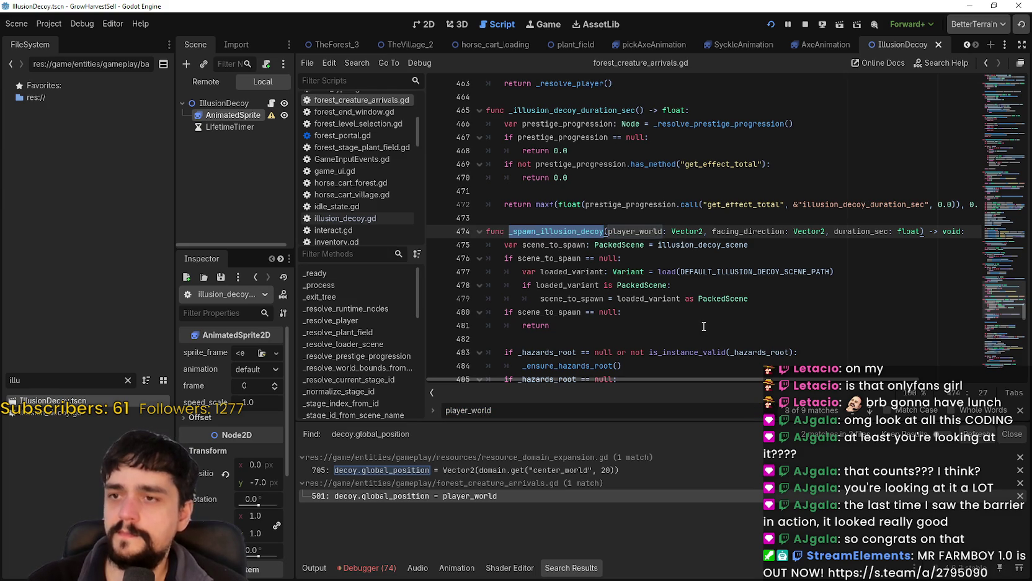
{"action": "double_click", "coordinate": [645, 239]}
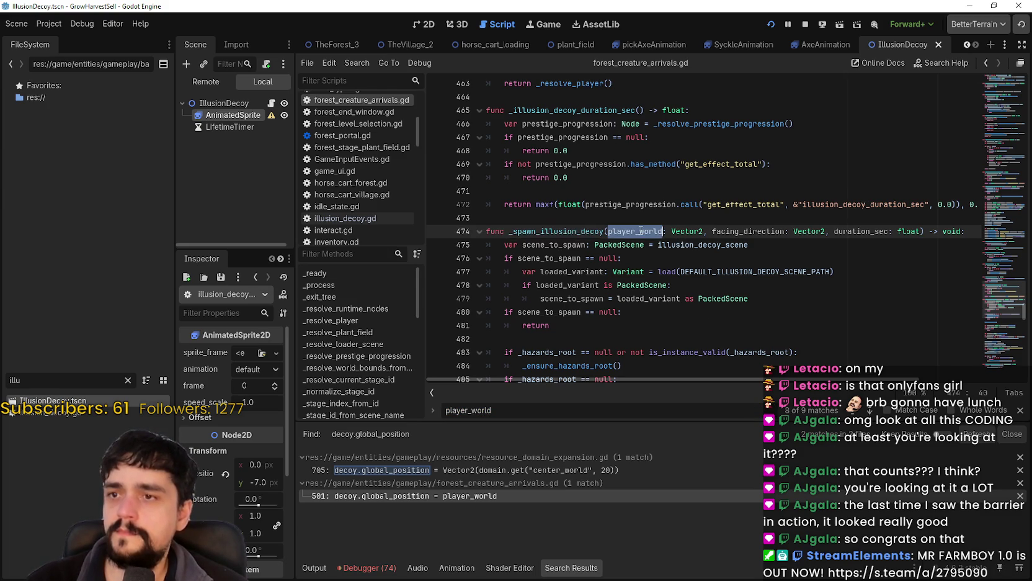
{"action": "scroll", "coordinate": [711, 306], "scroll_direction": "down", "scroll_amount": 6}
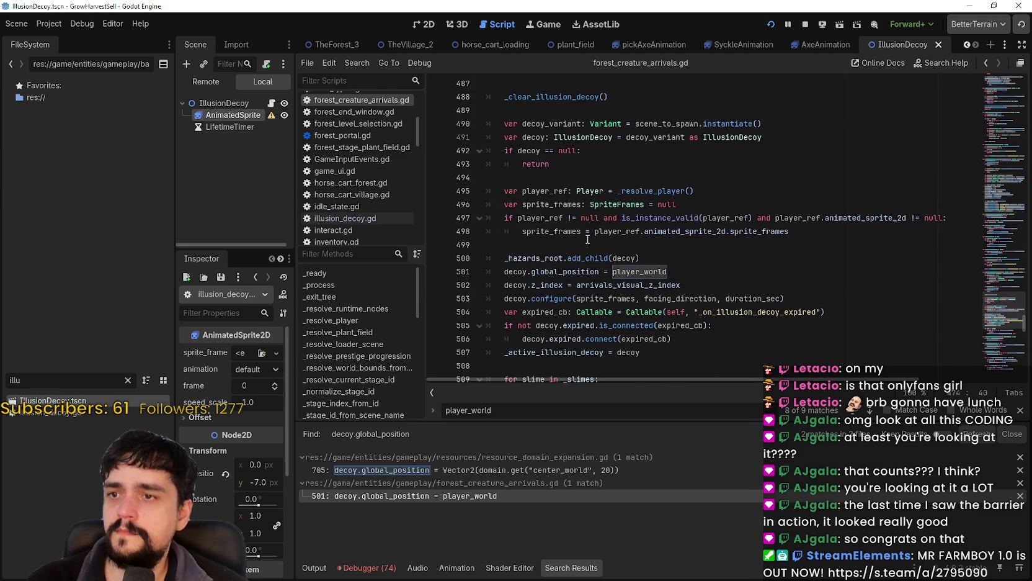
{"action": "scroll", "coordinate": [643, 188], "scroll_direction": "up", "scroll_amount": 6}
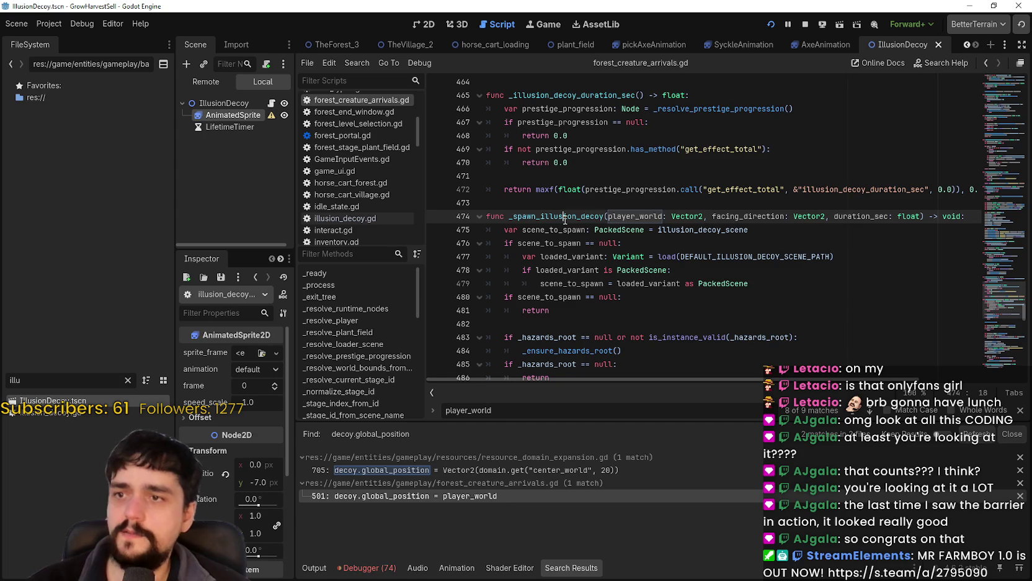
{"action": "double_click", "coordinate": [565, 217]}
{"action": "key", "text": "ctrl+f"}
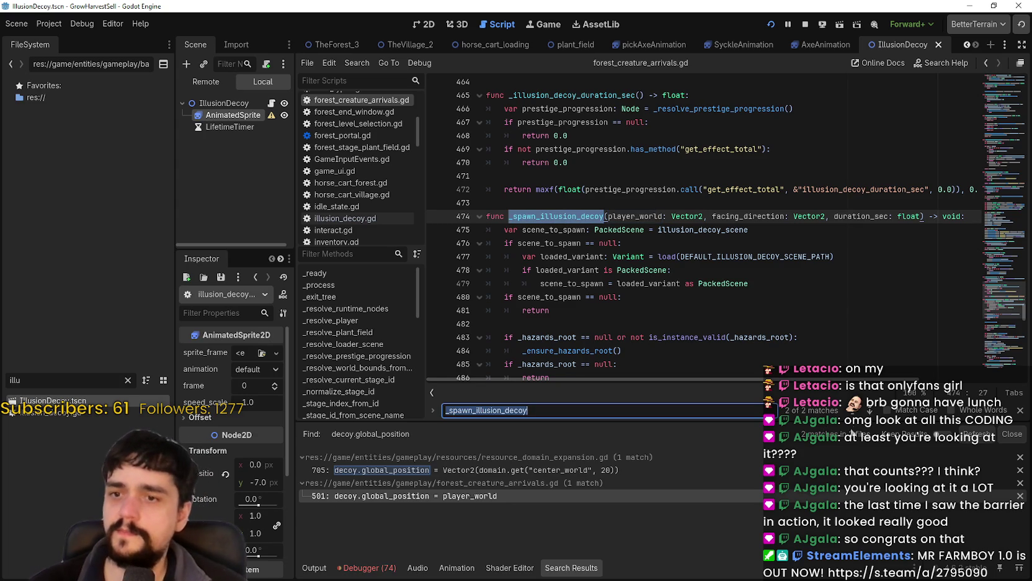
{"action": "left_click", "coordinate": [858, 411]}
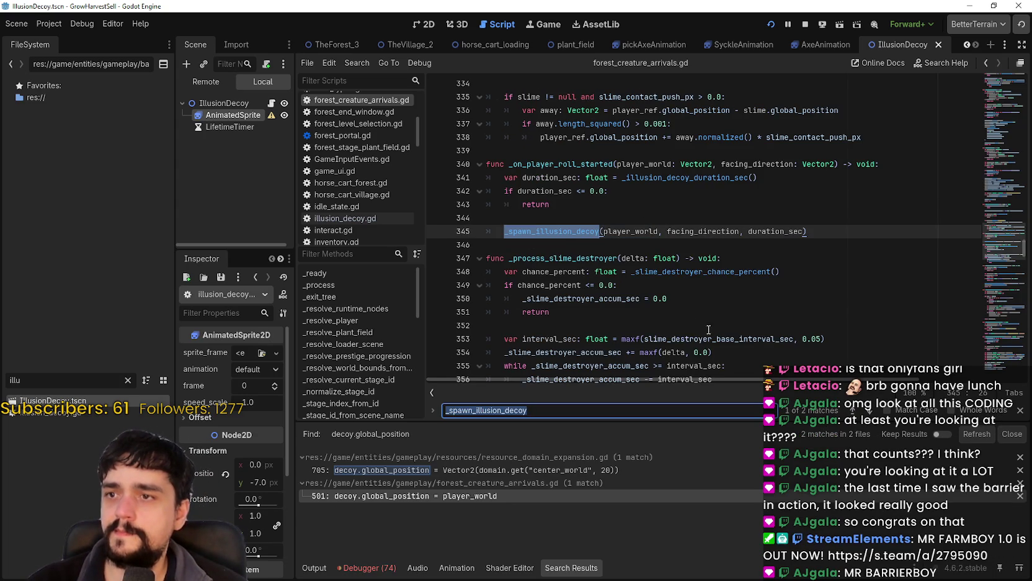
Step between the call on line 345 and the definition on line 474
{"action": "left_click", "coordinate": [555, 152]}
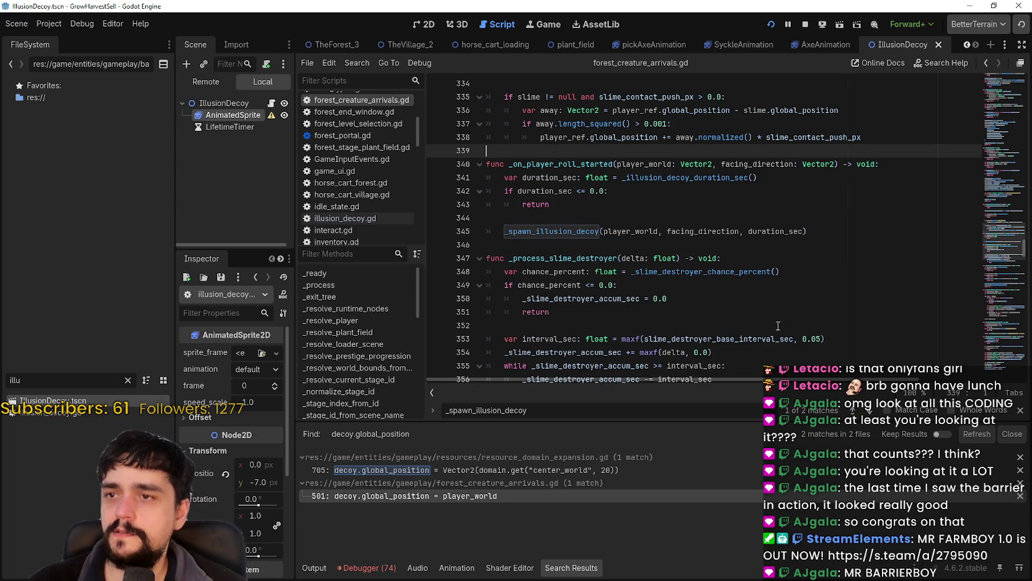
{"action": "left_click", "coordinate": [611, 222]}
{"action": "double_click", "coordinate": [573, 232]}
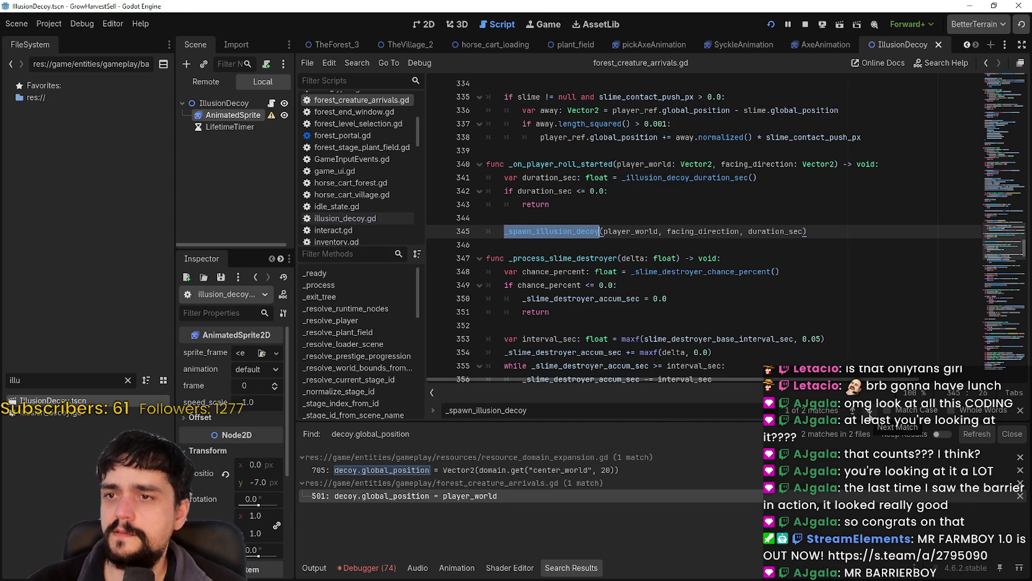
{"action": "left_click", "coordinate": [869, 412]}
{"action": "left_click", "coordinate": [869, 411]}
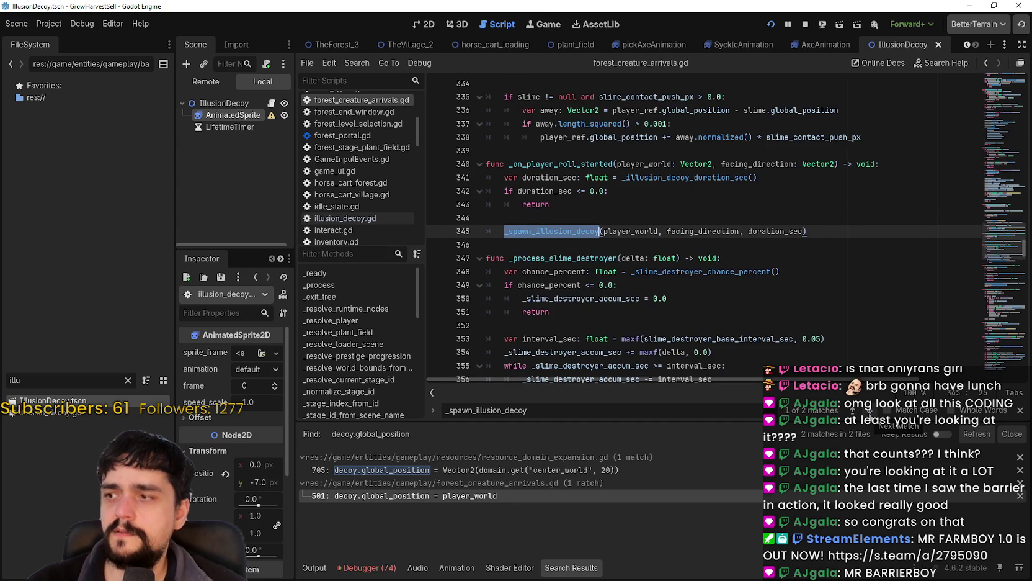
{"action": "left_click", "coordinate": [869, 411]}
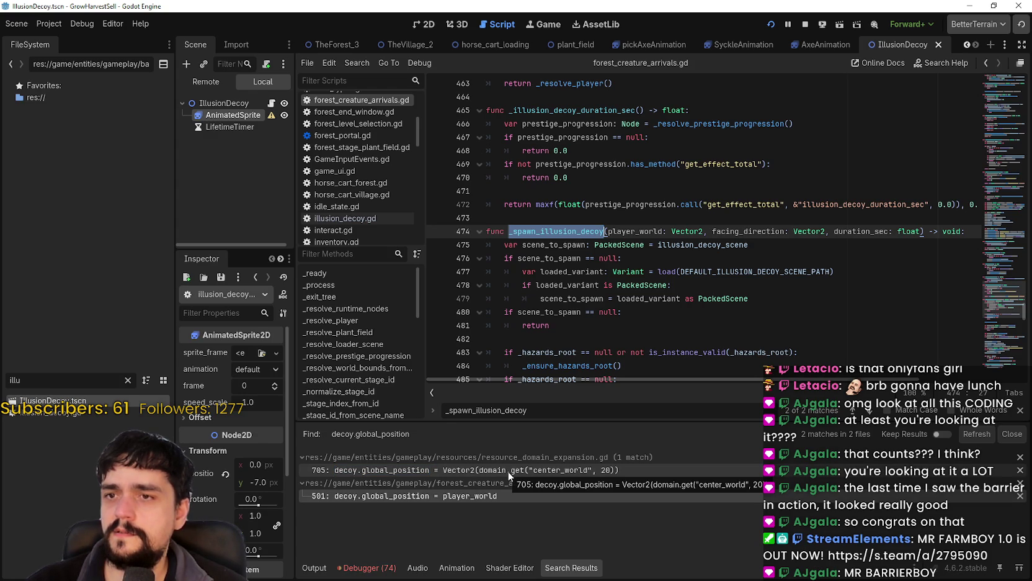
Open resource_domain_expansion.gd at line 705 and find the _spawn_domain_illusion call on line 606
{"action": "left_click", "coordinate": [509, 470]}
{"action": "scroll", "coordinate": [548, 186], "scroll_direction": "up", "scroll_amount": 3}
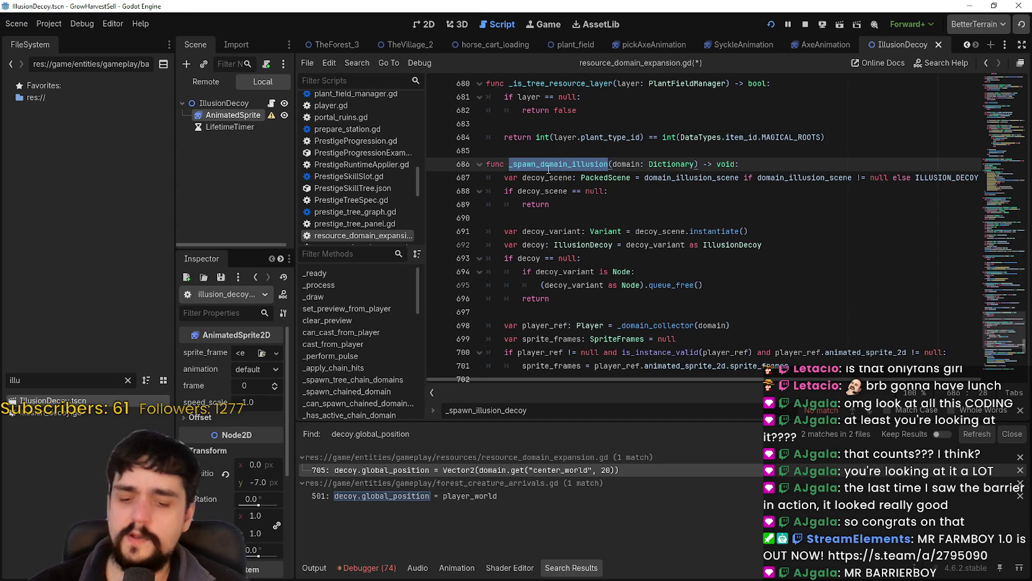
{"action": "key", "text": "ctrl+f"}
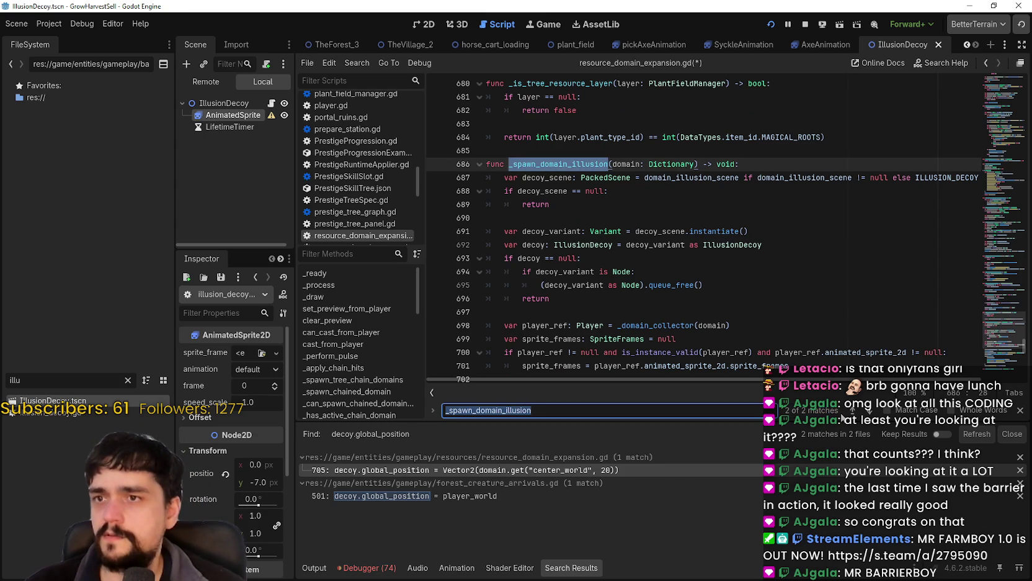
{"action": "left_click", "coordinate": [852, 410]}
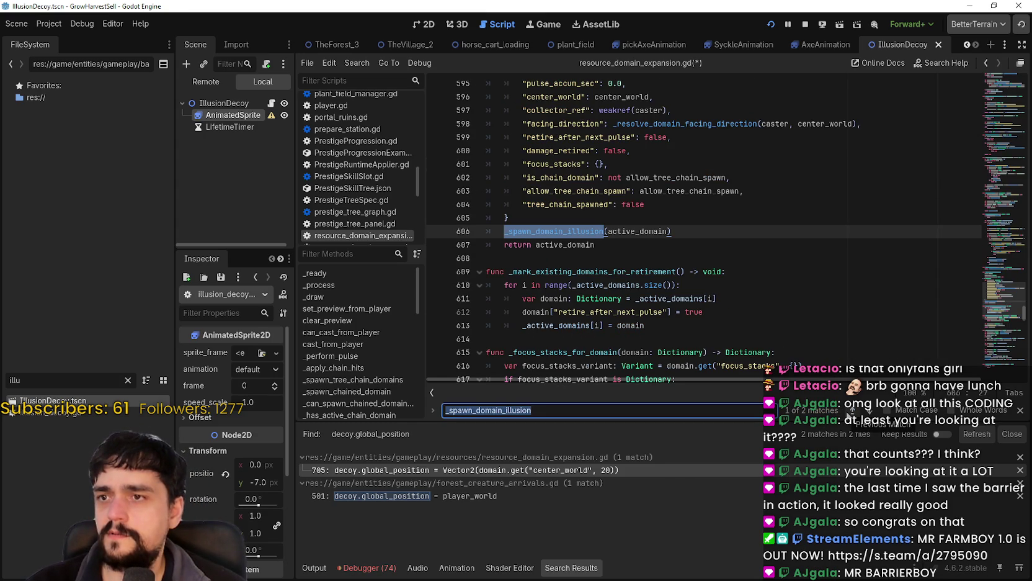
{"action": "scroll", "coordinate": [575, 262], "scroll_direction": "up", "scroll_amount": 2}
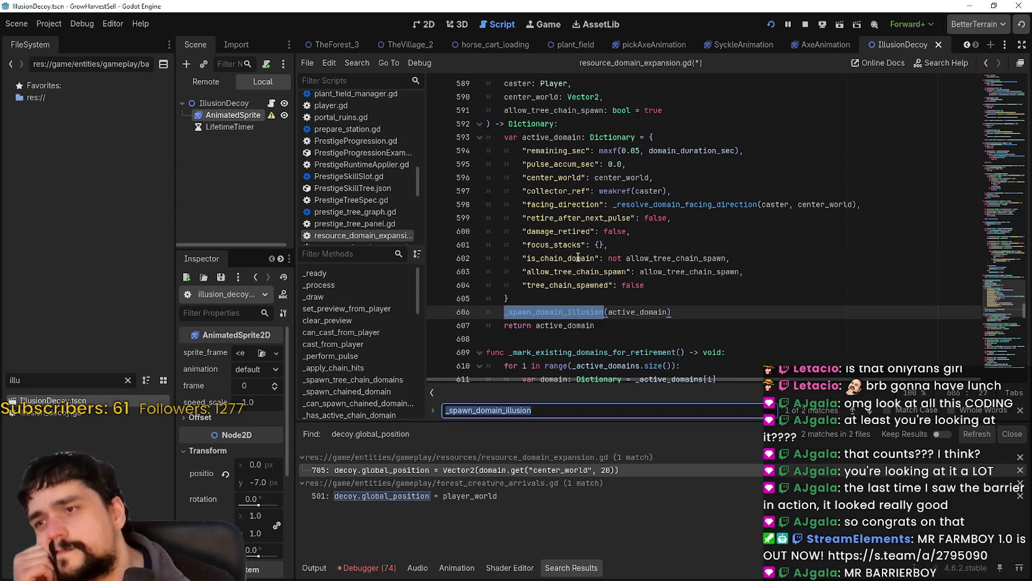
{"action": "scroll", "coordinate": [577, 267], "scroll_direction": "up", "scroll_amount": 1}
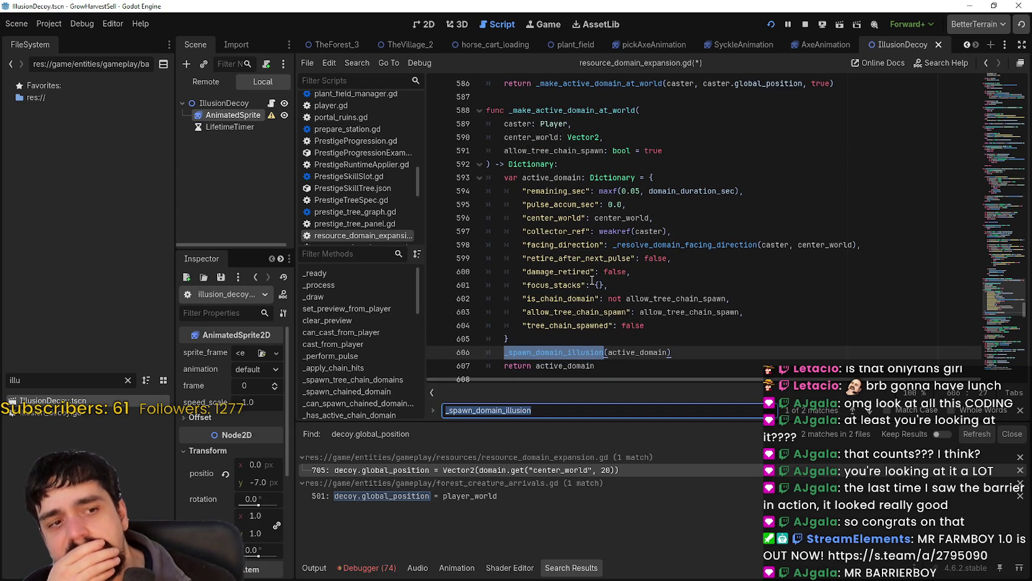
{"action": "scroll", "coordinate": [594, 280], "scroll_direction": "up", "scroll_amount": 2}
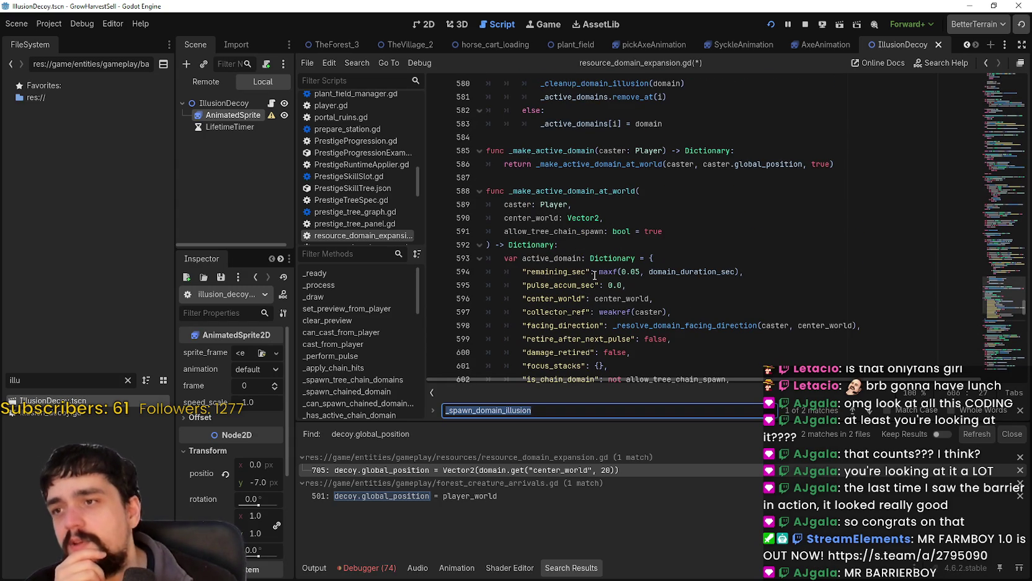
{"action": "scroll", "coordinate": [593, 274], "scroll_direction": "down", "scroll_amount": 4}
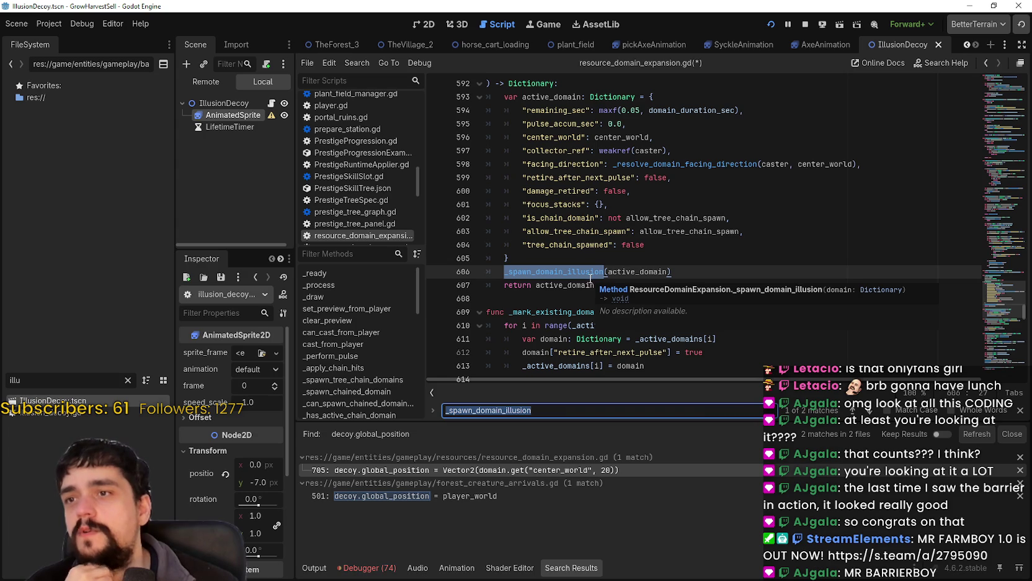
Compare center_world (line 596) with the active_domain argument, then inspect the definition on line 686
{"action": "double_click", "coordinate": [632, 134]}
{"action": "double_click", "coordinate": [641, 272]}
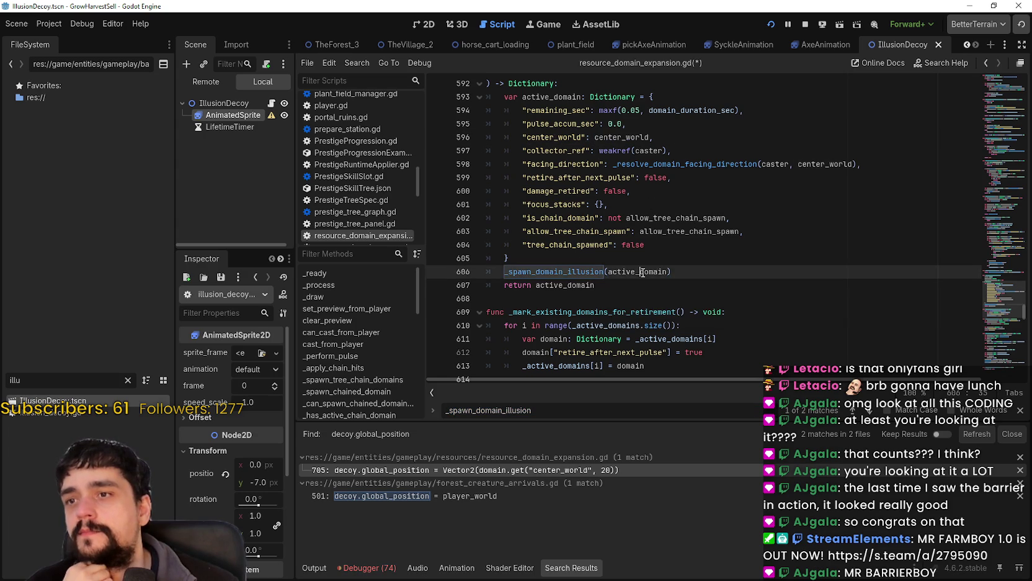
{"action": "double_click", "coordinate": [569, 138]}
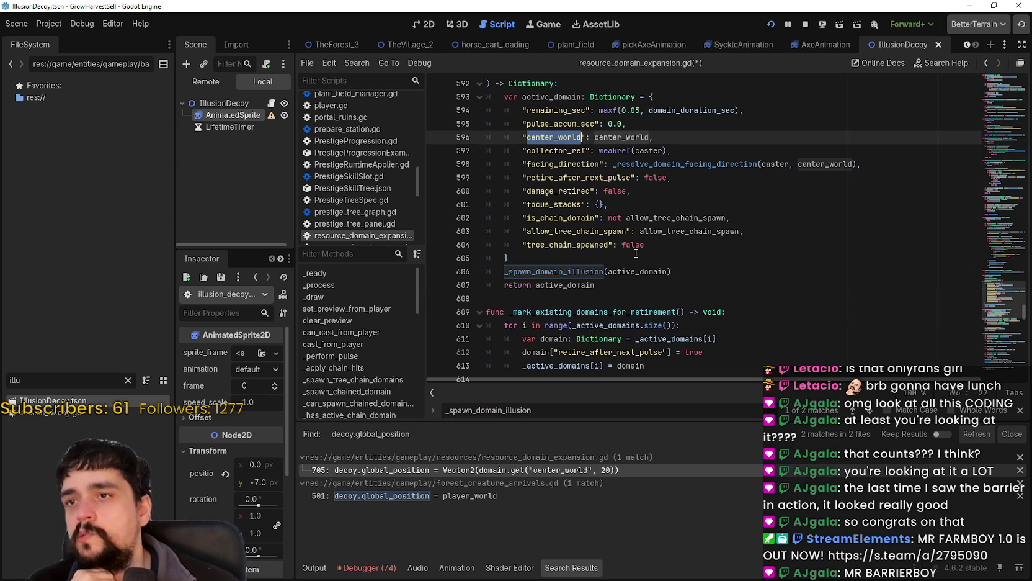
{"action": "scroll", "coordinate": [636, 253], "scroll_direction": "down", "scroll_amount": 3}
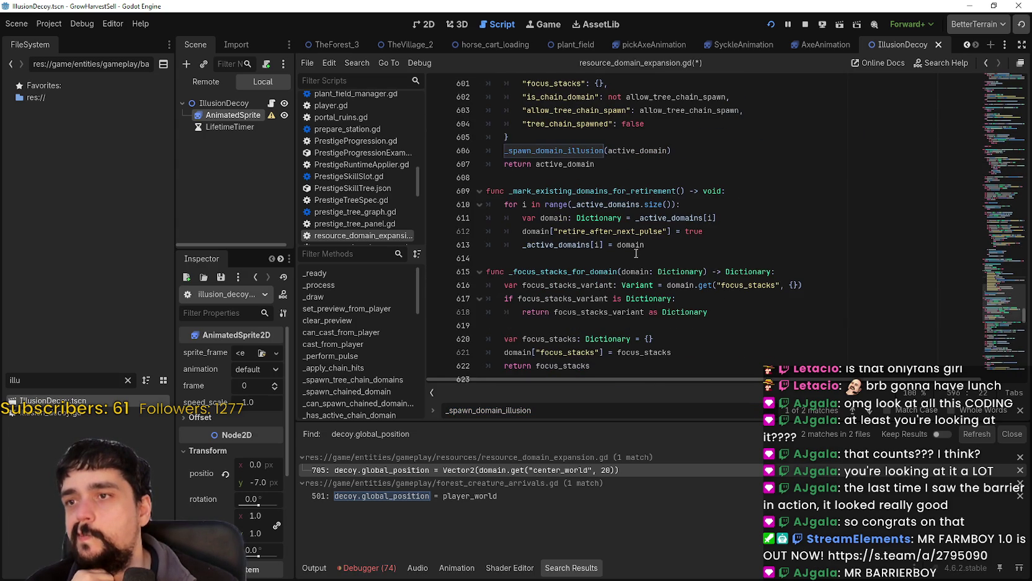
{"action": "double_click", "coordinate": [637, 150]}
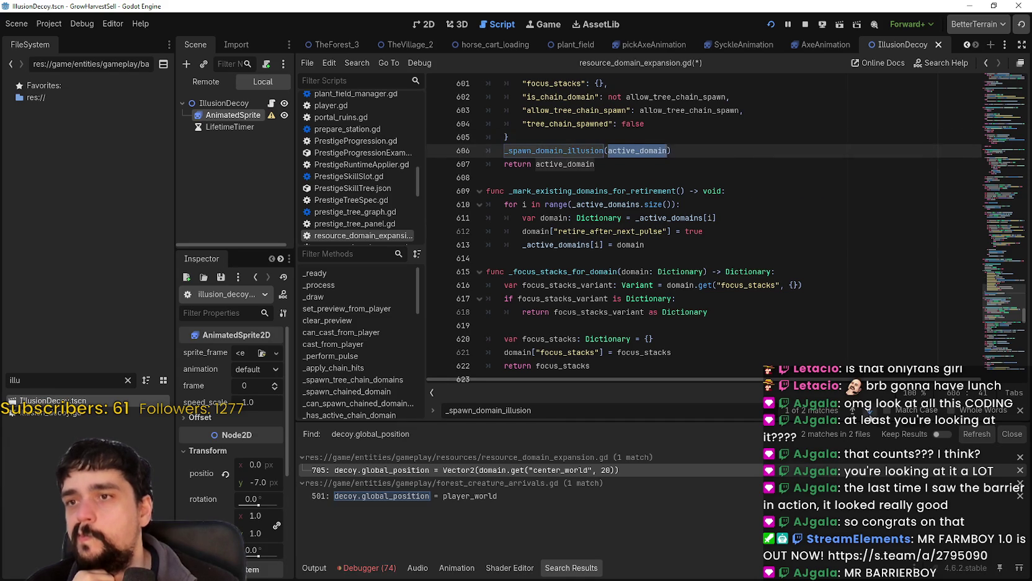
{"action": "left_click", "coordinate": [869, 412]}
{"action": "double_click", "coordinate": [624, 230]}
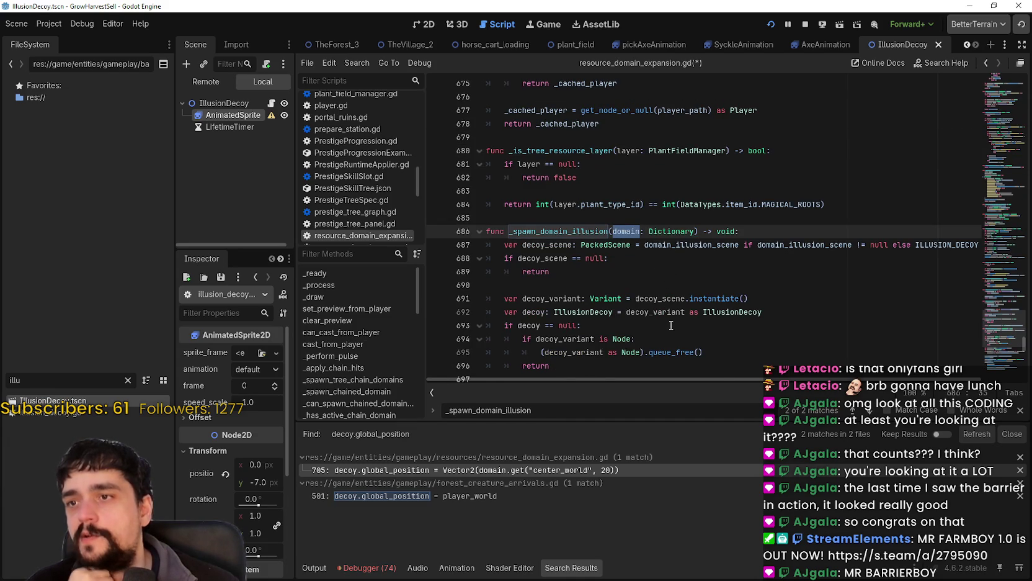
Select the domain center_world lookup on line 705 to examine the decoy position expression
{"action": "scroll", "coordinate": [669, 323], "scroll_direction": "down", "scroll_amount": 2}
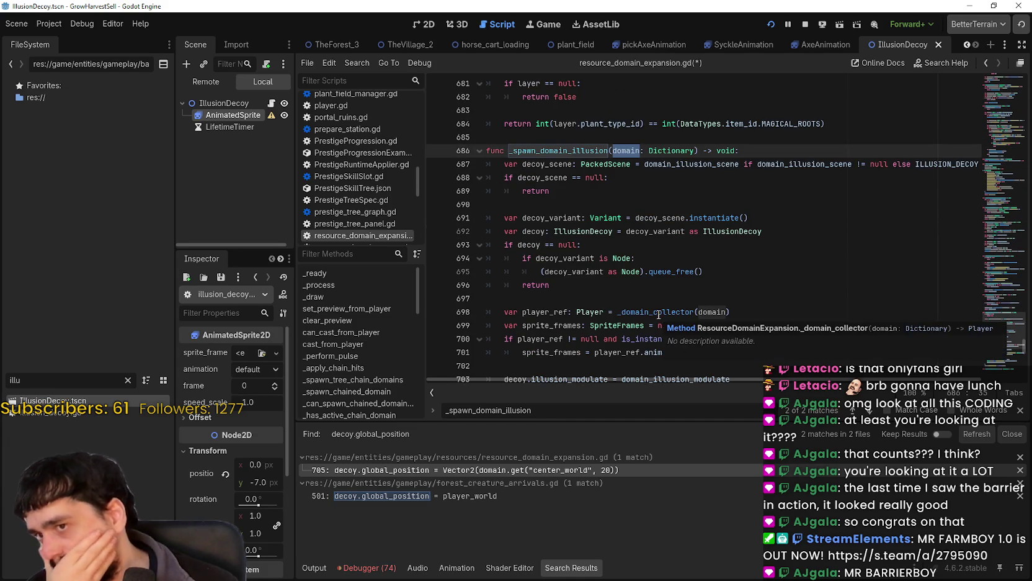
{"action": "scroll", "coordinate": [659, 315], "scroll_direction": "down", "scroll_amount": 2}
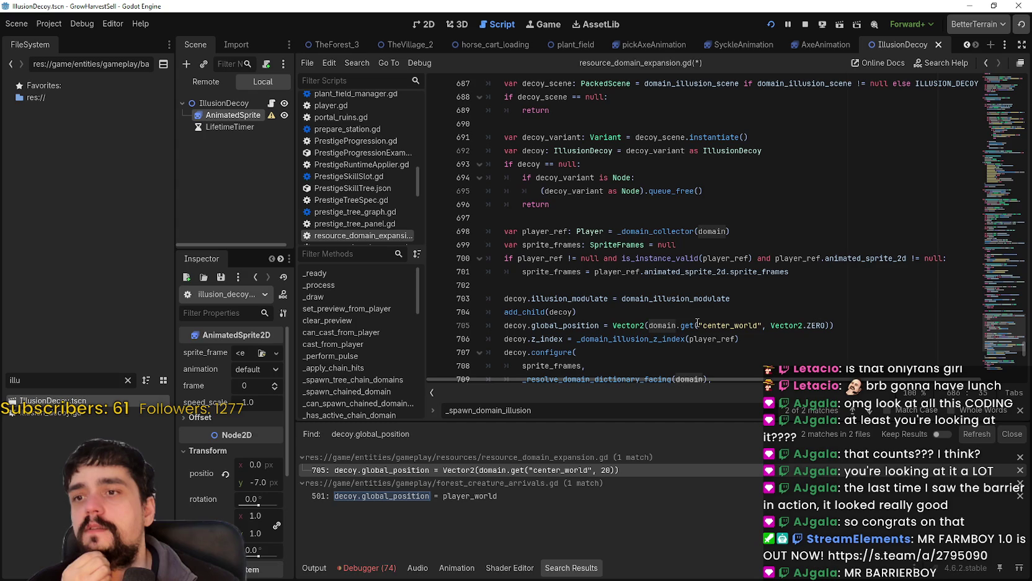
{"action": "left_click_drag", "start_coordinate": [649, 325], "coordinate": [766, 325]}
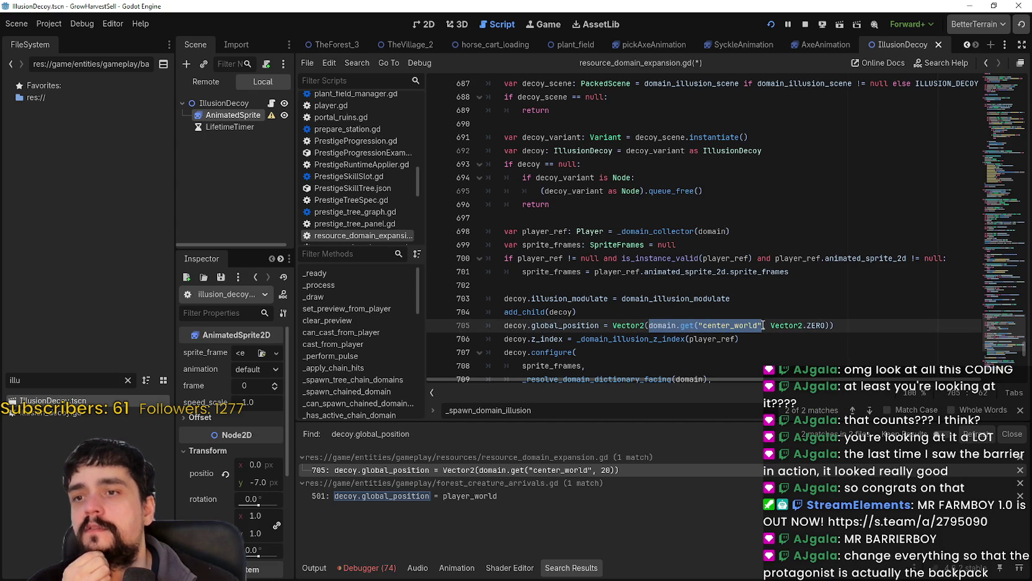
{"action": "left_click_drag", "start_coordinate": [763, 325], "coordinate": [844, 321]}
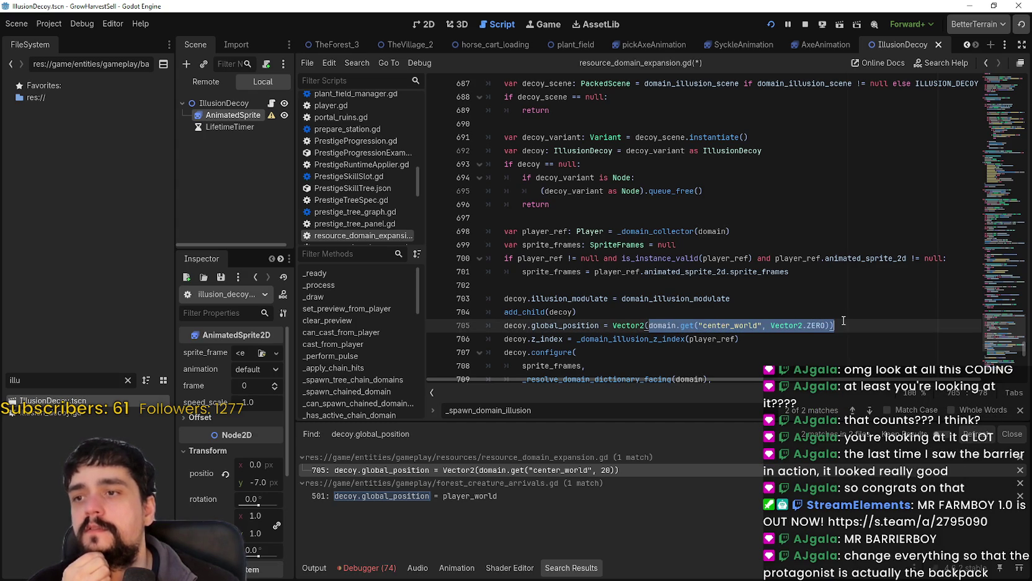
{"action": "left_click", "coordinate": [532, 303]}
{"action": "left_click", "coordinate": [537, 312]}
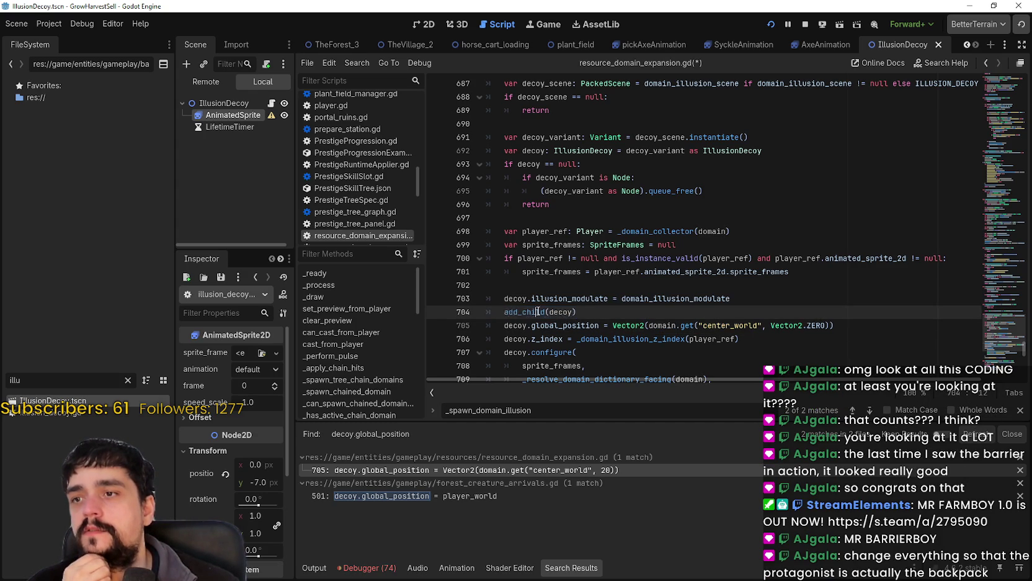
{"action": "scroll", "coordinate": [537, 312], "scroll_direction": "down", "scroll_amount": 1}
{"action": "left_click_drag", "start_coordinate": [532, 284], "coordinate": [868, 285]}
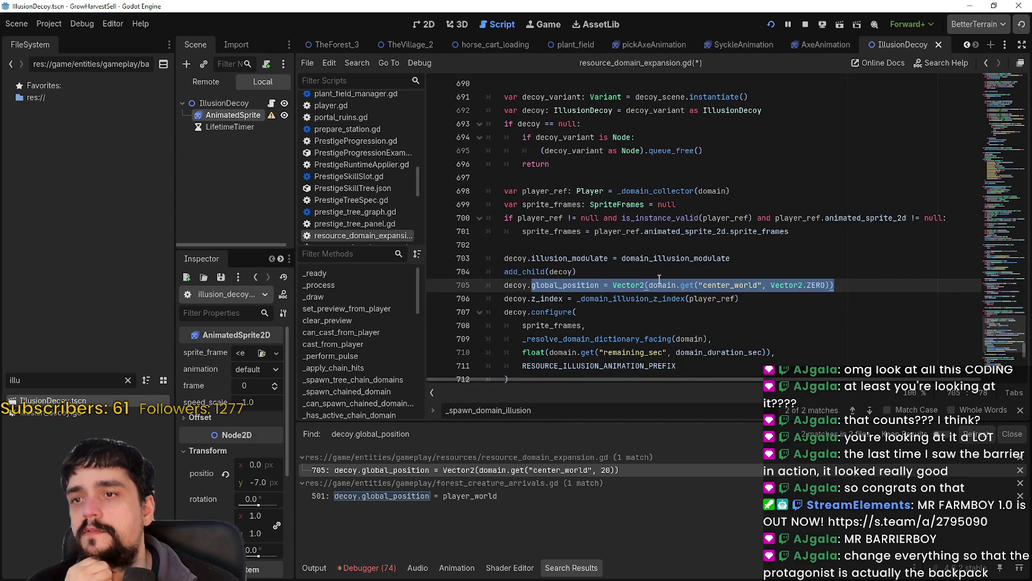
{"action": "left_click", "coordinate": [660, 278]}
{"action": "mouse_move", "coordinate": [681, 285]}
{"action": "left_mouse_down"}
{"action": "mouse_move", "coordinate": [827, 282]}
{"action": "mouse_move", "coordinate": [649, 285]}
{"action": "left_mouse_up"}
Add a second argument 5 after Vector2.ZERO) on line 705 and save the script
{"action": "left_click", "coordinate": [830, 286]}
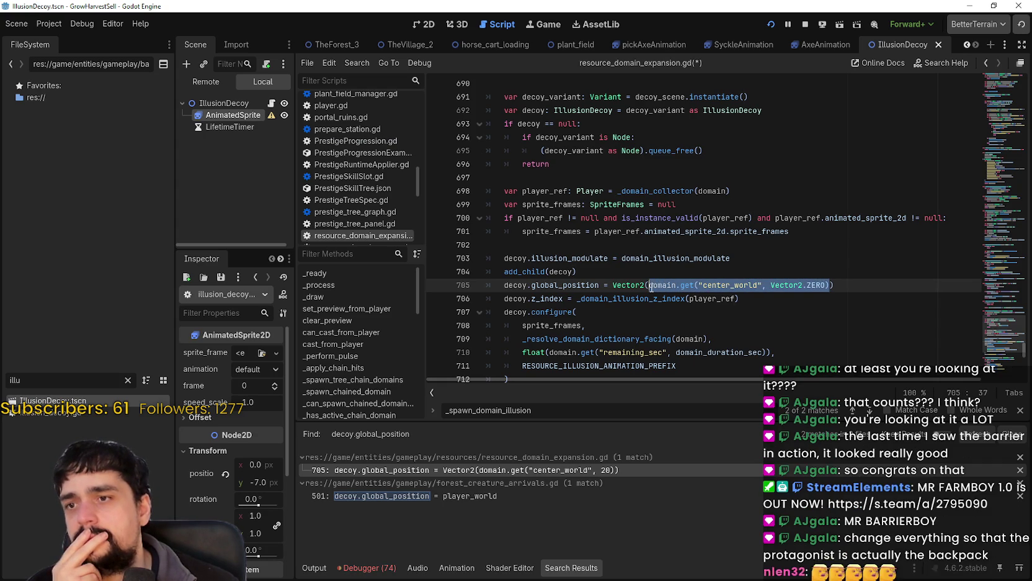
{"action": "left_click", "coordinate": [832, 286]}
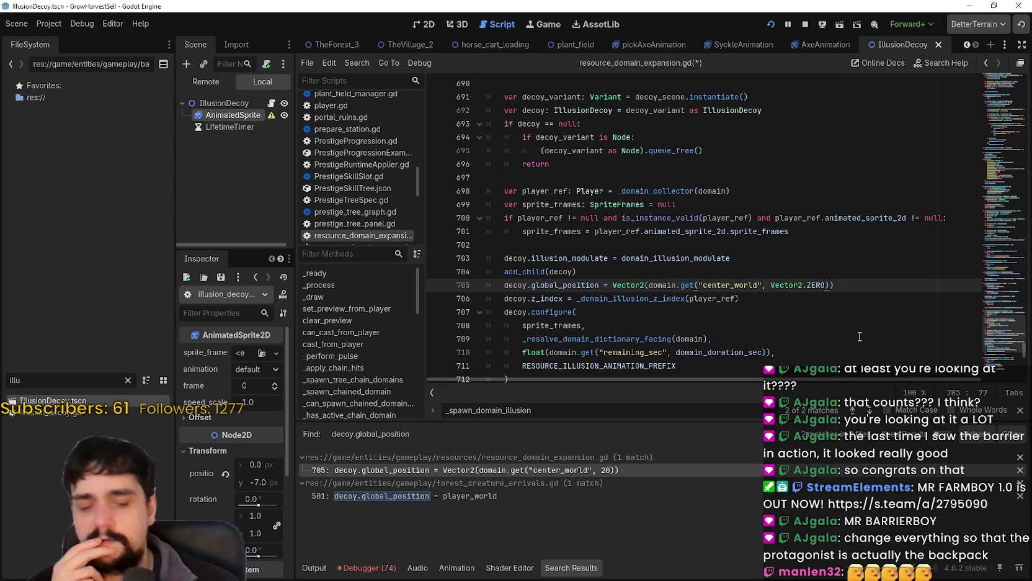
{"action": "type", "text": ", 5"}
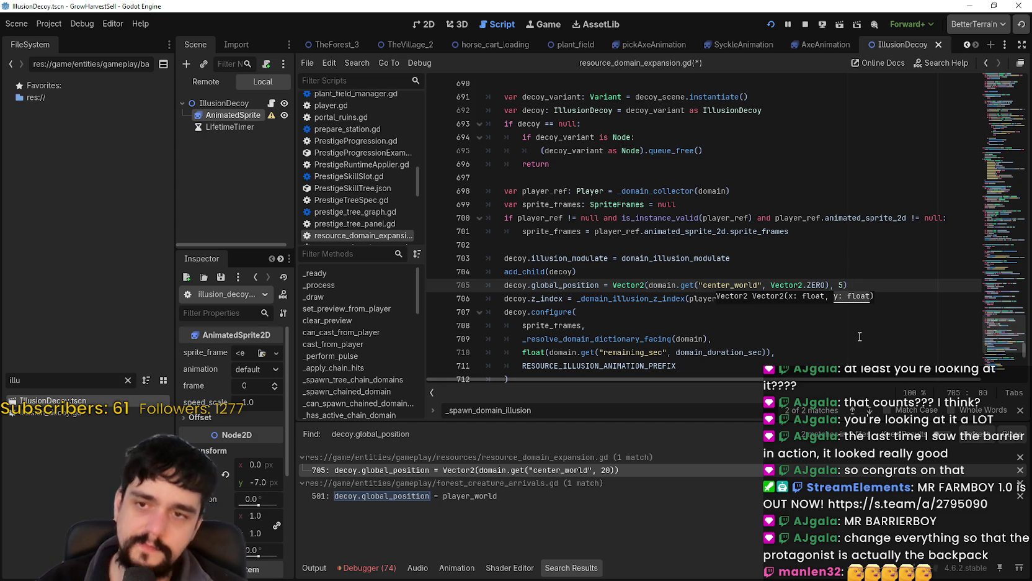
{"action": "key", "text": "ctrl+s"}
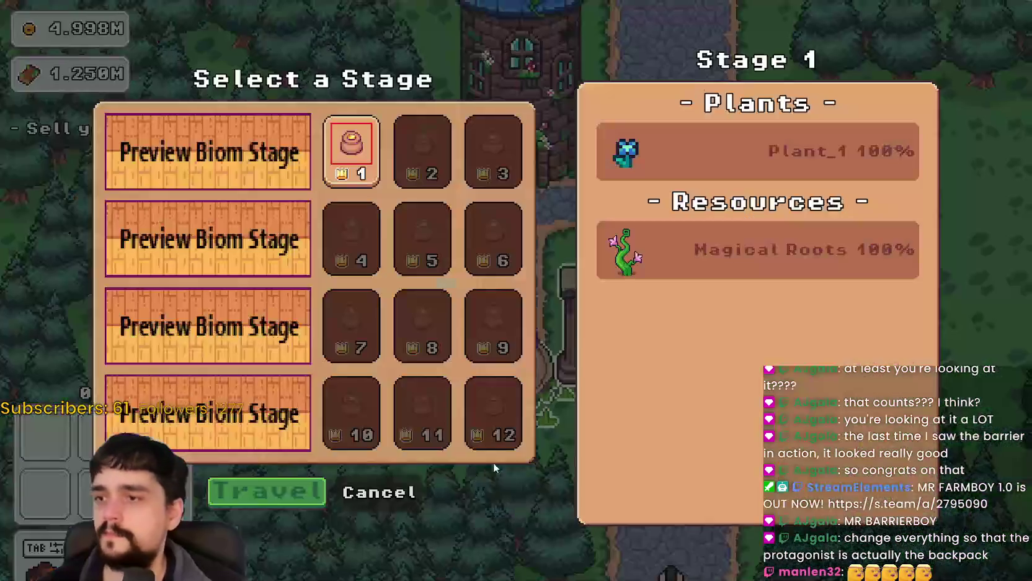
Travel to The Forest, walk around and cast the domain, hitting the Vector2 constructor error
{"action": "key", "text": "Return"}
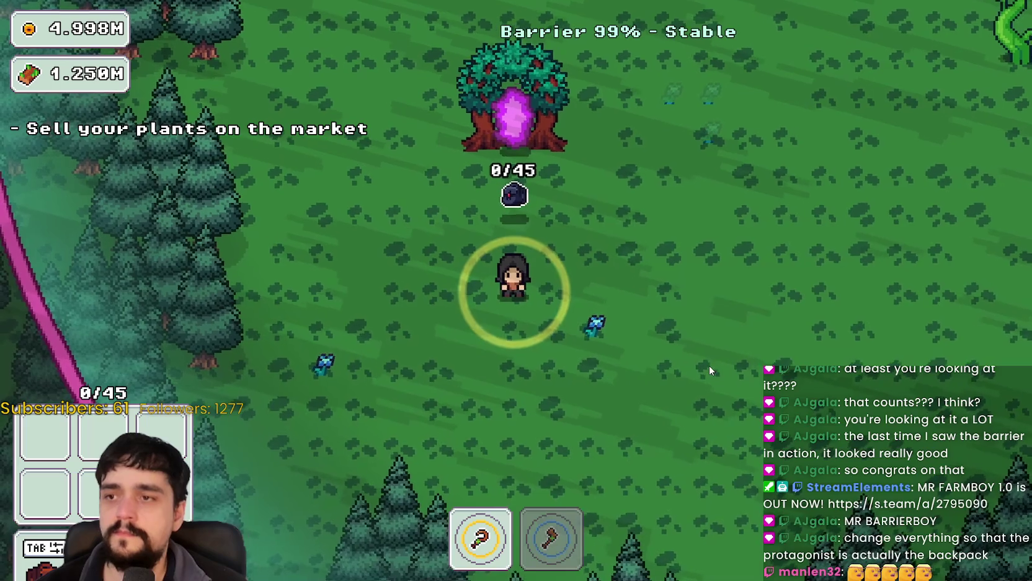
{"action": "key", "text": "s"}
{"action": "key", "text": "d"}
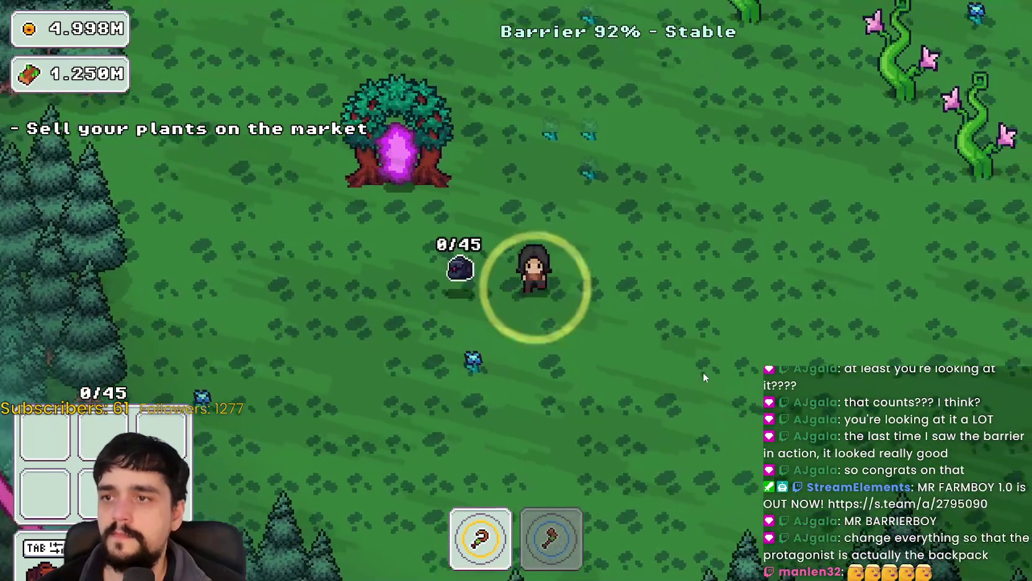
{"action": "left_click", "coordinate": [703, 372]}
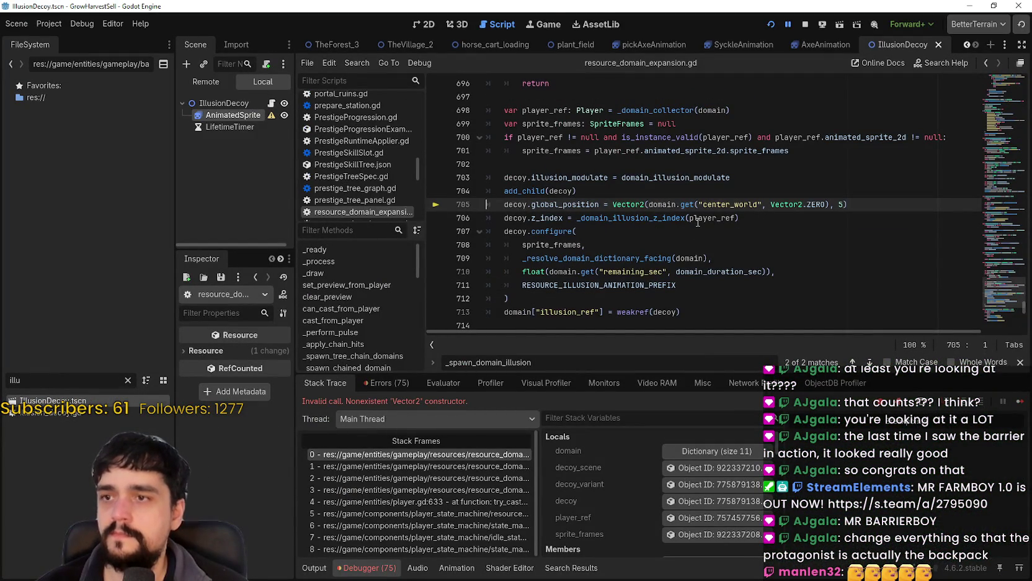
Undo the stray 5 argument on line 705, restoring the Vector2.ZERO default, and save
{"action": "mouse_move", "coordinate": [643, 198]}
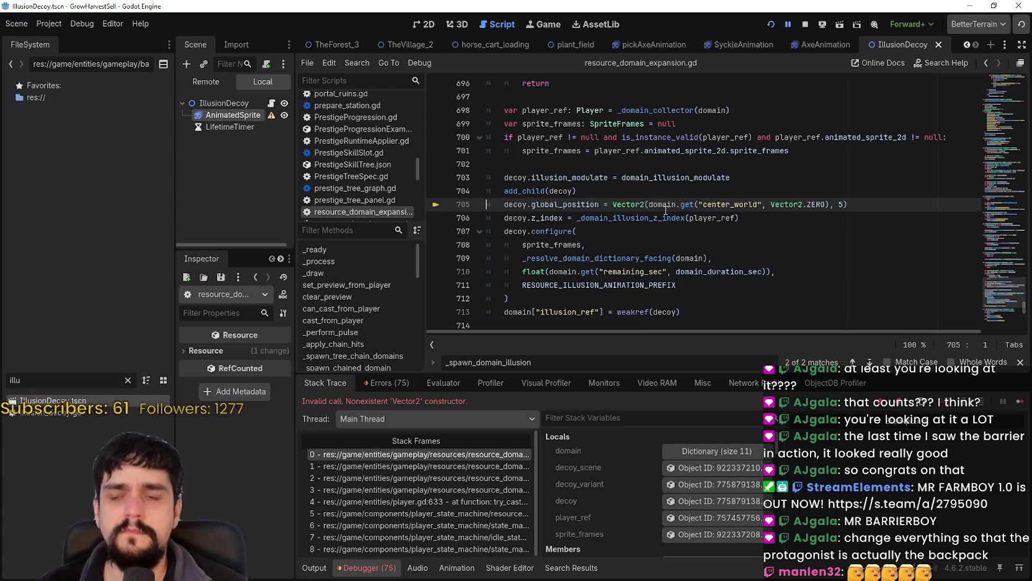
{"action": "mouse_move", "coordinate": [666, 211]}
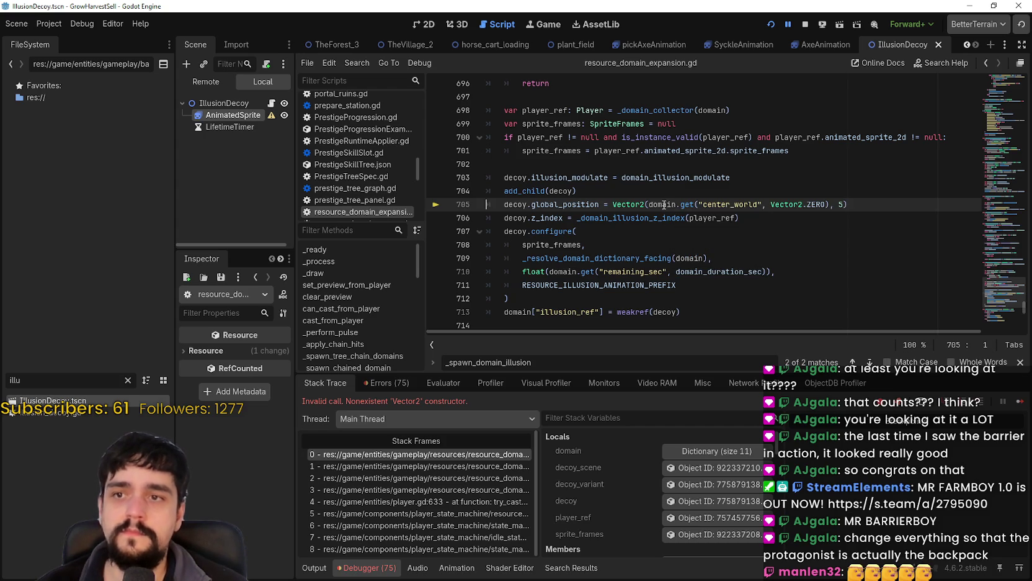
{"action": "left_click", "coordinate": [845, 201]}
{"action": "key", "text": "BackSpace"}
{"action": "key", "text": "BackSpace"}
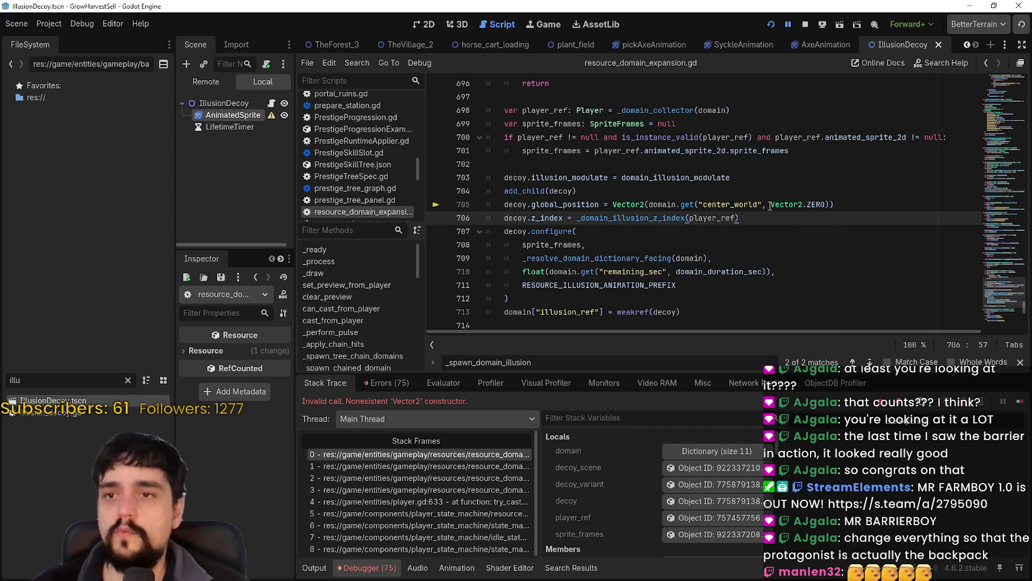
{"action": "key", "text": "ctrl+z"}
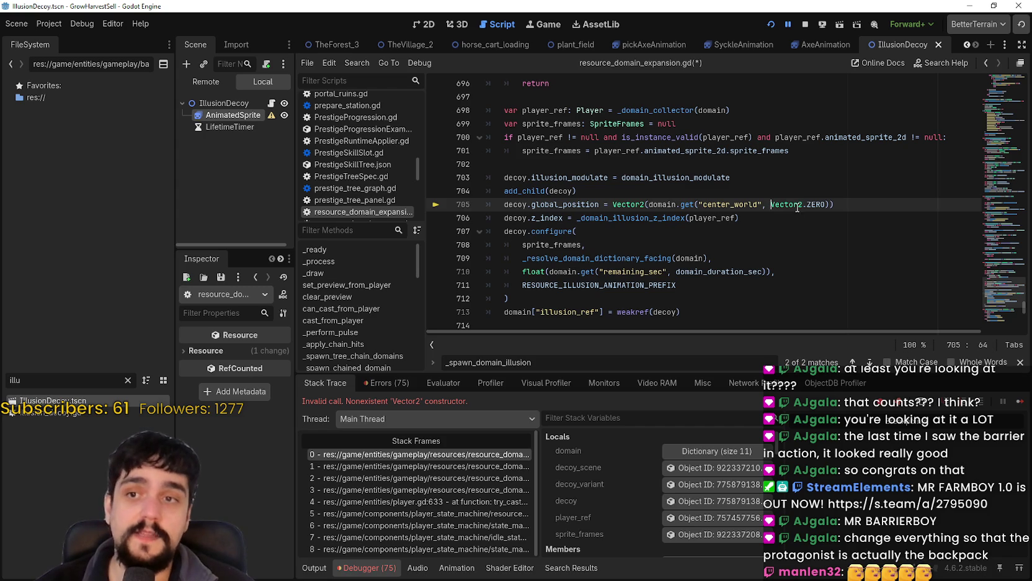
{"action": "key", "text": "ctrl+s"}
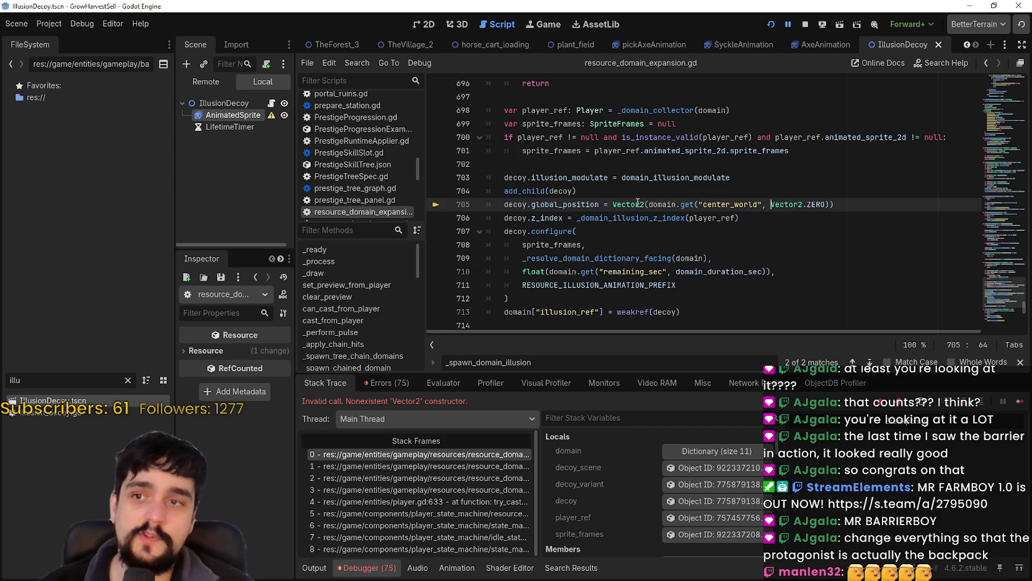
Insert an unindented blank line after the add_child line
{"action": "double_click", "coordinate": [747, 204]}
{"action": "key", "text": "Up"}
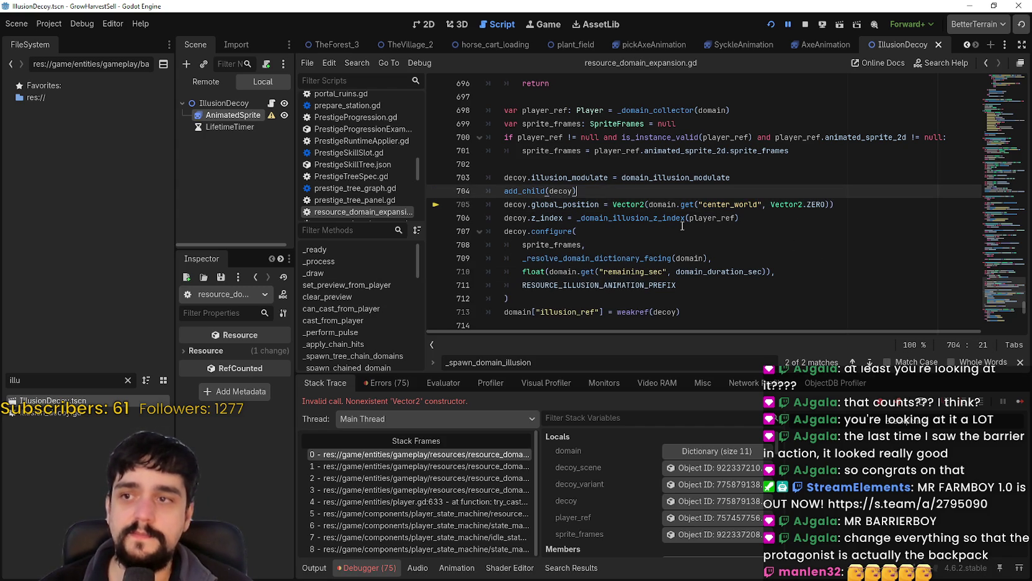
{"action": "key", "text": "Return"}
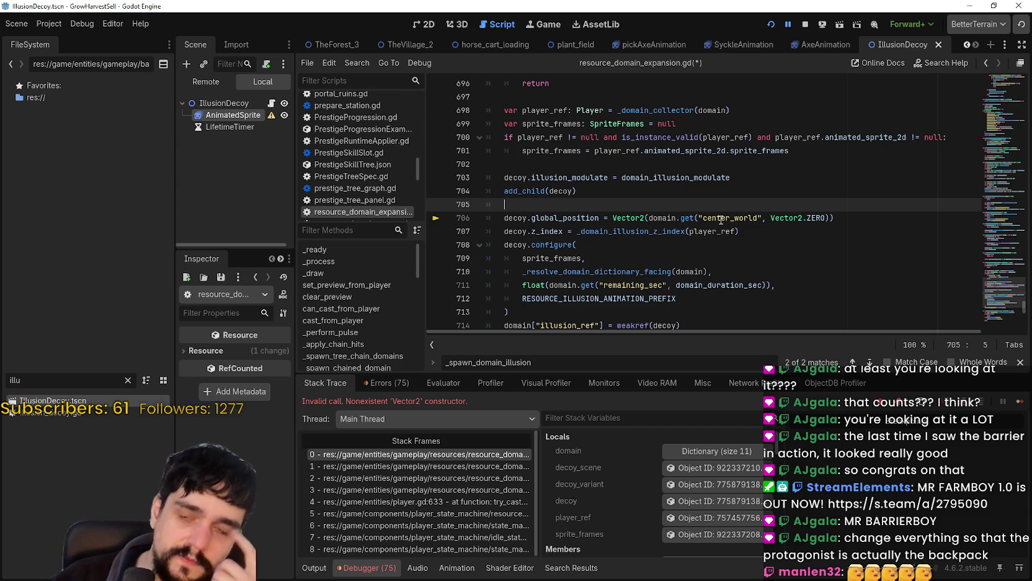
{"action": "key", "text": "BackSpace"}
{"action": "key", "text": "BackSpace"}
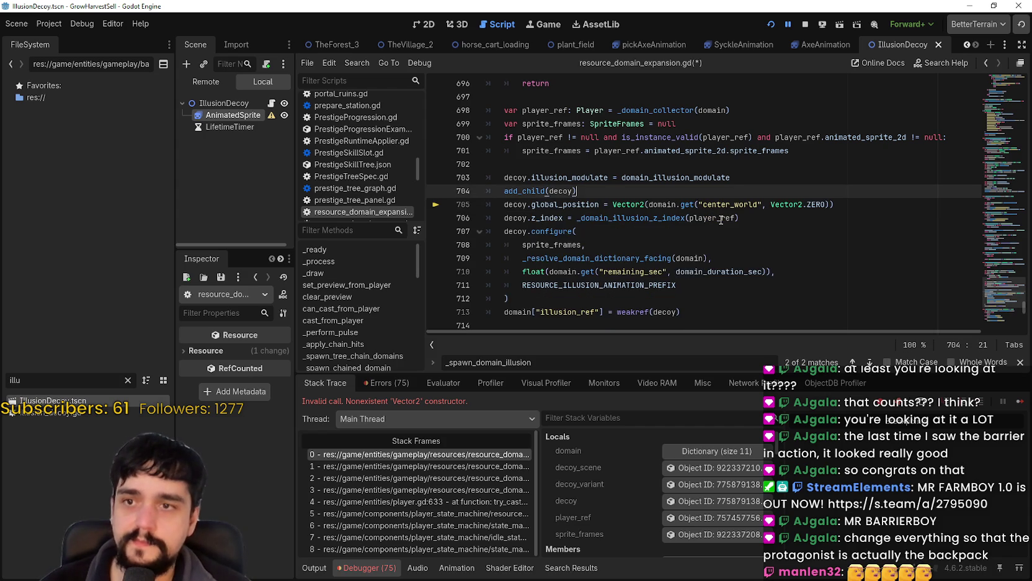
Rewrite line 705 as Vector2(center_world .x, center_world .y+5) by duplicating the lookup, and save
{"action": "left_click", "coordinate": [763, 204]}
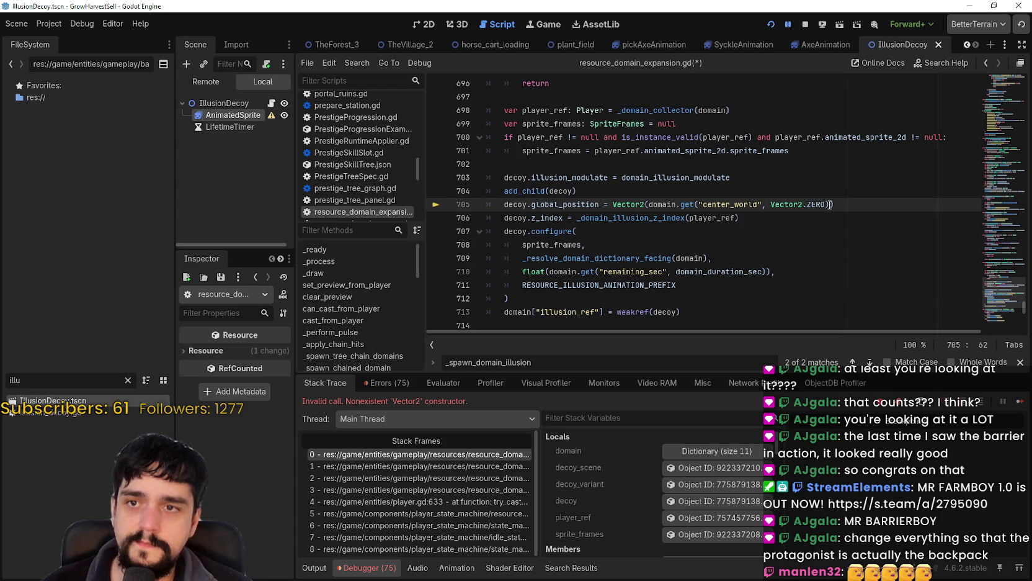
{"action": "left_click_drag", "start_coordinate": [830, 204], "coordinate": [652, 200]}
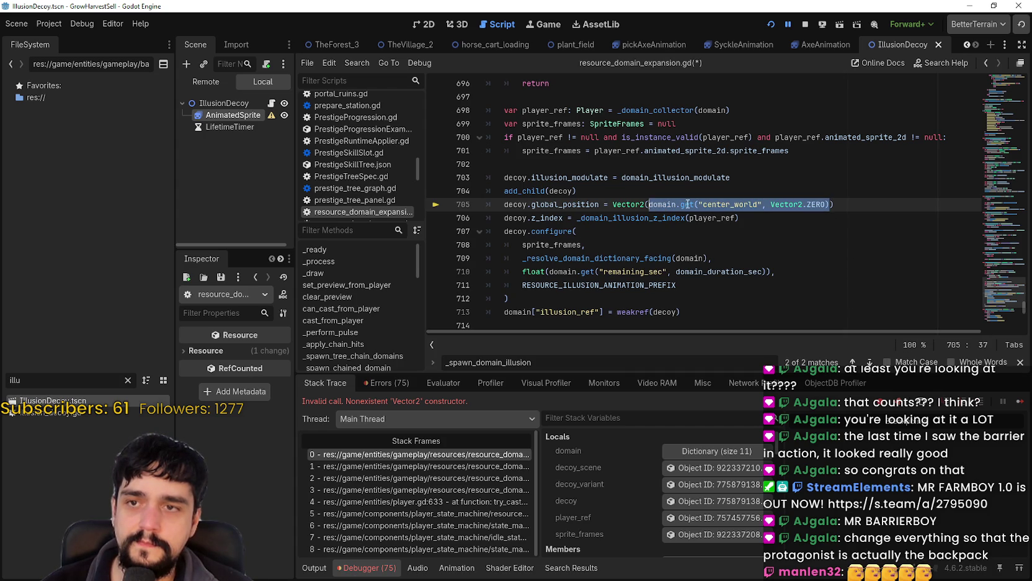
{"action": "left_click", "coordinate": [828, 204]}
{"action": "type", "text": ".x"}
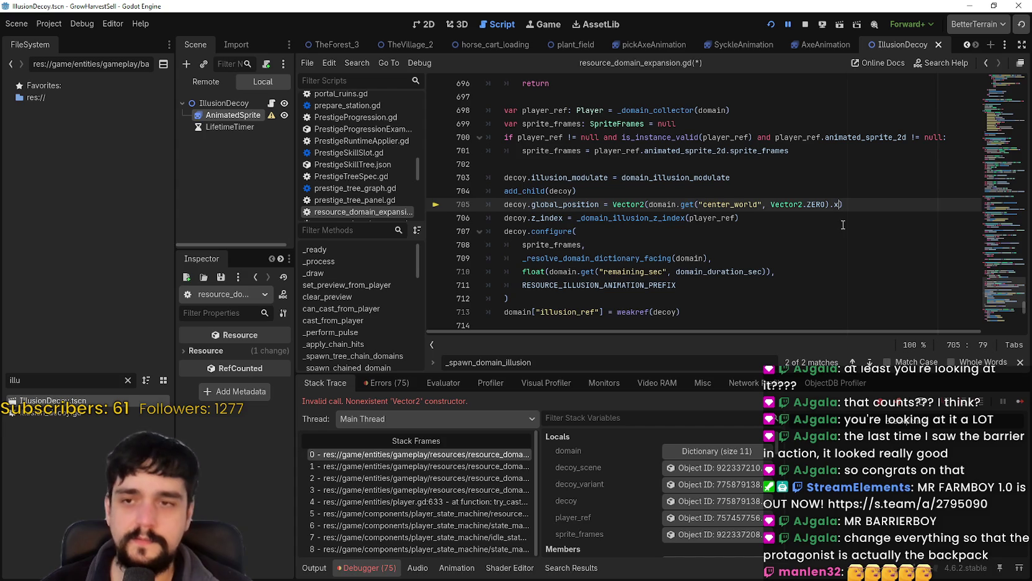
{"action": "left_click_drag", "start_coordinate": [649, 204], "coordinate": [836, 204]}
{"action": "left_click", "coordinate": [838, 204]}
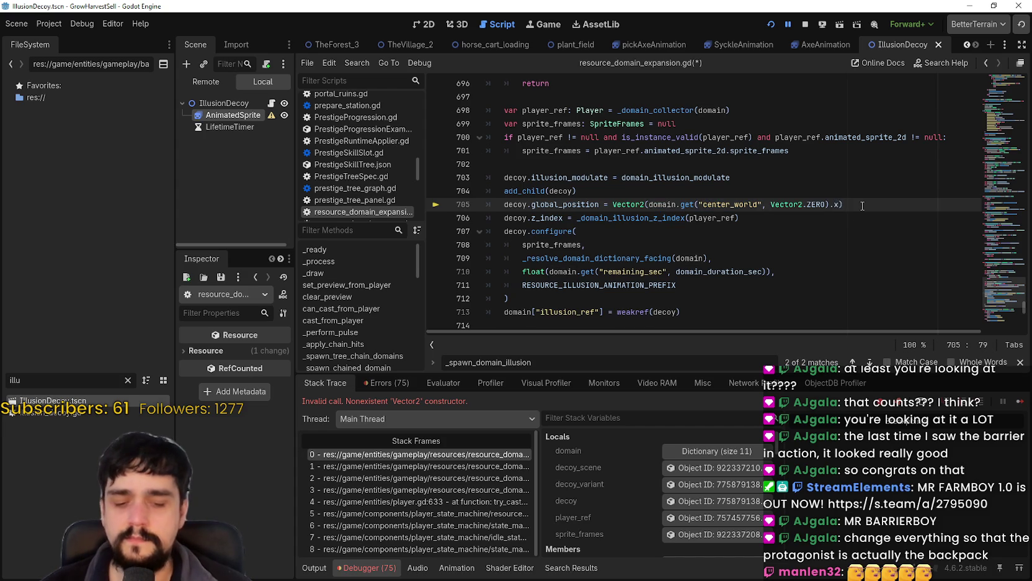
{"action": "type", "text": ","}
{"action": "type", "text": "domain.get(\"center_world\", Vector2.ZERO).x"}
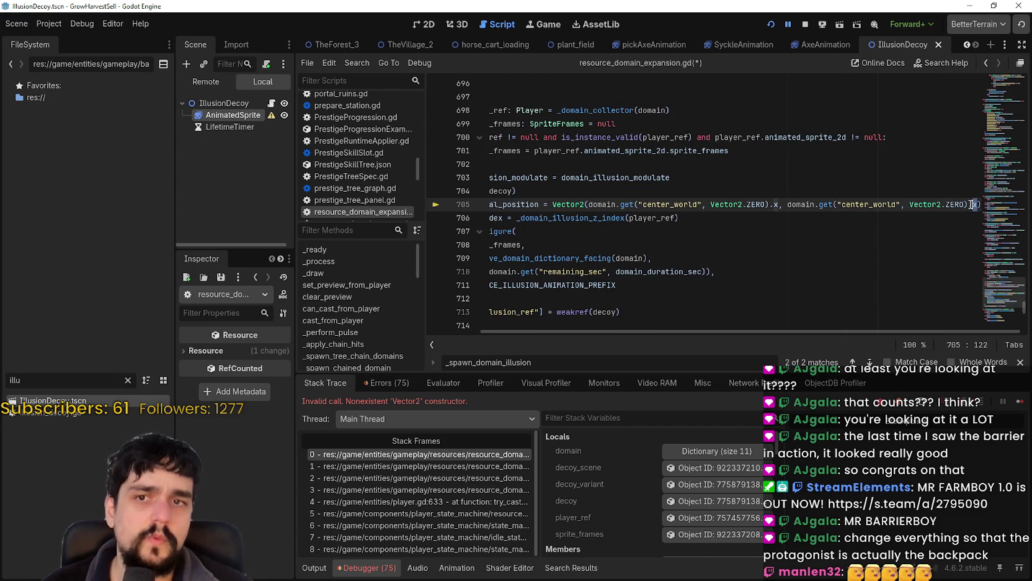
{"action": "key", "text": "BackSpace"}
{"action": "type", "text": "y"}
{"action": "left_click", "coordinate": [743, 217]}
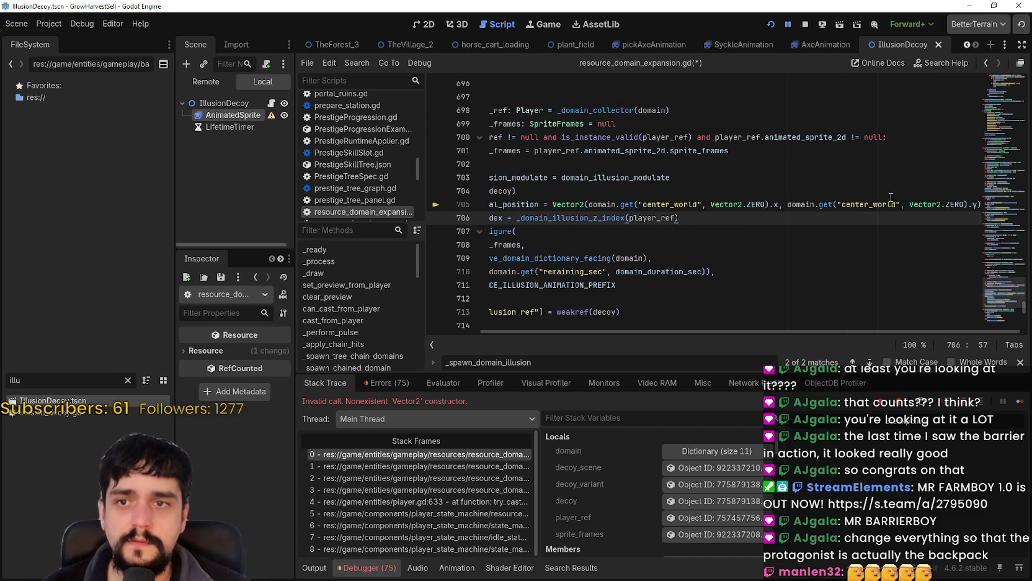
{"action": "left_click", "coordinate": [971, 204]}
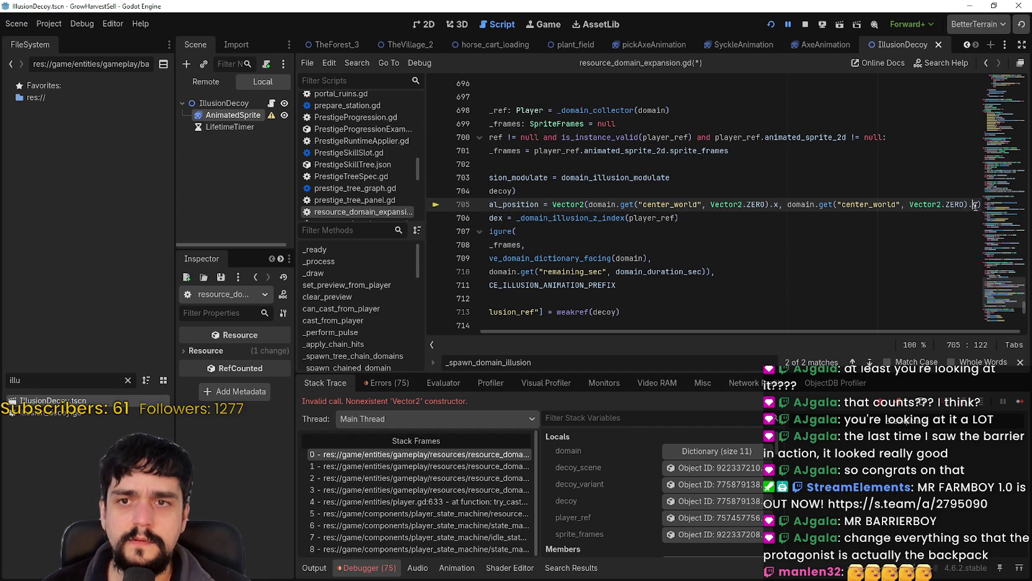
{"action": "type", "text": "+5"}
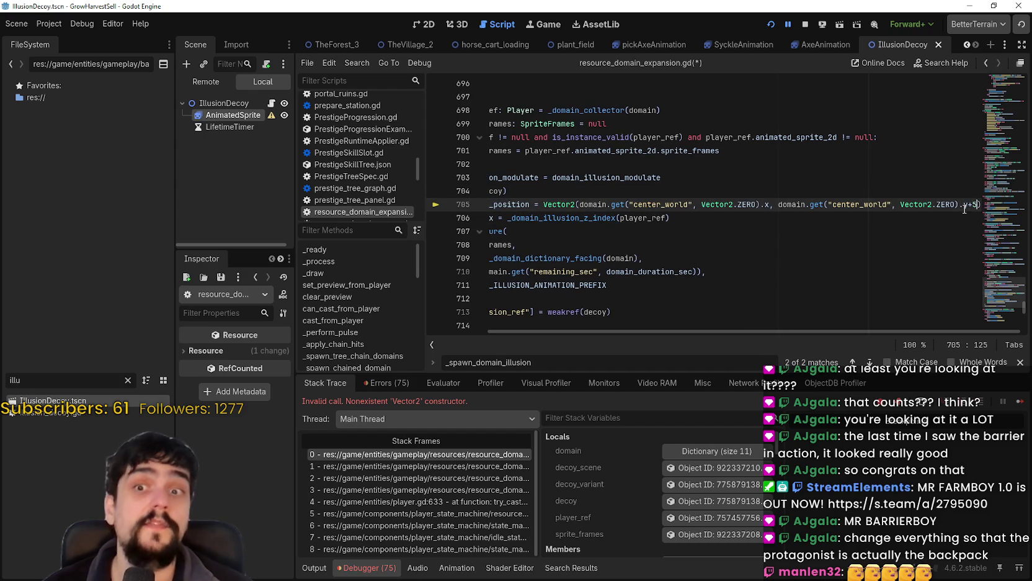
{"action": "key", "text": "ctrl+s"}
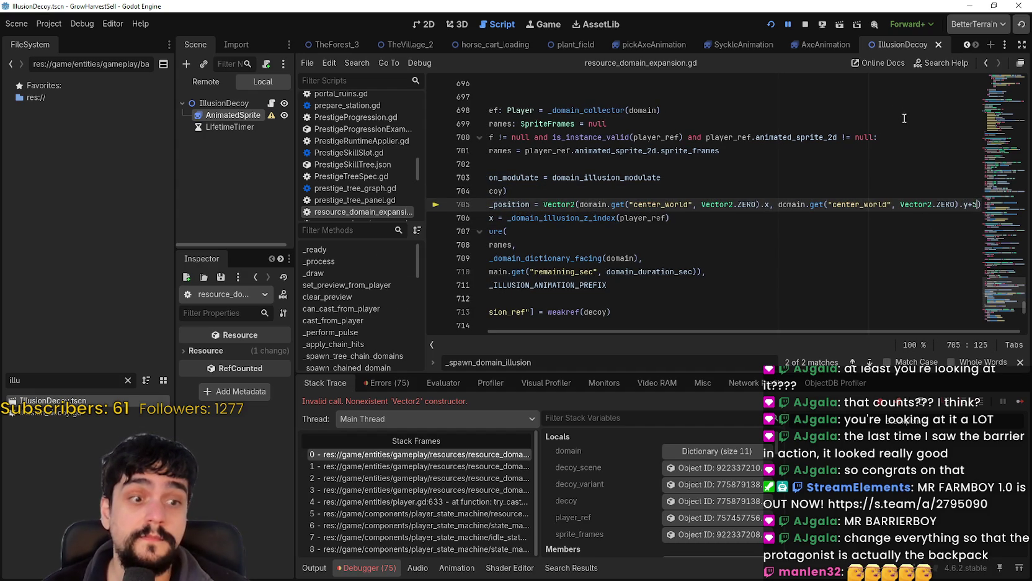
Run the game and walk the character around inside the domain, watching the decoy, until the barrier drains
{"action": "key", "text": "F12"}
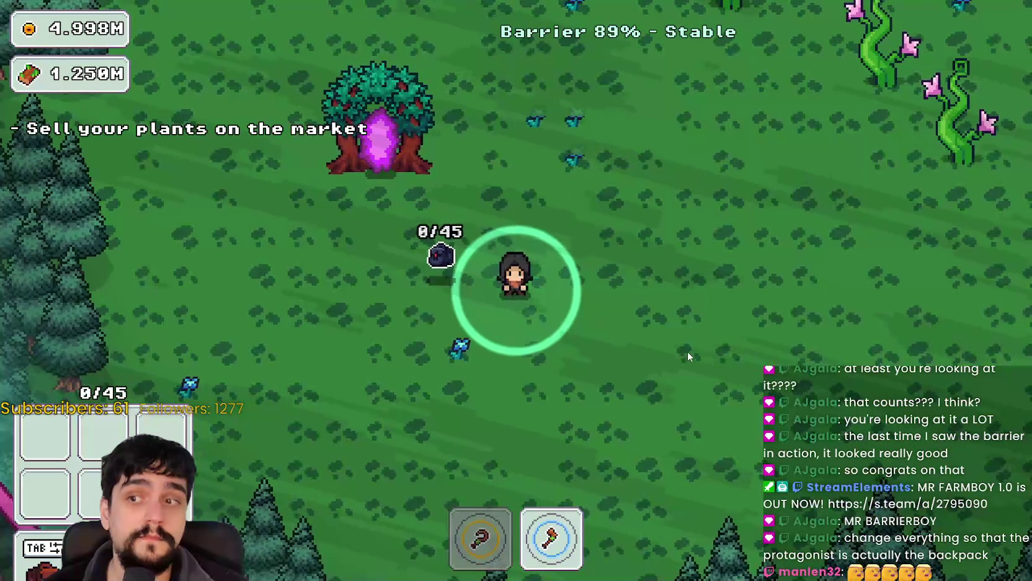
{"action": "key", "text": "s"}
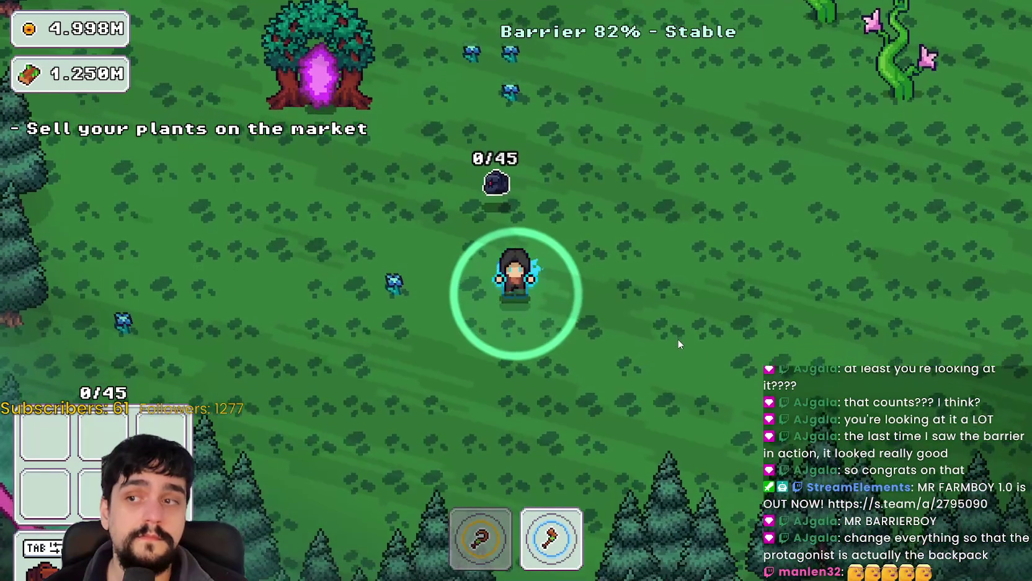
{"action": "key", "text": "d"}
{"action": "key", "text": "w"}
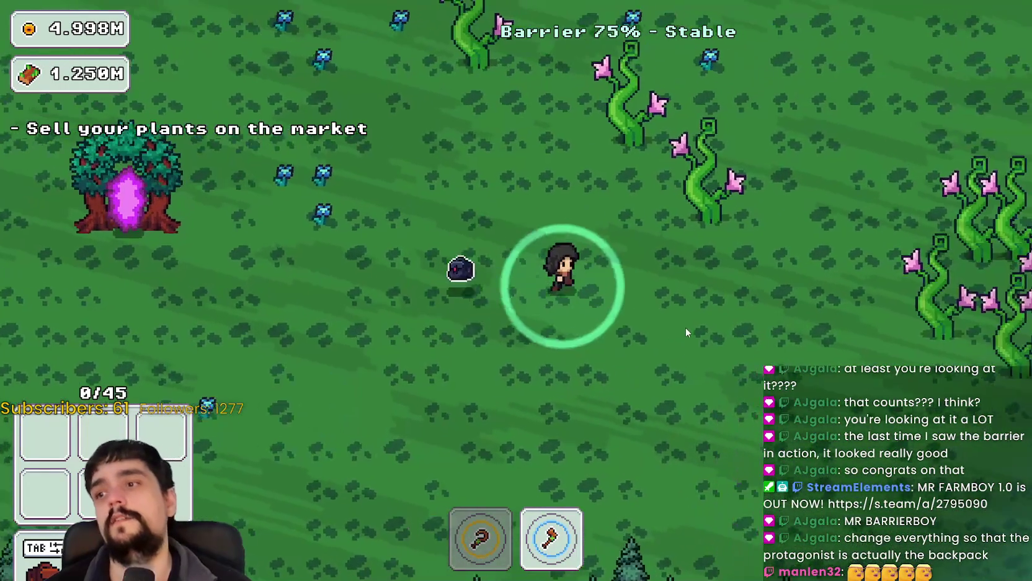
{"action": "key", "text": "a"}
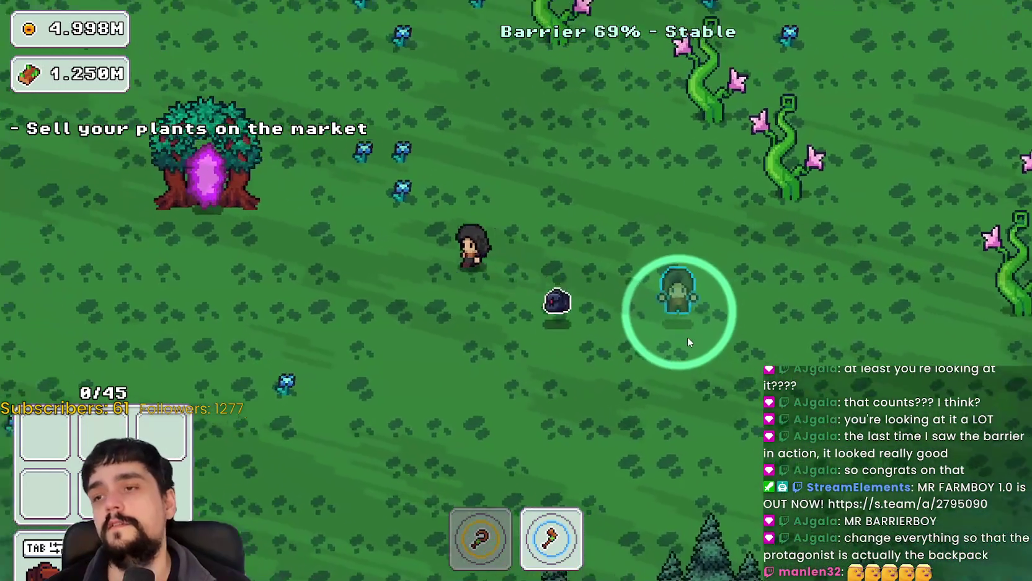
{"action": "key", "text": "w"}
{"action": "key", "text": "d"}
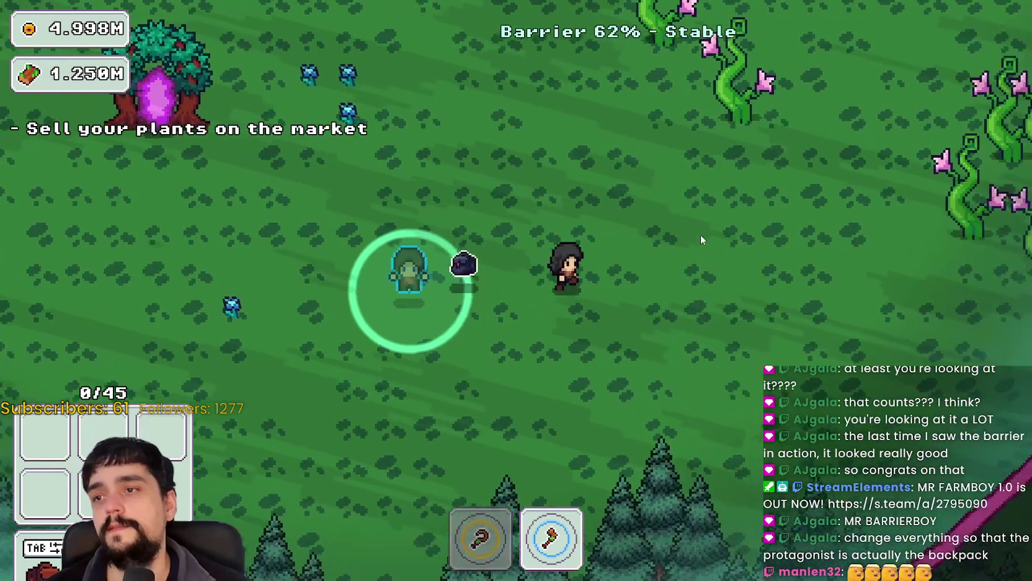
{"action": "key", "text": "s"}
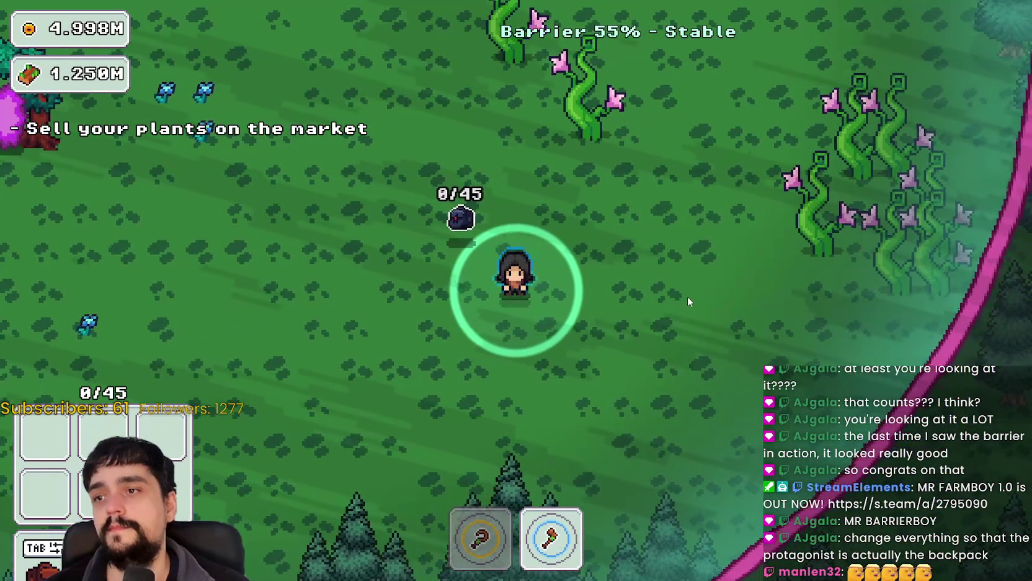
{"action": "key", "text": "a"}
{"action": "key", "text": "w"}
{"action": "key", "text": "a"}
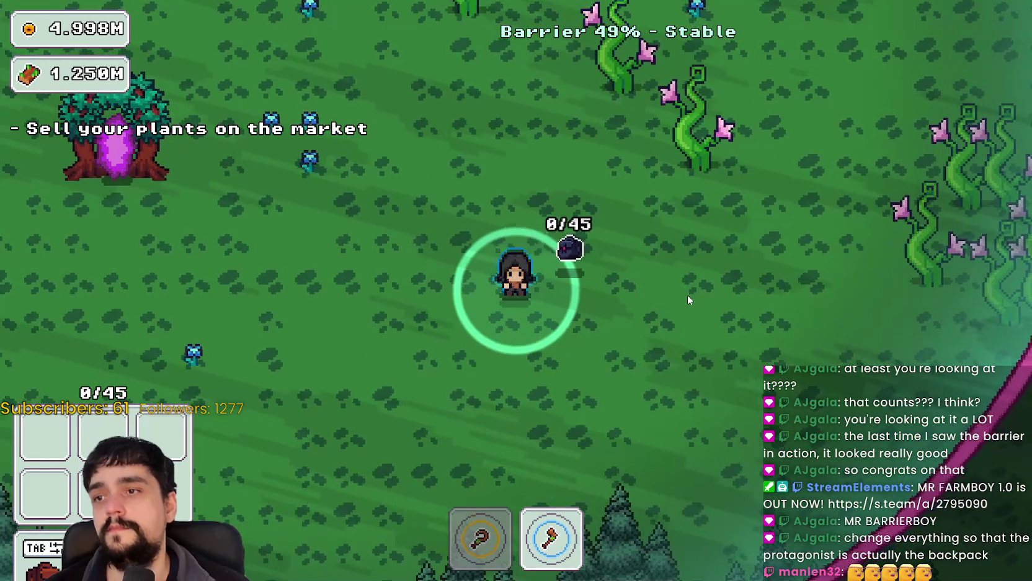
{"action": "key", "text": "a"}
{"action": "key", "text": "w"}
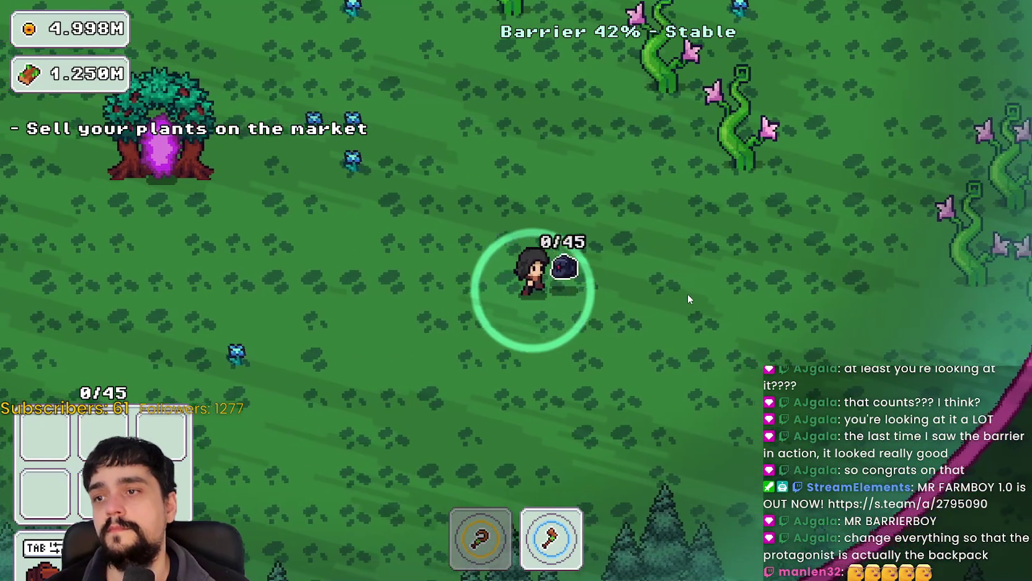
{"action": "key", "text": "d"}
{"action": "key", "text": "s"}
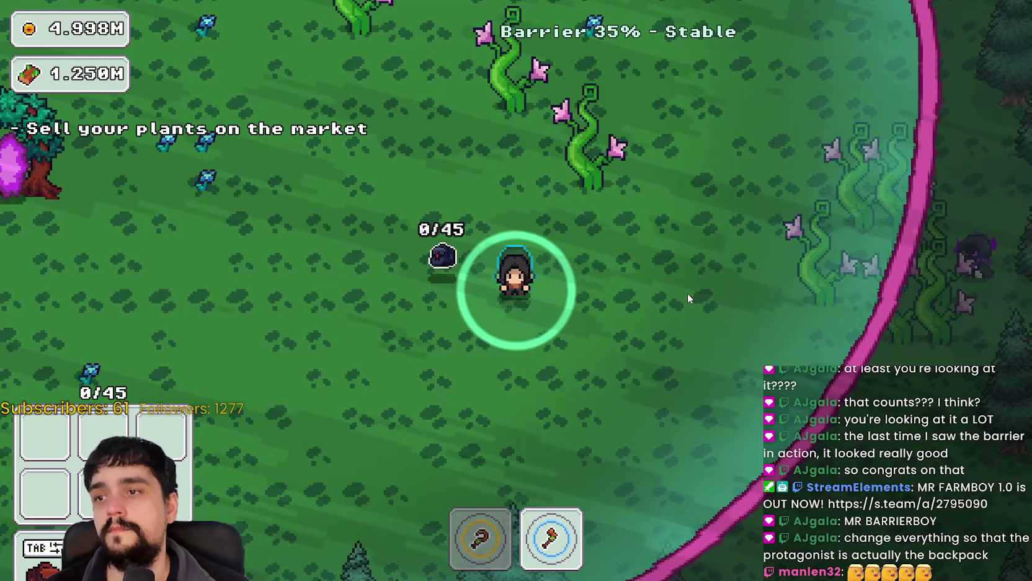
{"action": "key", "text": "a"}
{"action": "key", "text": "w"}
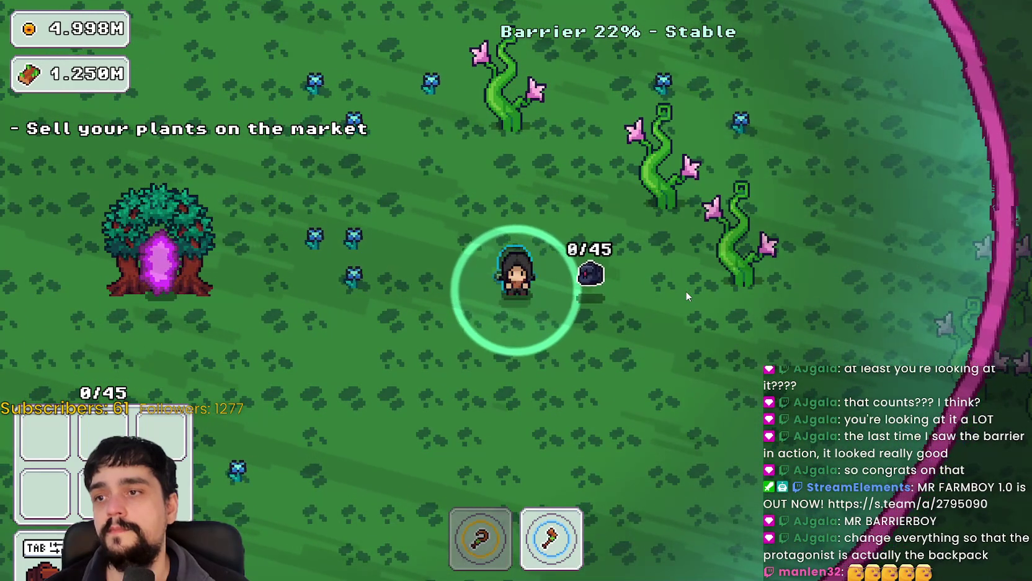
{"action": "key", "text": "s"}
{"action": "key", "text": "a"}
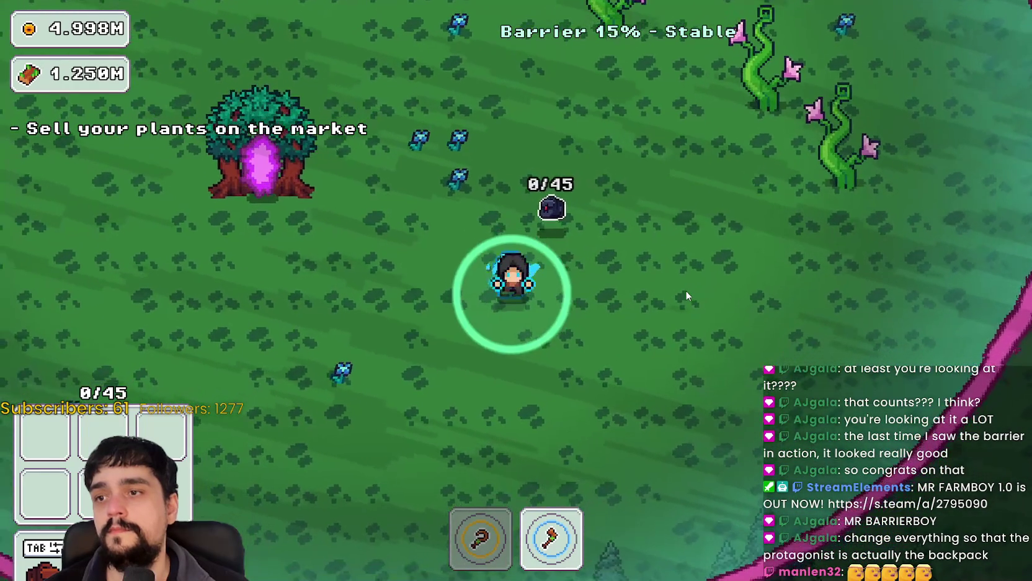
{"action": "key", "text": "d"}
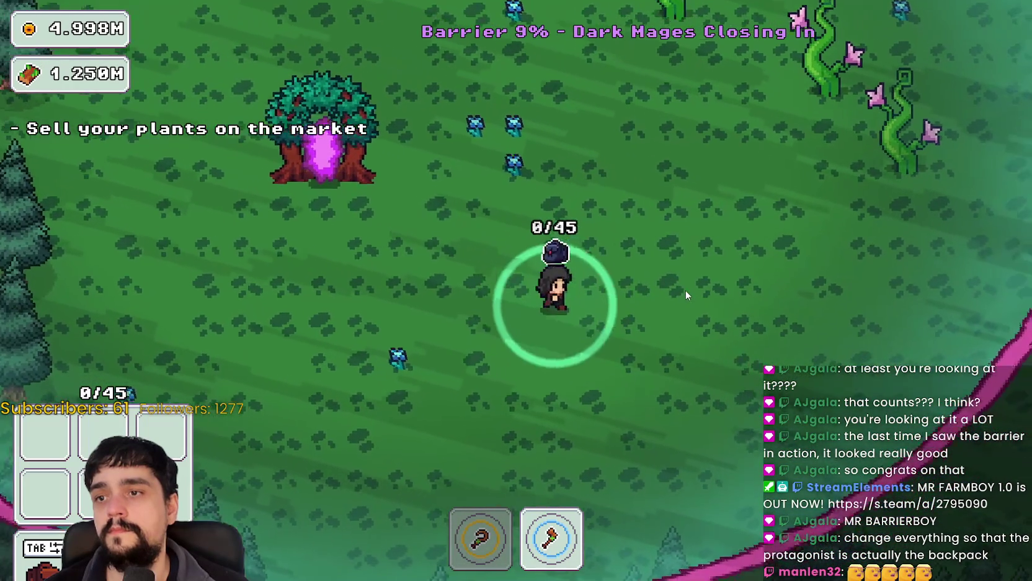
{"action": "key", "text": "w"}
{"action": "key", "text": "d"}
{"action": "key", "text": "w"}
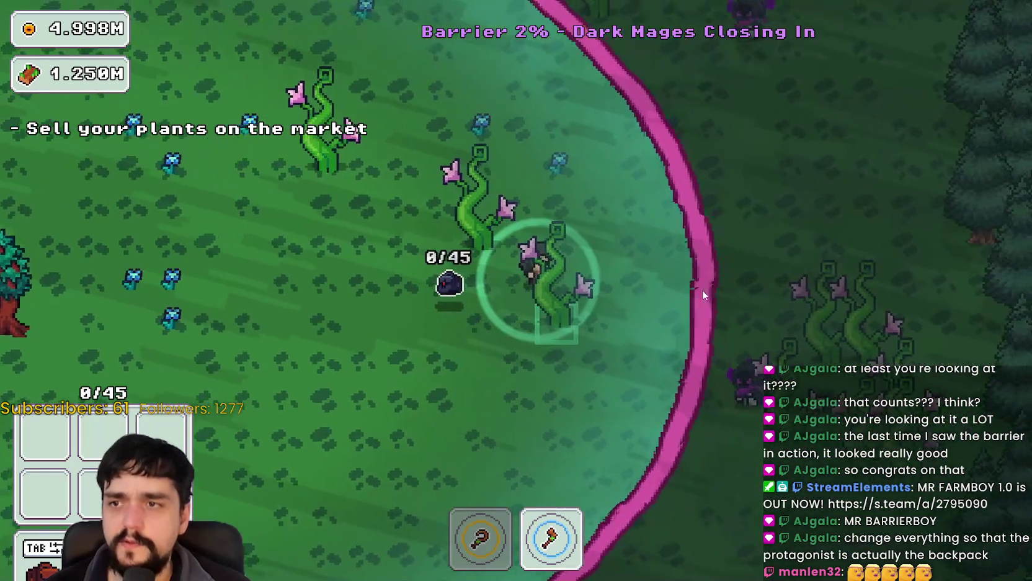
{"action": "key", "text": "s"}
{"action": "key", "text": "a"}
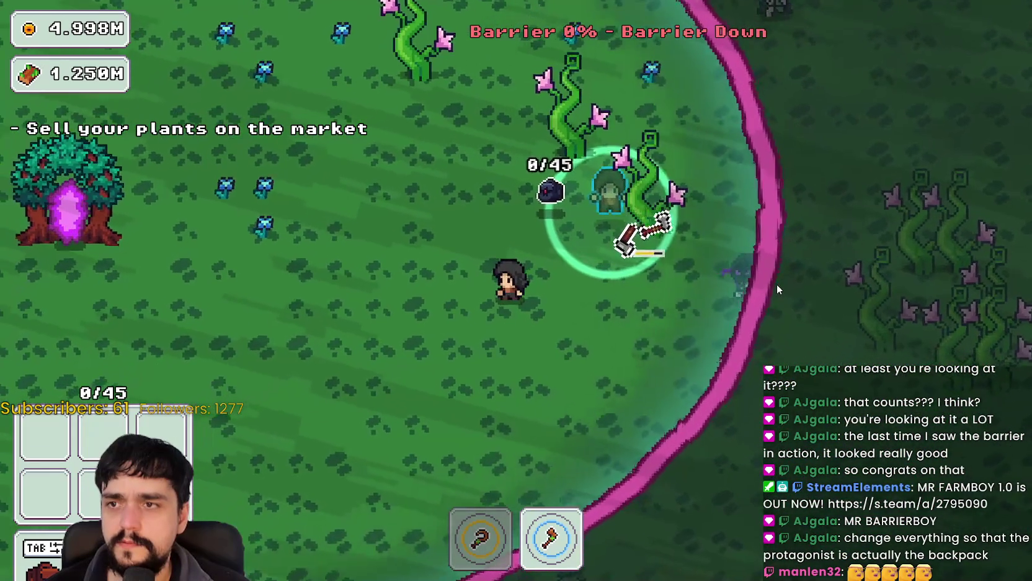
{"action": "key", "text": "w"}
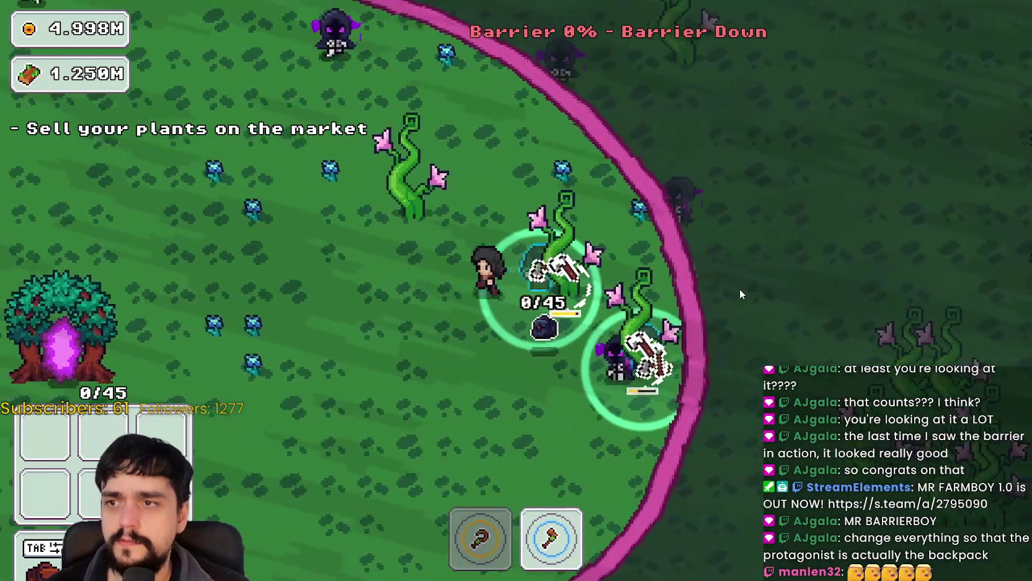
{"action": "key", "text": "a"}
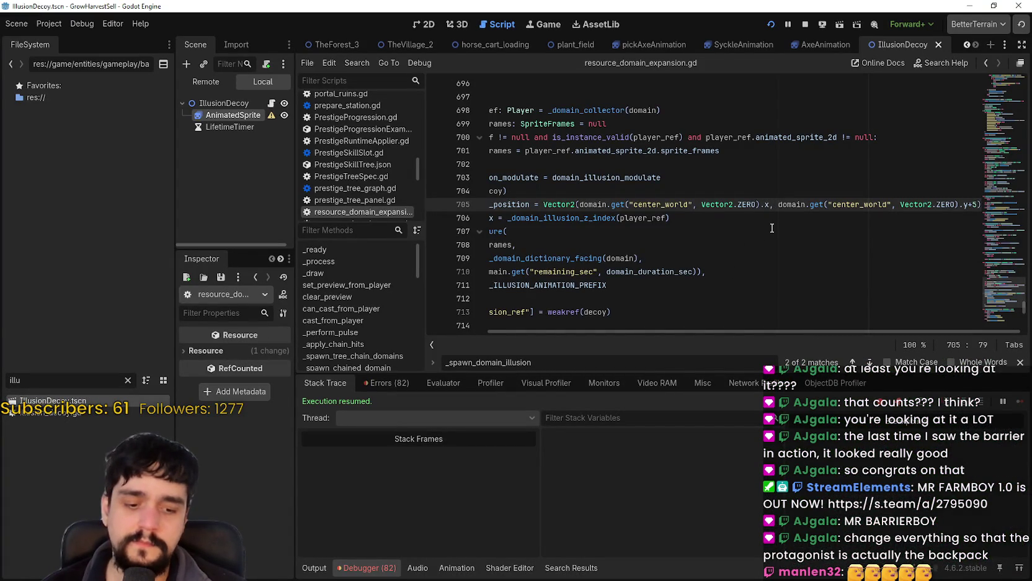
Save line 705 with the +1 offset added to the decoy's x component
{"action": "key", "text": "ctrl+s"}
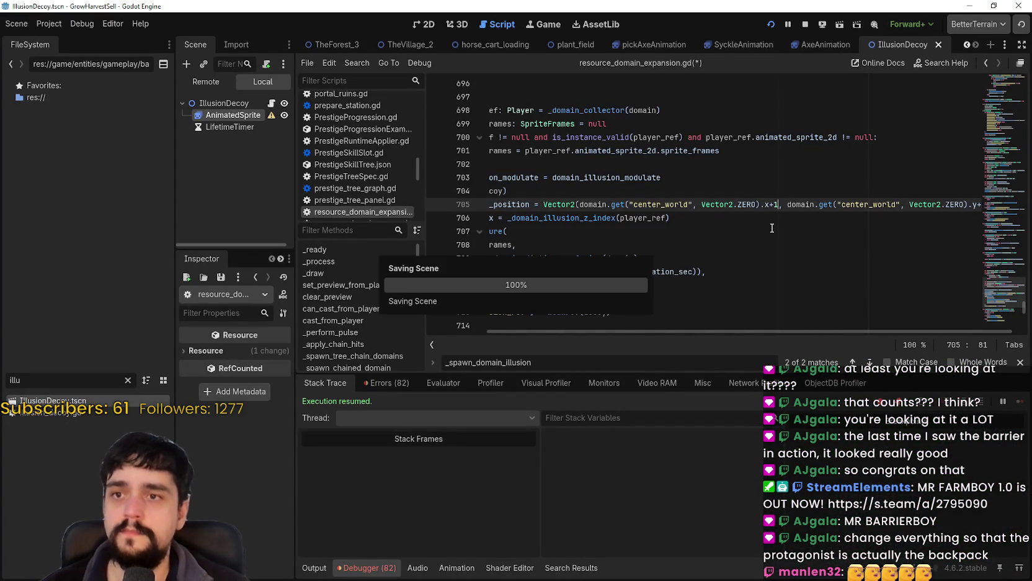
Launch the game, travel to the forest, cast the domain from hotbar slot 2, and walk around the decoy
{"action": "key", "text": "e"}
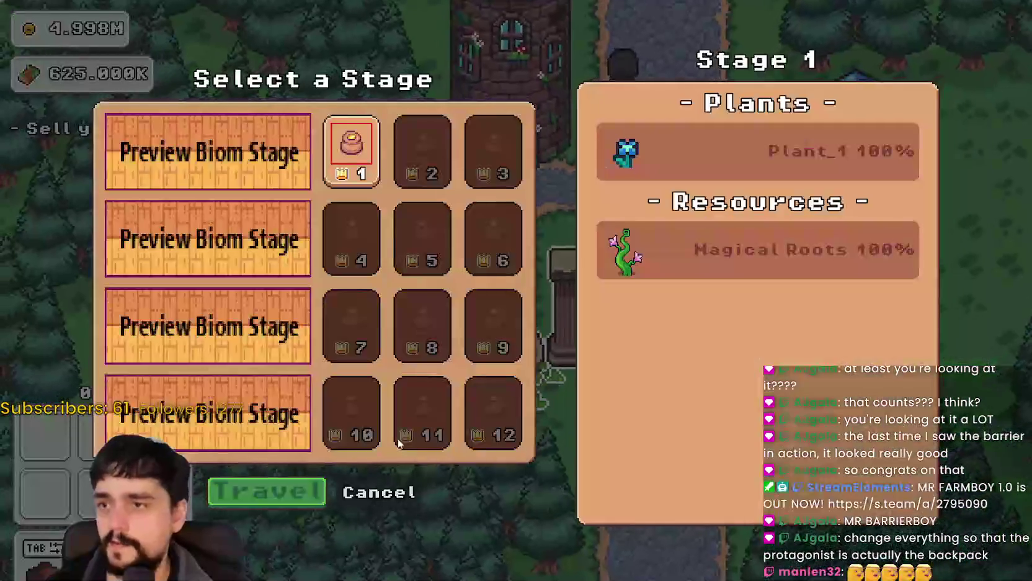
{"action": "key", "text": "Return"}
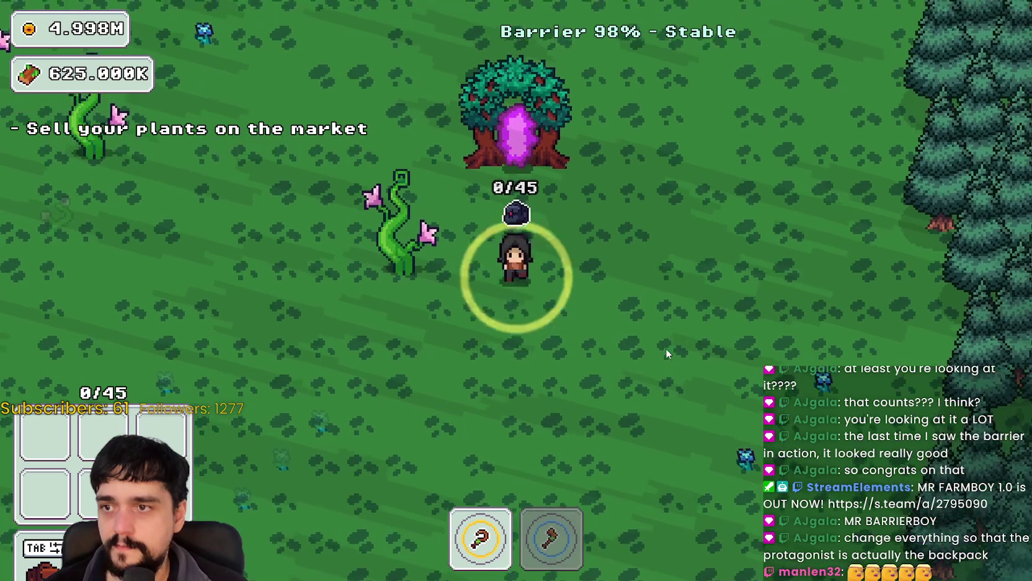
{"action": "key", "text": "2"}
{"action": "key", "text": "a"}
{"action": "key", "text": "s"}
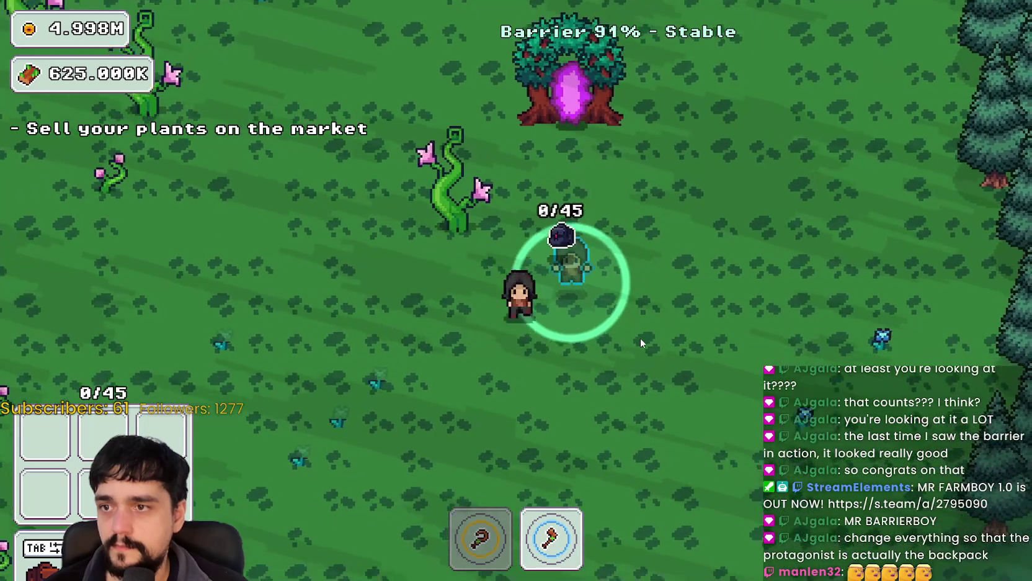
{"action": "key", "text": "s"}
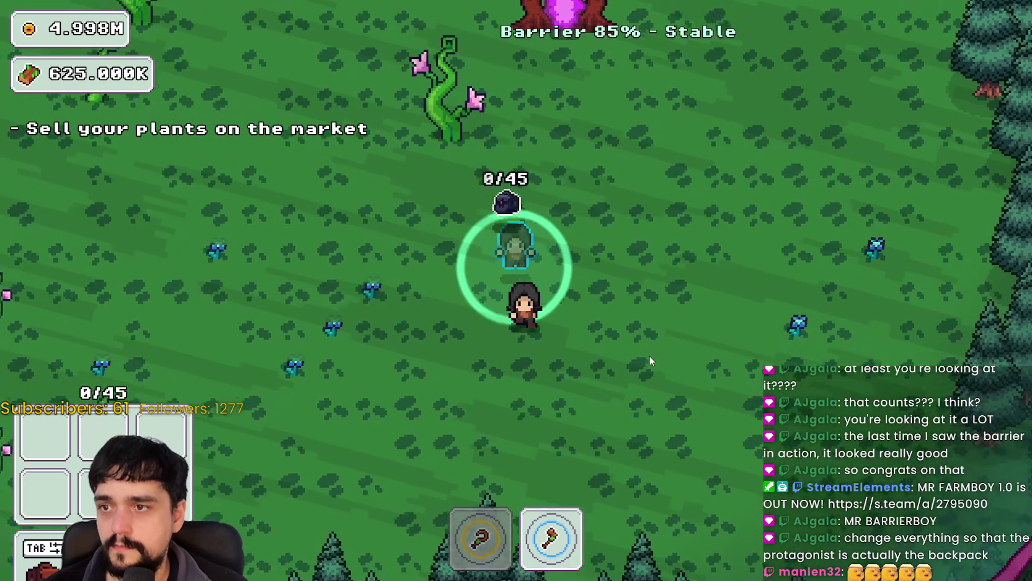
{"action": "key", "text": "s"}
{"action": "key", "text": "a"}
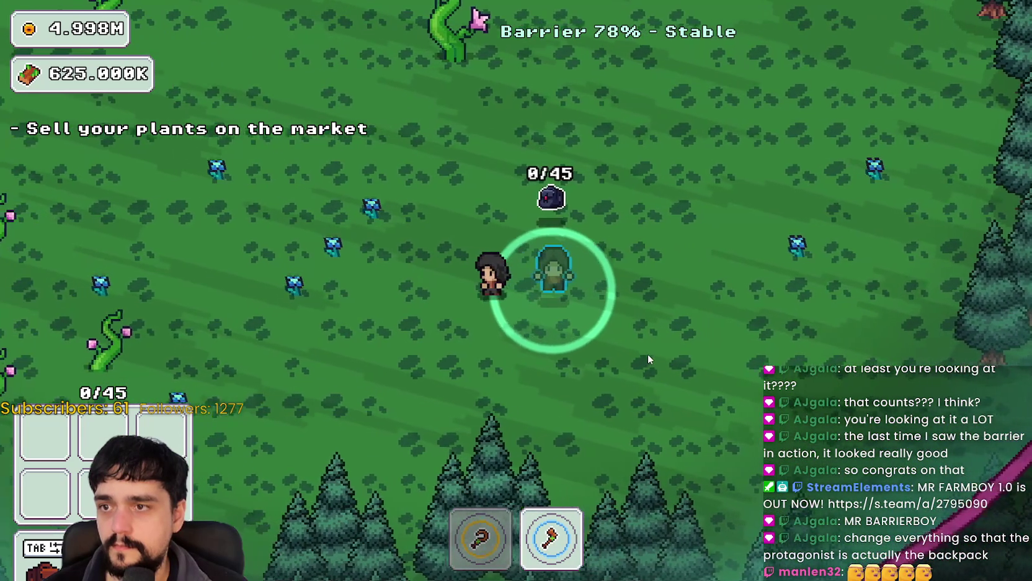
{"action": "key", "text": "d"}
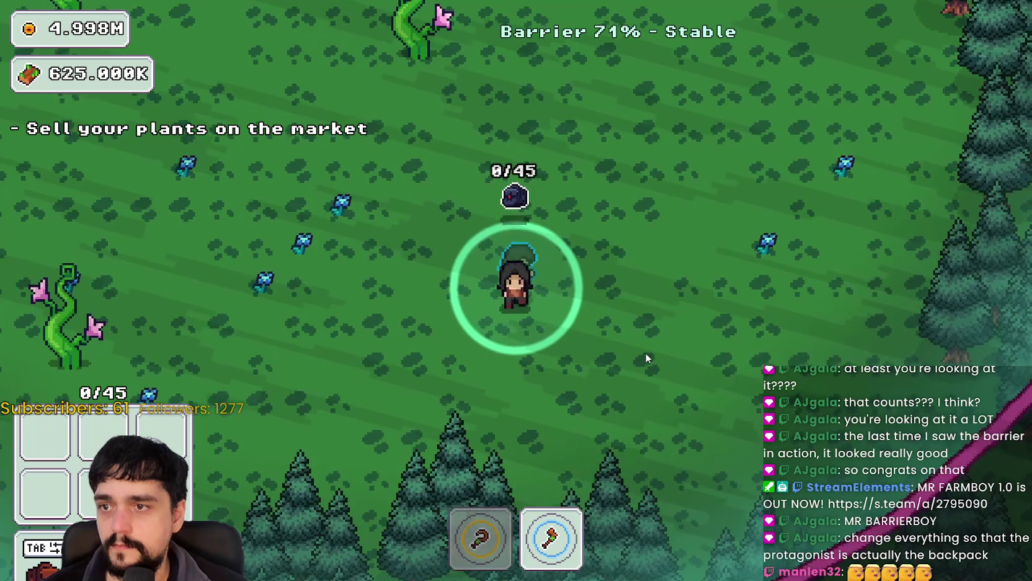
{"action": "key", "text": "s"}
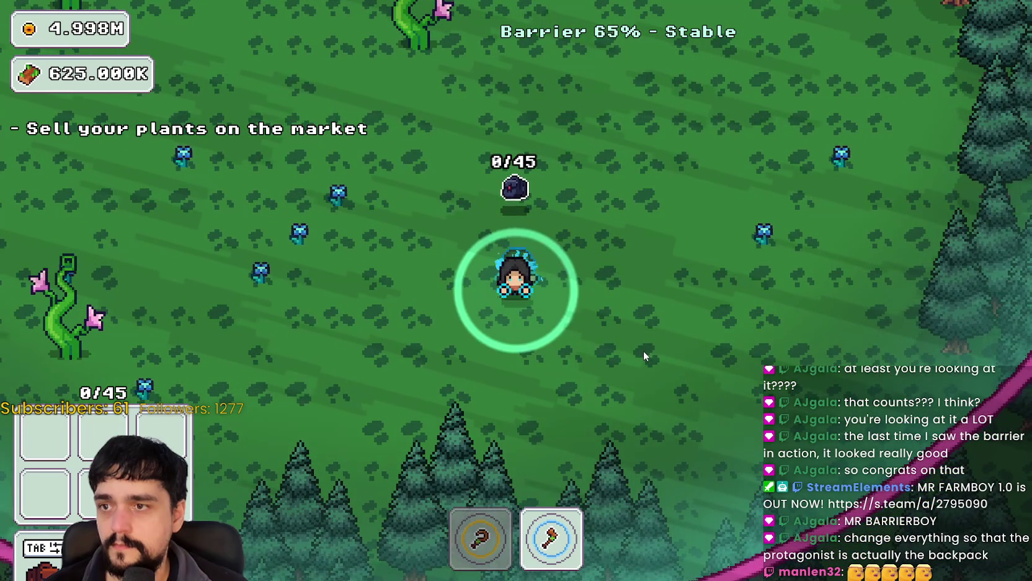
Stop the game and delete the +1 x offset and +5 y offset from line 705, saving
{"action": "key", "text": "F8"}
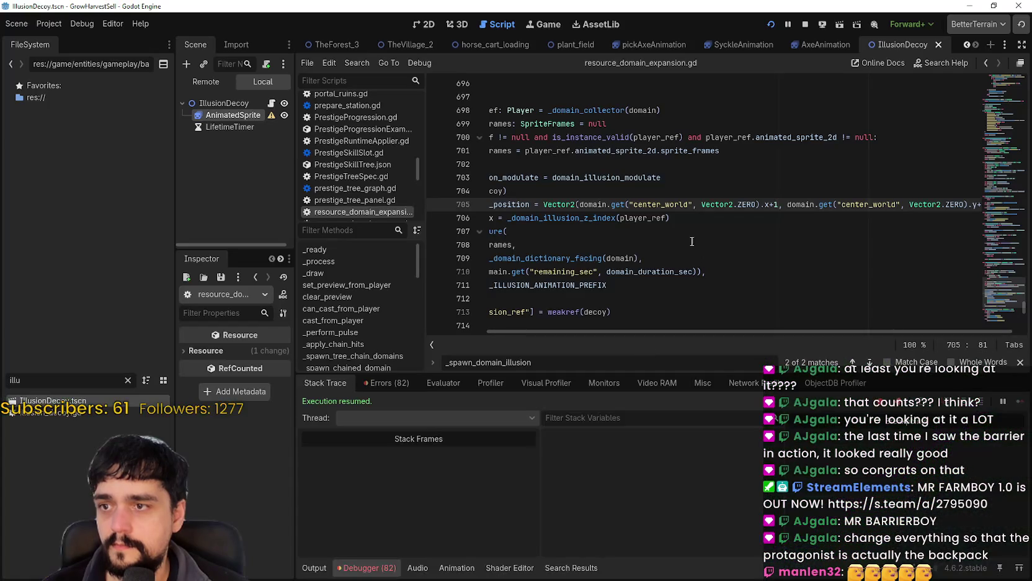
{"action": "key", "text": "BackSpace"}
{"action": "key", "text": "BackSpace"}
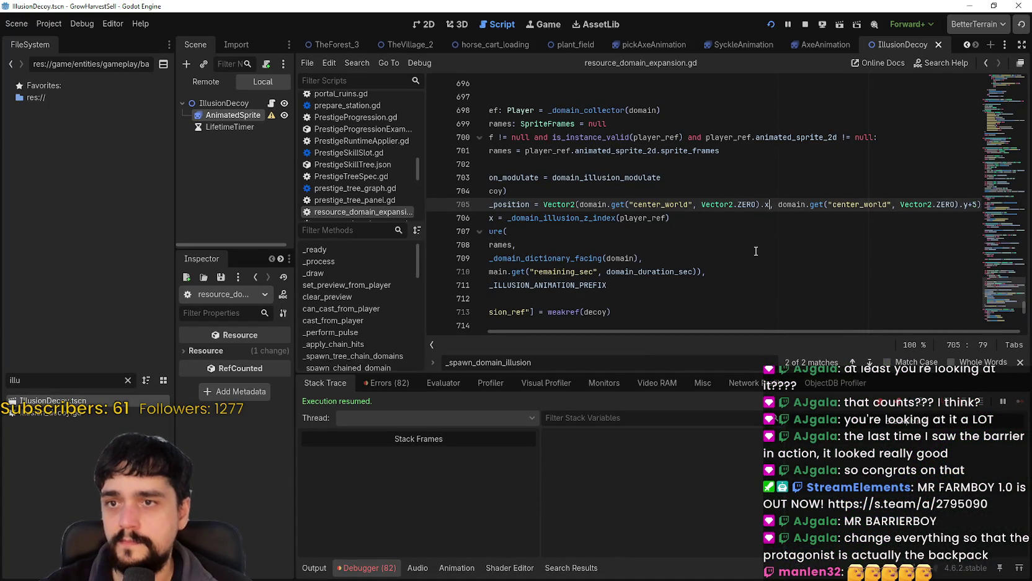
{"action": "key", "text": "ctrl+s"}
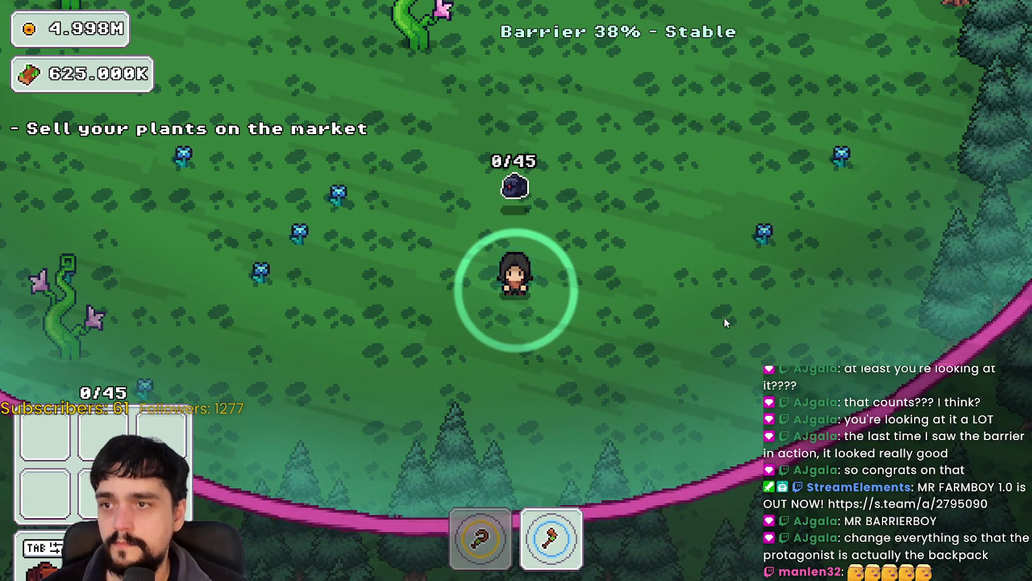
{"action": "key", "text": "F8"}
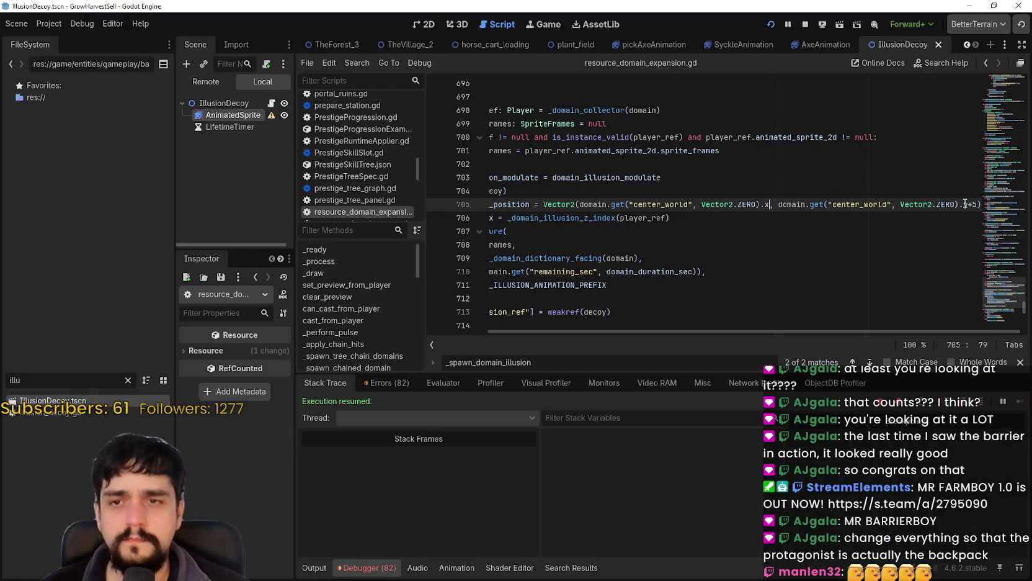
{"action": "left_click", "coordinate": [974, 204]}
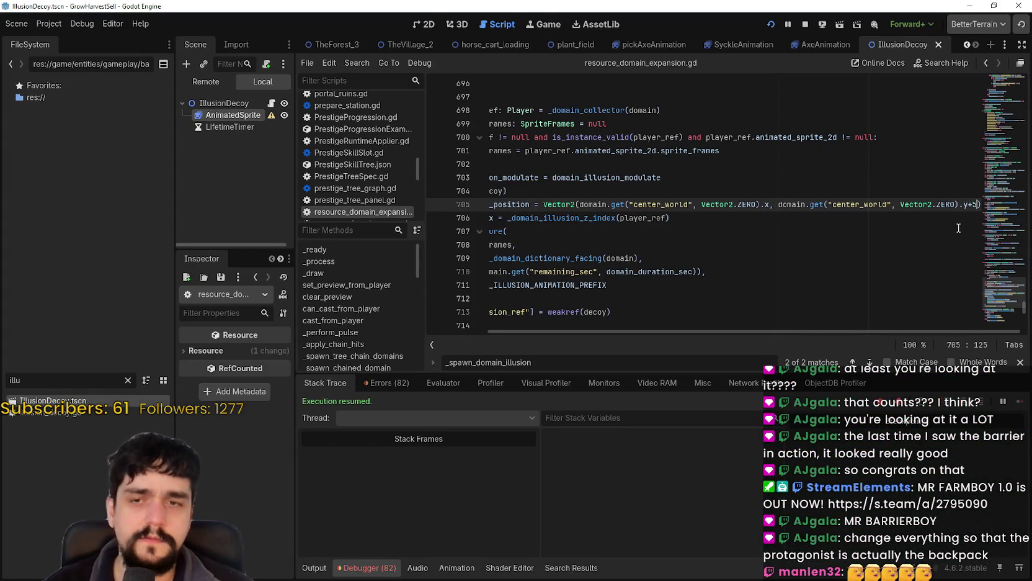
{"action": "key", "text": "BackSpace"}
{"action": "key", "text": "BackSpace"}
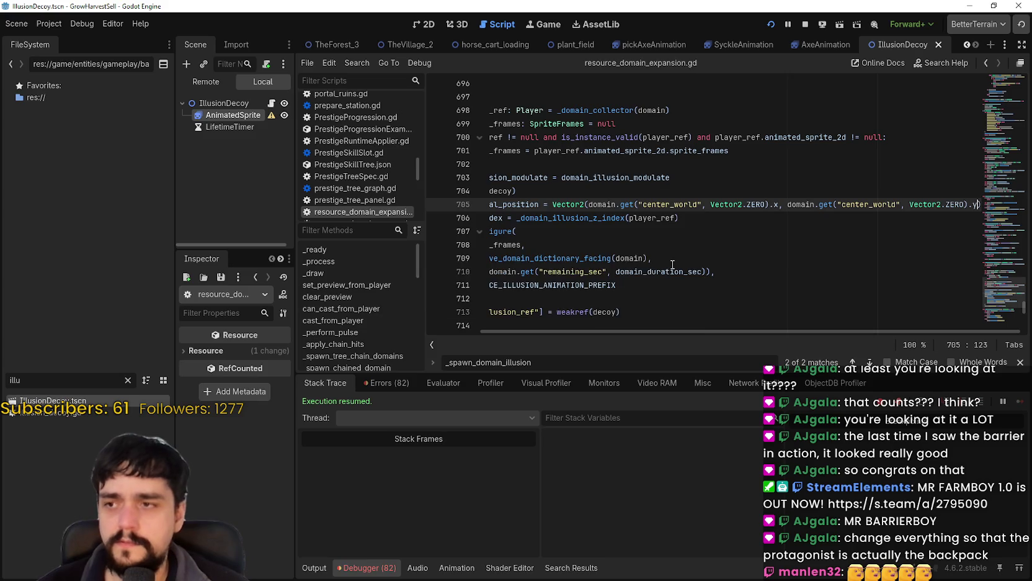
Walk into the portal tree to return to the village and head for the crystal portal
{"action": "key", "text": "a"}
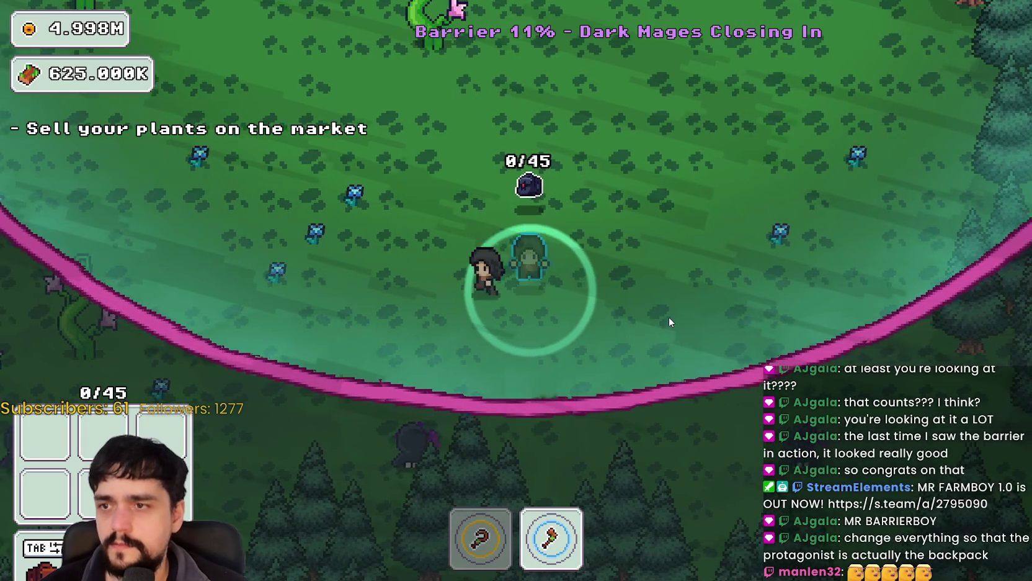
{"action": "key", "text": "w"}
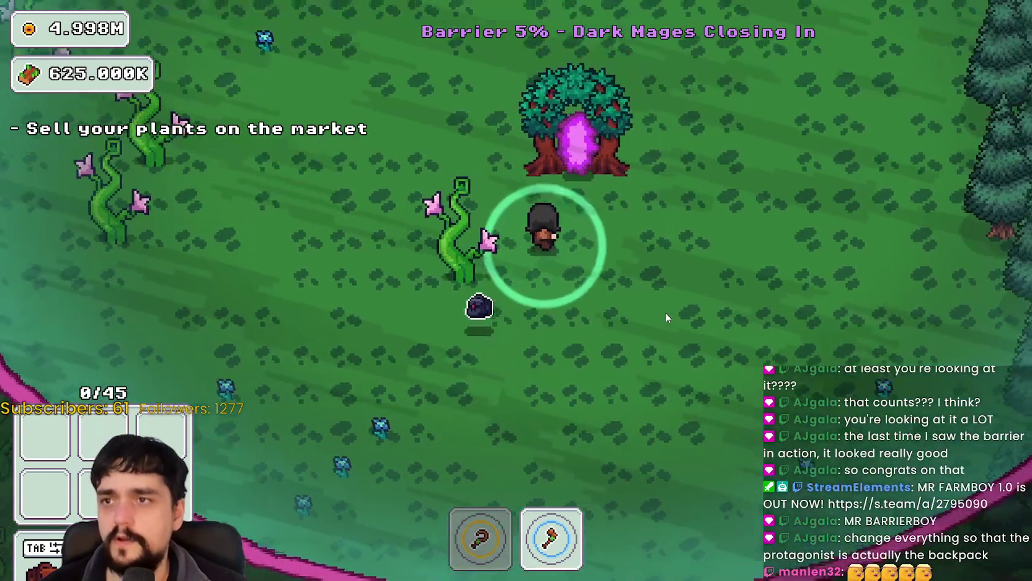
{"action": "key", "text": "e"}
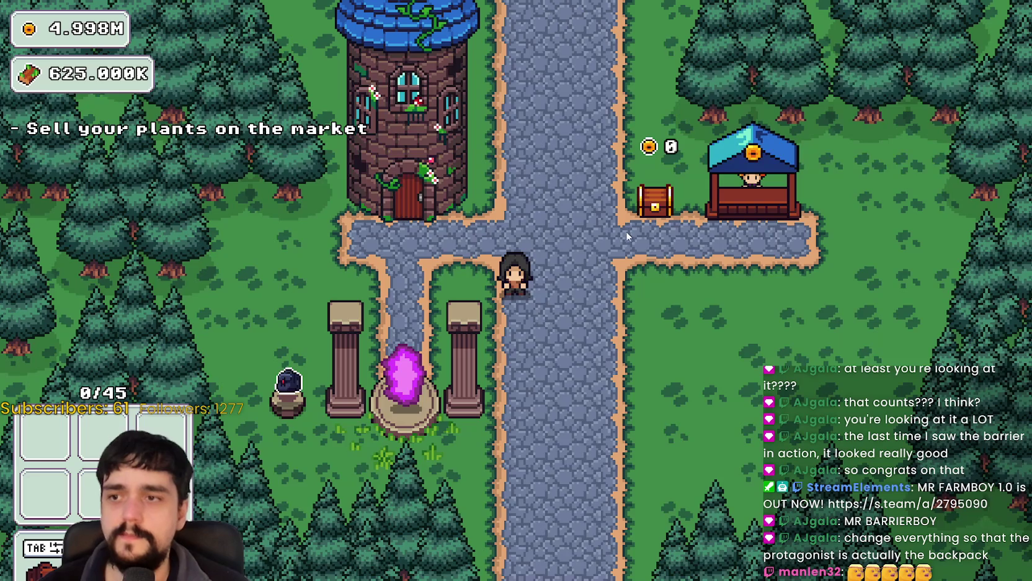
{"action": "key", "text": "alt+Tab"}
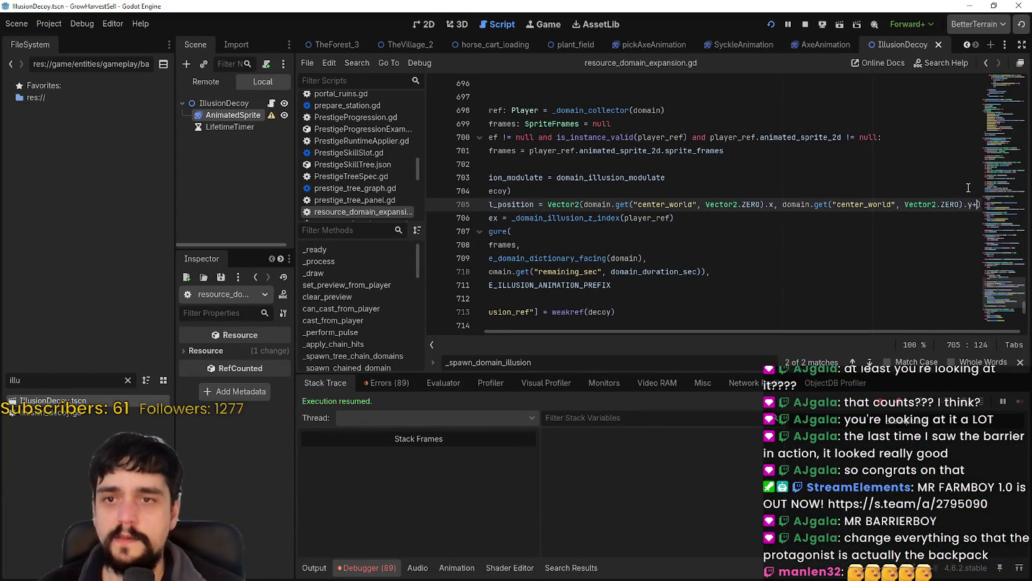
{"action": "key", "text": "alt+Tab"}
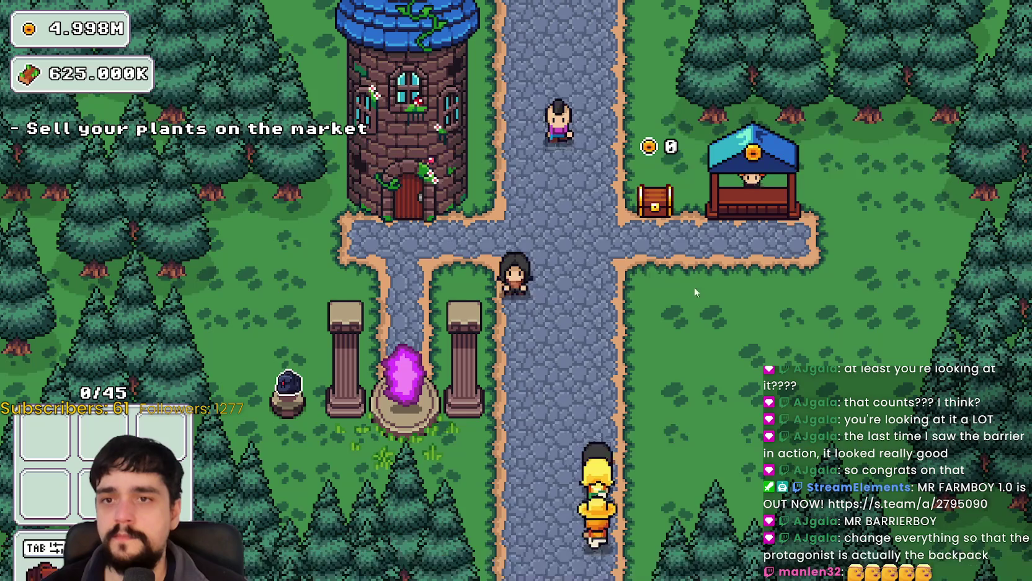
Use the crystal portal to travel to forest Stage 1 and walk through the domain ring
{"action": "key", "text": "a"}
{"action": "key", "text": "e"}
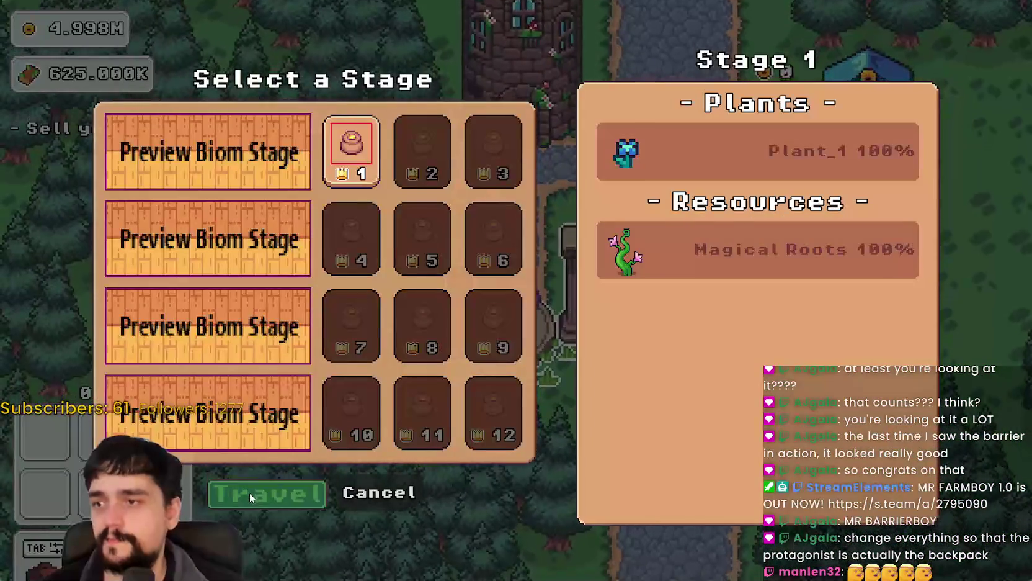
{"action": "left_click", "coordinate": [251, 496]}
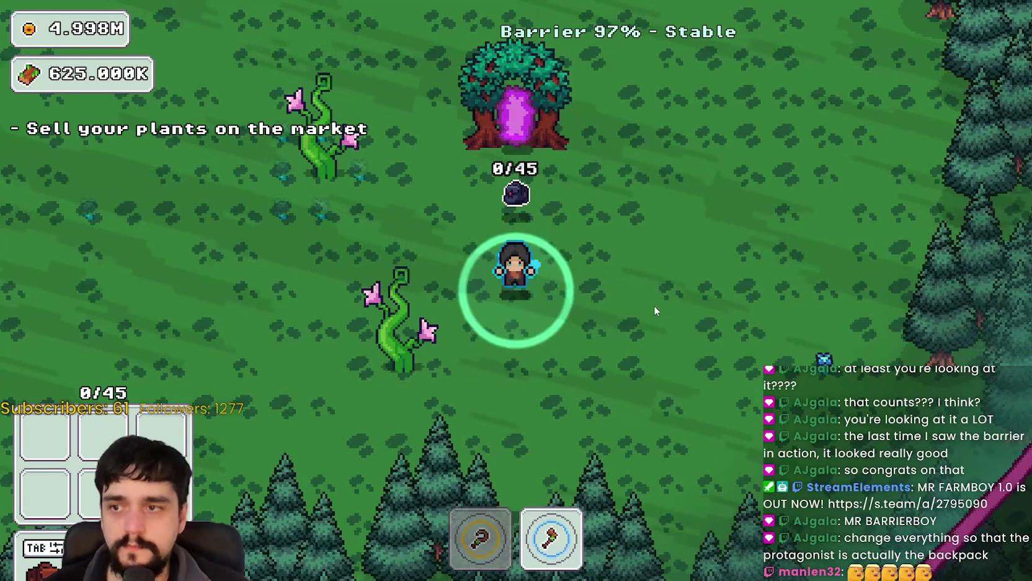
{"action": "key", "text": "a"}
{"action": "key", "text": "d"}
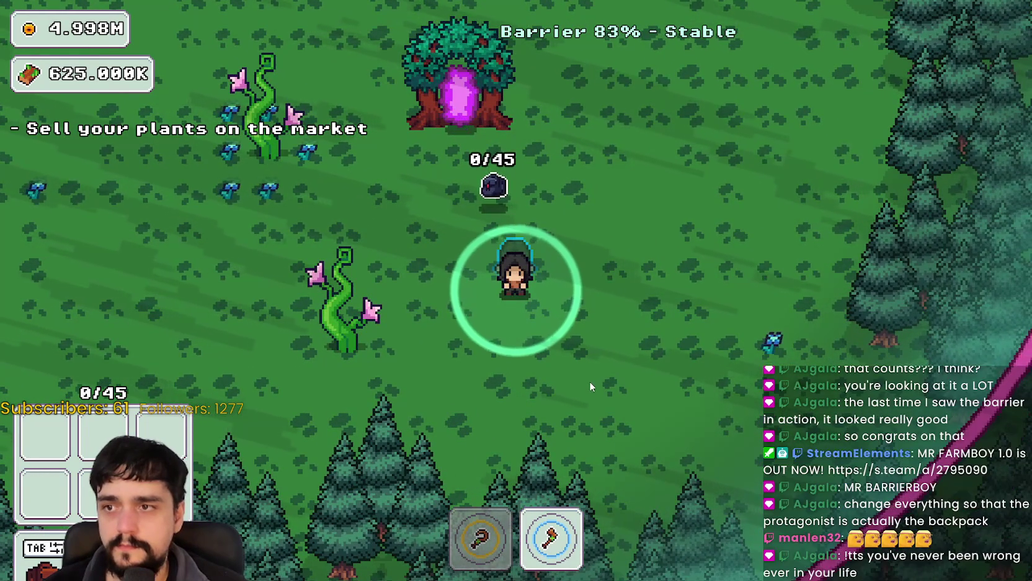
{"action": "key", "text": "s"}
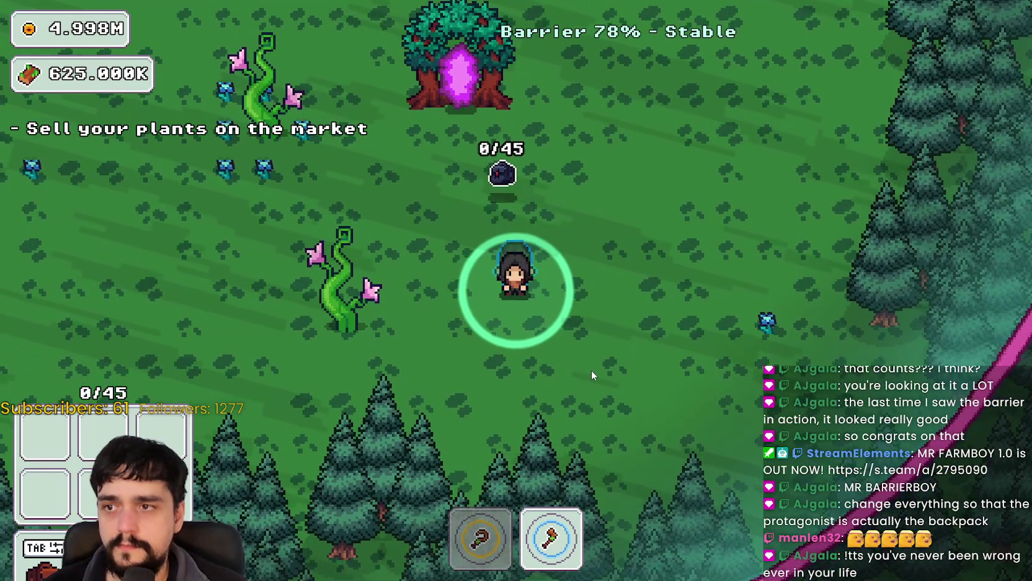
{"action": "key", "text": "a"}
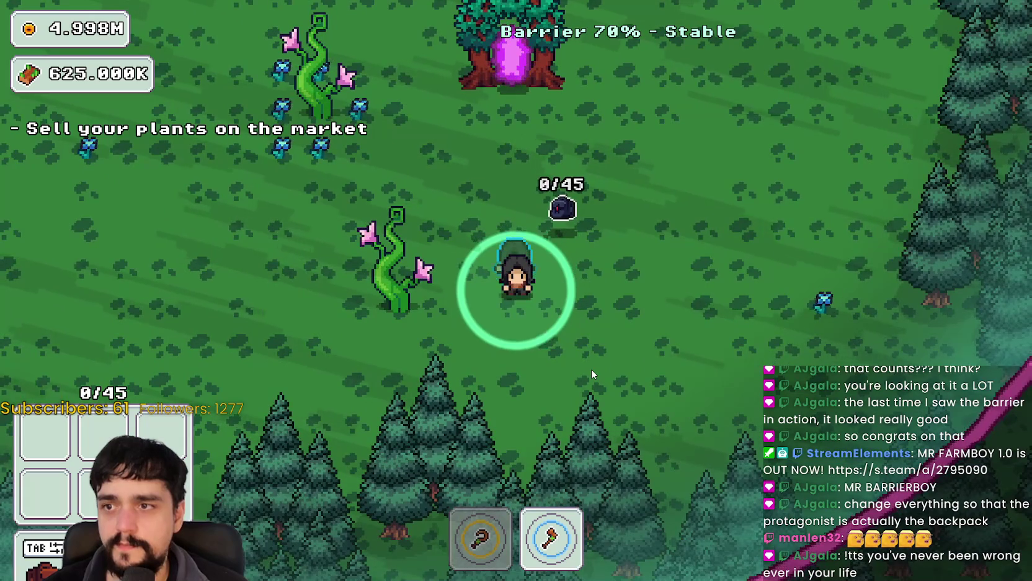
Switch to the harvesting tool (slot 1) and harvest blue flowers while checking the centred decoy
{"action": "key", "text": "w"}
{"action": "key", "text": "a"}
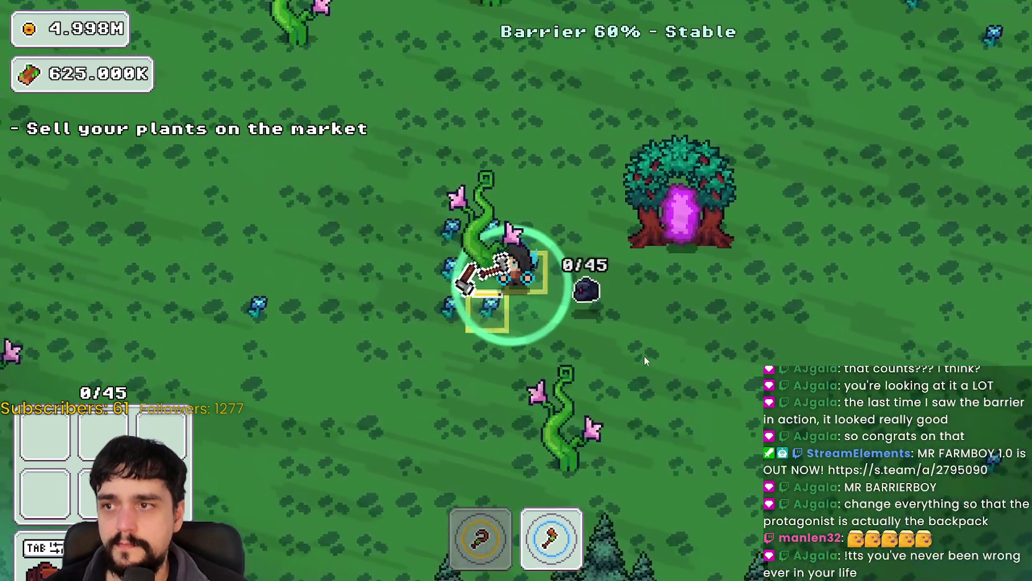
{"action": "key", "text": "1"}
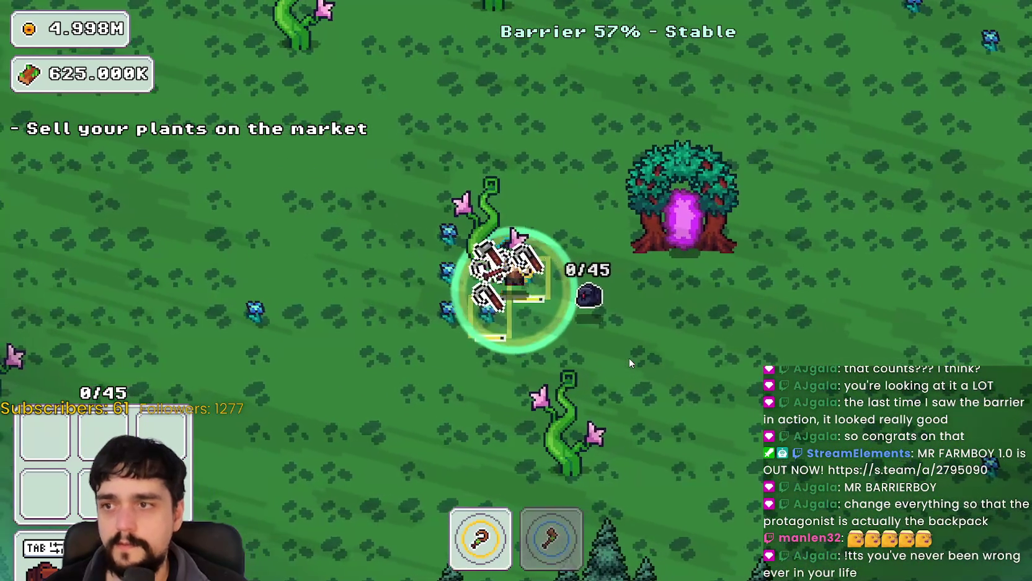
{"action": "key", "text": "d"}
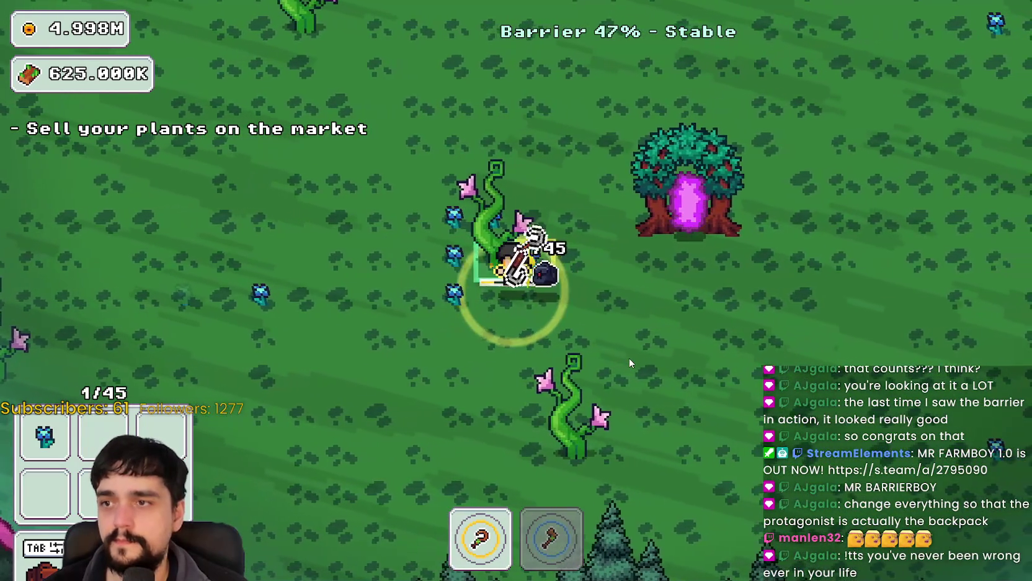
{"action": "key", "text": "a"}
{"action": "key", "text": "w"}
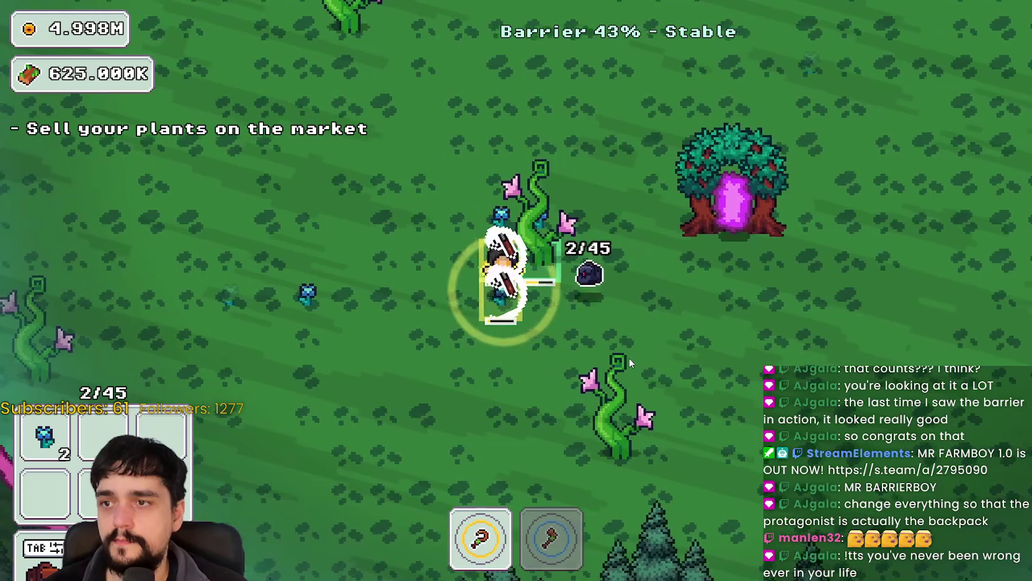
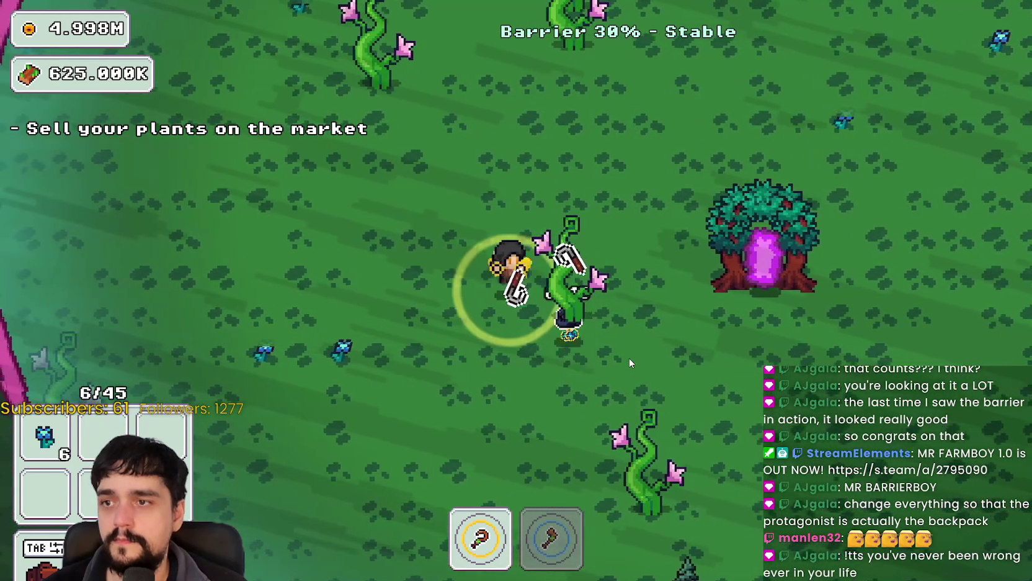
Chop the nearby beanstalks with the axe until the barrier hits 0% and collapses
{"action": "key", "text": "2"}
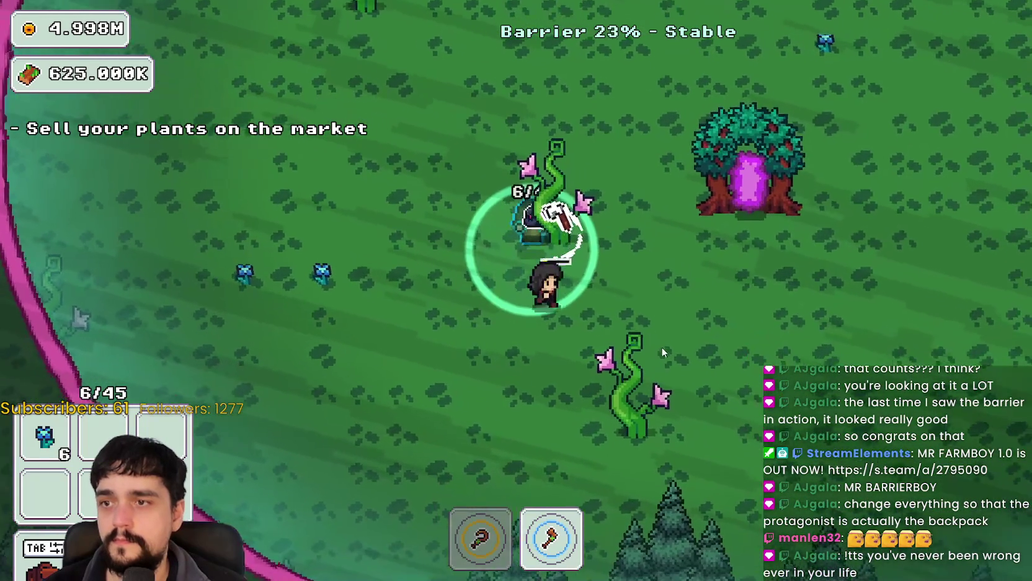
{"action": "key", "text": "d"}
{"action": "key", "text": "s"}
{"action": "key", "text": "a"}
{"action": "key", "text": "s"}
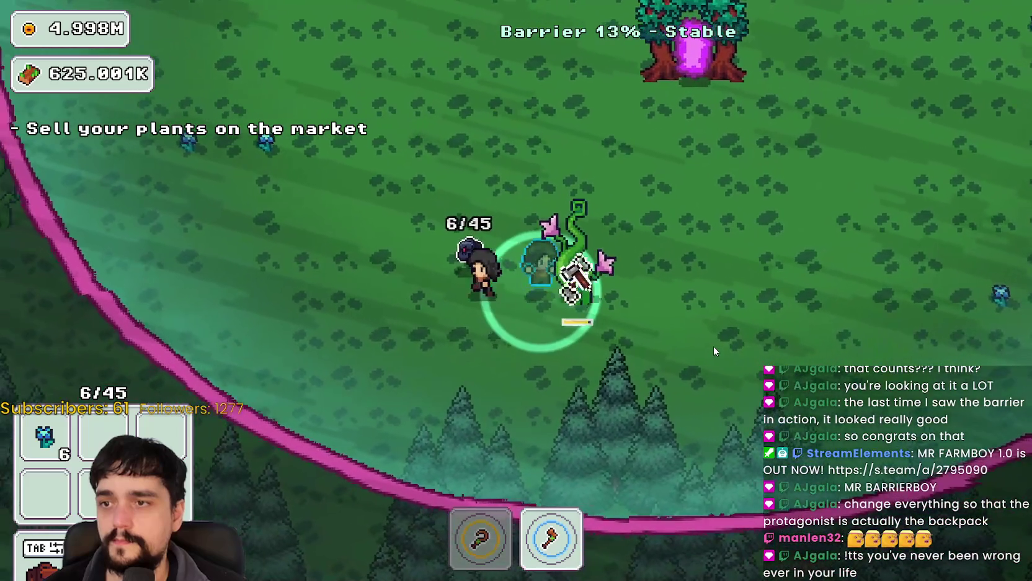
{"action": "key", "text": "d"}
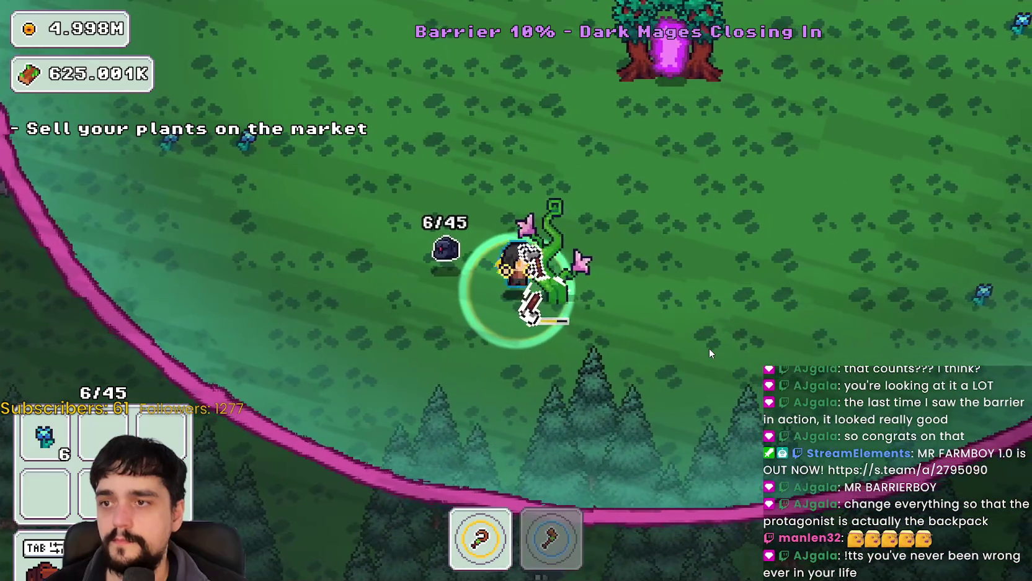
{"action": "key", "text": "d"}
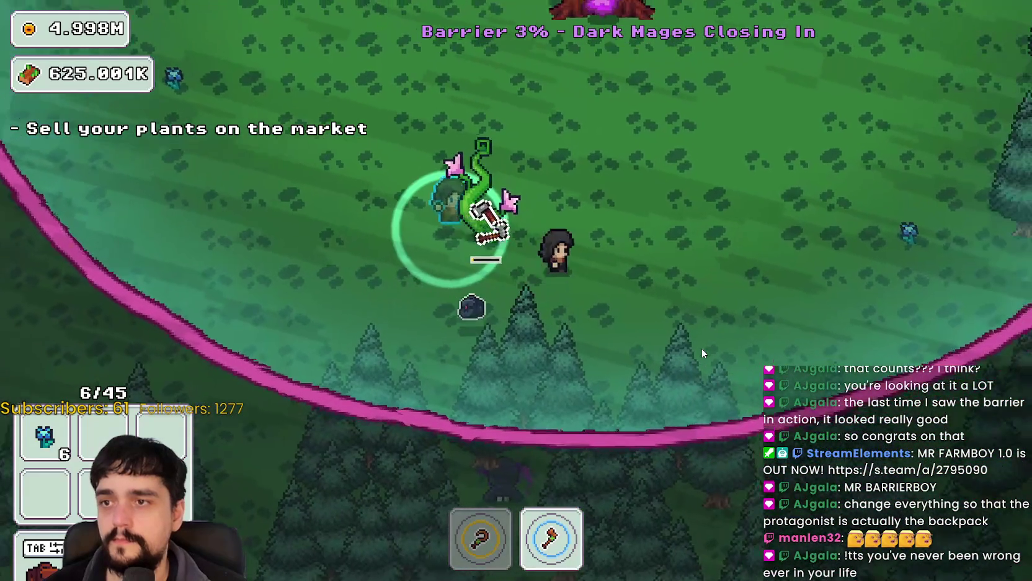
{"action": "key", "text": "w"}
{"action": "key", "text": "a"}
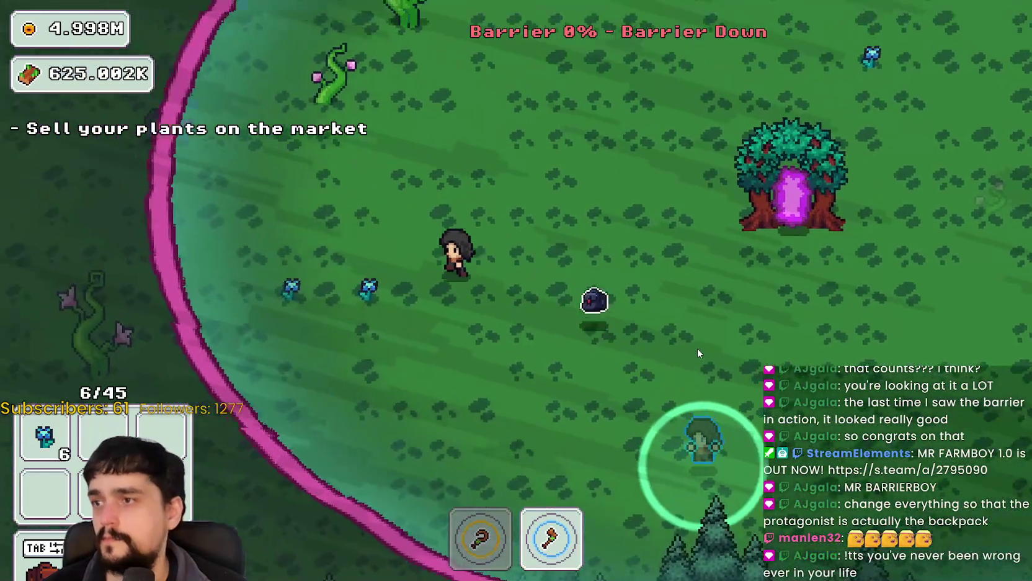
{"action": "key", "text": "1"}
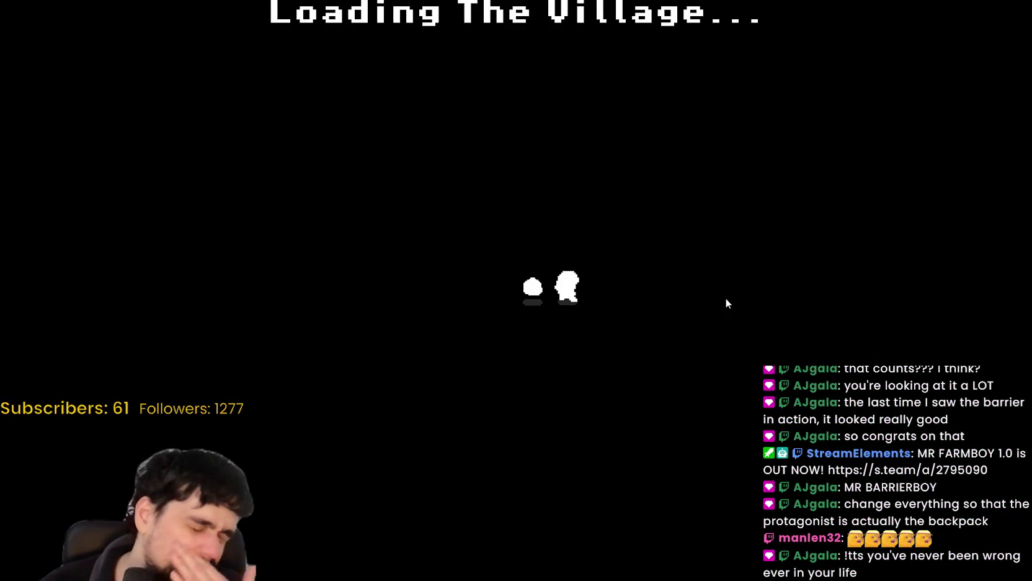
Open the prestige tree at the tower and buy the left node and its branches
{"action": "key", "text": "w"}
{"action": "key", "text": "a"}
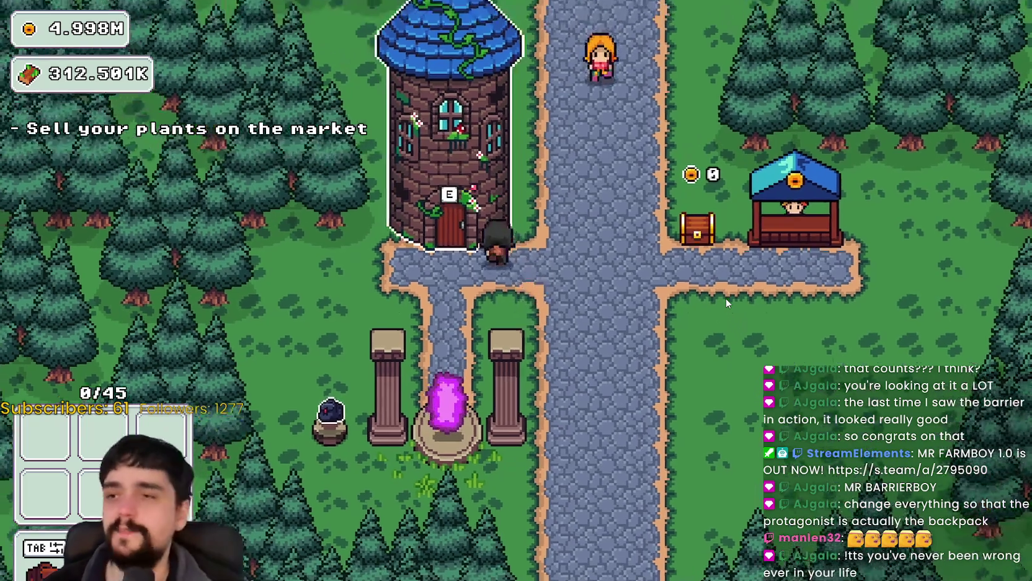
{"action": "left_click", "coordinate": [547, 333]}
{"action": "left_click", "coordinate": [482, 332]}
{"action": "left_click", "coordinate": [546, 290]}
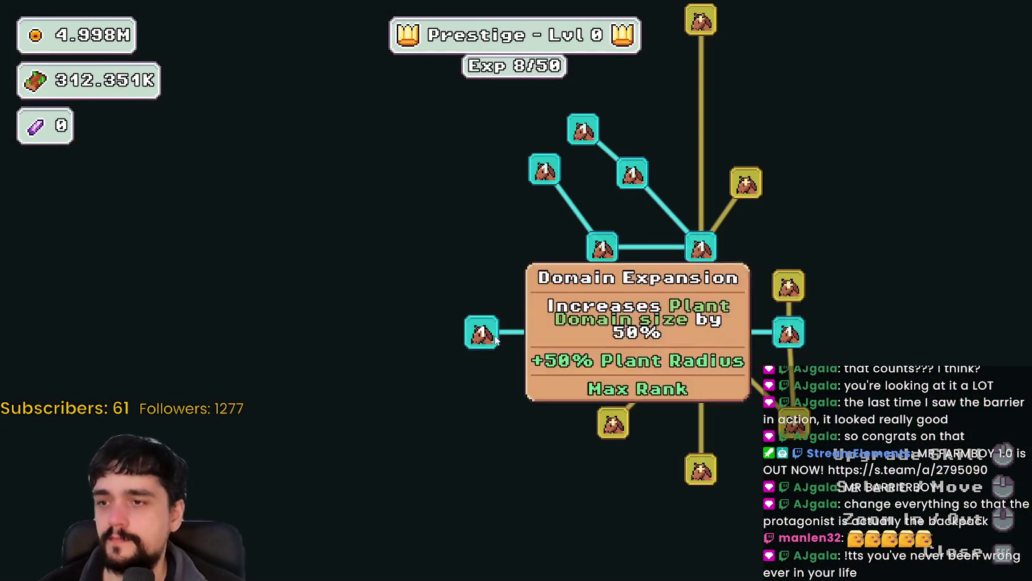
{"action": "left_click", "coordinate": [546, 376]}
{"action": "scroll", "coordinate": [624, 320], "scroll_direction": "down", "scroll_amount": 2}
Buy the upper-right skill upgrade, its three branch nodes, and the lower-right upgrades
{"action": "left_click", "coordinate": [752, 294]}
{"action": "left_click", "coordinate": [818, 281]}
{"action": "left_click", "coordinate": [818, 313]}
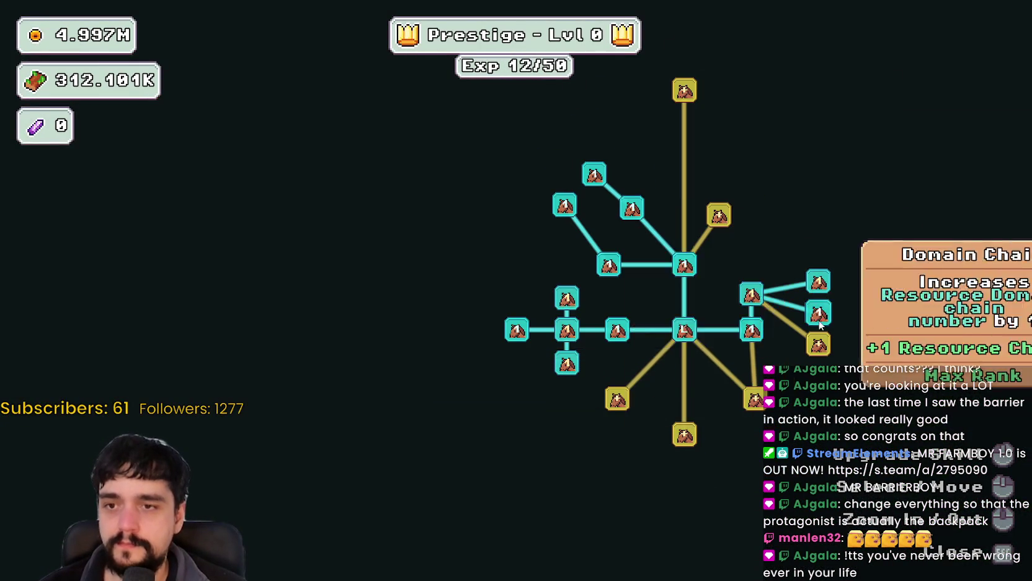
{"action": "left_click", "coordinate": [819, 344]}
{"action": "left_click", "coordinate": [754, 398]}
{"action": "left_click", "coordinate": [715, 464]}
Buy the lower branch upgrades, including Barrier Energy I
{"action": "left_click_drag", "start_coordinate": [725, 471], "coordinate": [619, 366]}
{"action": "left_click", "coordinate": [701, 338]}
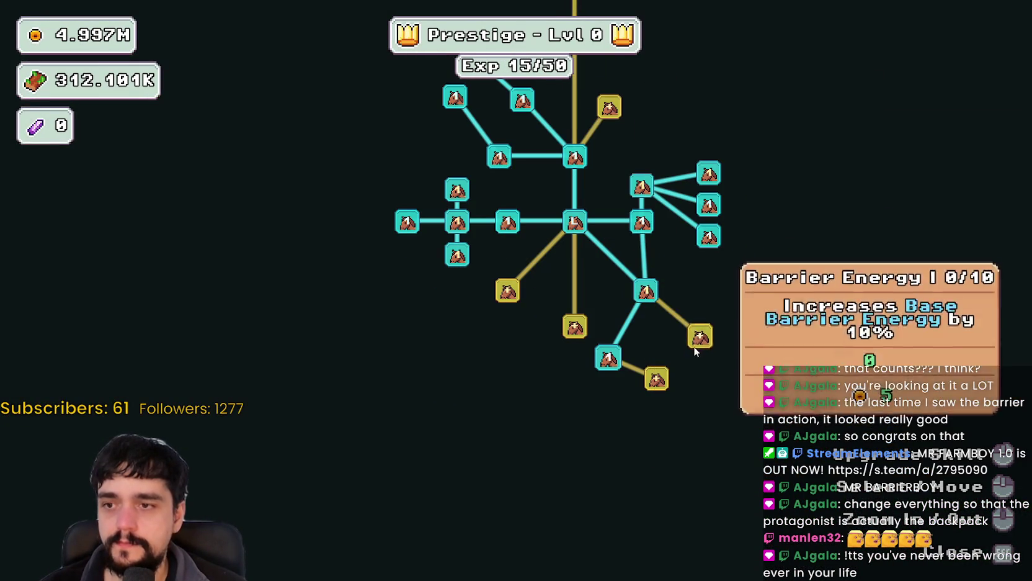
{"action": "left_click", "coordinate": [658, 378]}
{"action": "left_click", "coordinate": [739, 372]}
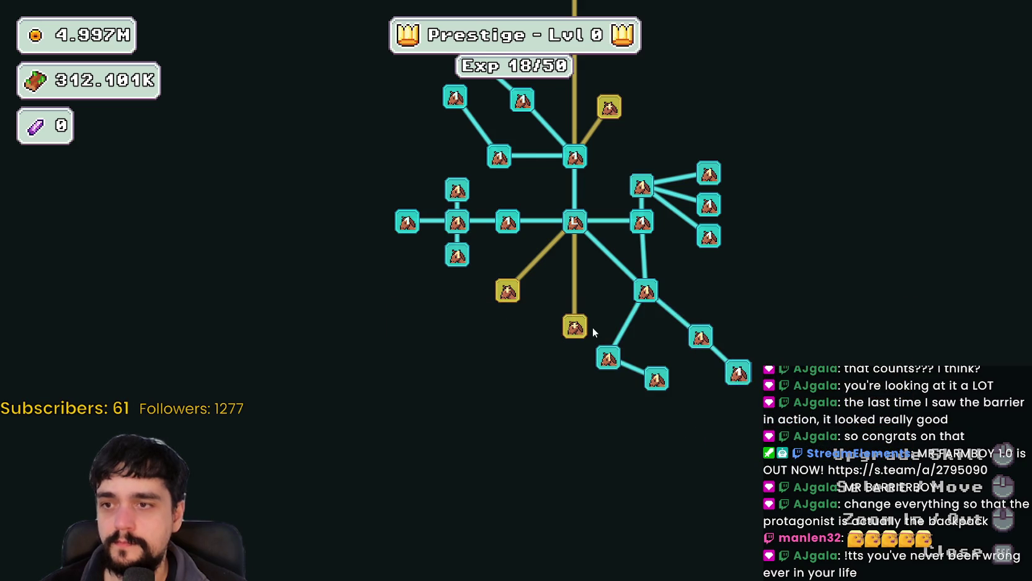
{"action": "left_click", "coordinate": [575, 327]}
{"action": "left_click", "coordinate": [575, 393]}
{"action": "left_click", "coordinate": [537, 379]}
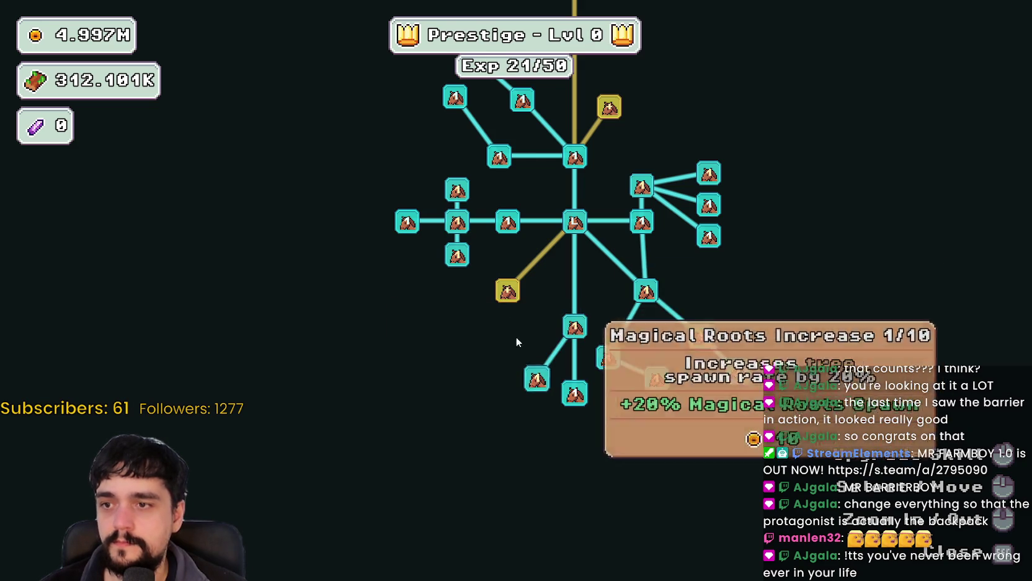
Buy Plants Value, Market Stall I and nearby nodes, and rank up Plant Domain Damage II
{"action": "left_click", "coordinate": [507, 291]}
{"action": "left_click", "coordinate": [449, 297]}
{"action": "left_click", "coordinate": [447, 336]}
{"action": "left_click_drag", "start_coordinate": [493, 308], "coordinate": [500, 454]}
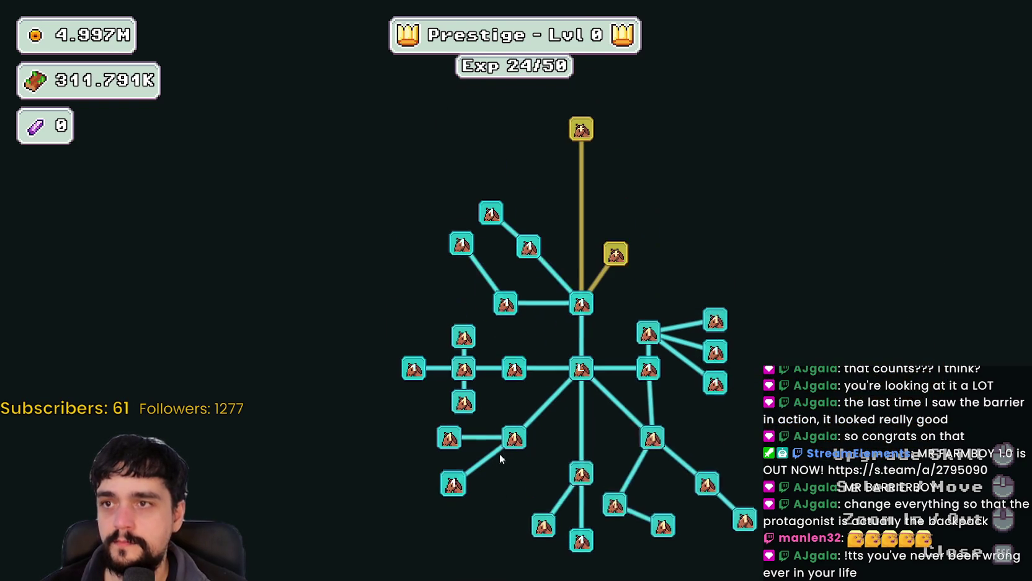
{"action": "left_click", "coordinate": [615, 253]}
{"action": "mouse_move", "coordinate": [608, 342]}
{"action": "left_mouse_down"}
{"action": "mouse_move", "coordinate": [583, 279]}
{"action": "mouse_move", "coordinate": [628, 217]}
{"action": "left_mouse_up"}
{"action": "left_click", "coordinate": [483, 212]}
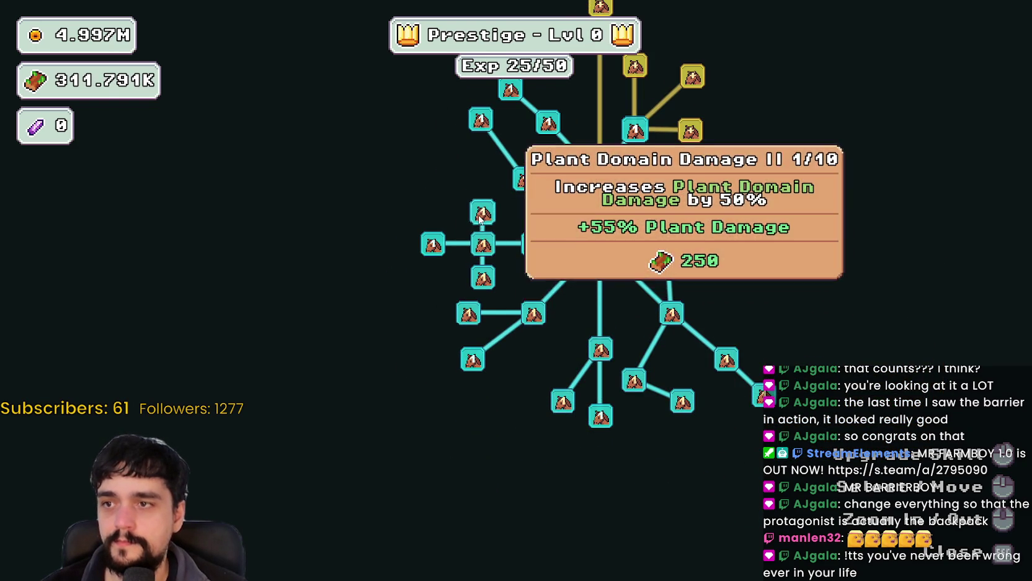
Rank Resource Domain Damage II up to 2/10 in the prestige tree
{"action": "key", "text": "Escape"}
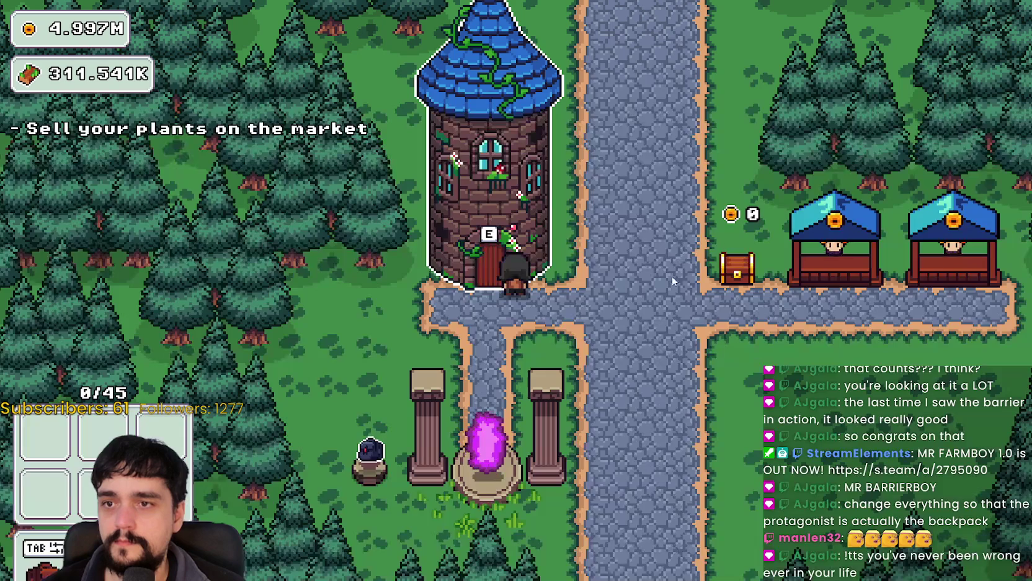
{"action": "key", "text": "Tab"}
{"action": "left_click", "coordinate": [649, 276]}
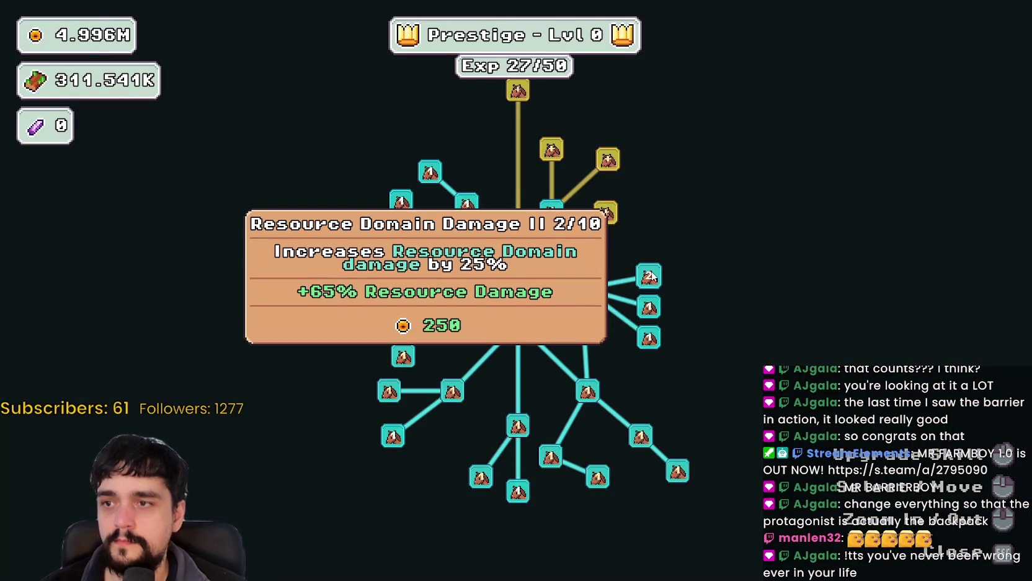
{"action": "key", "text": "Escape"}
Travel to the first Forest stage and harvest the cluster of blue plants
{"action": "key", "text": "e"}
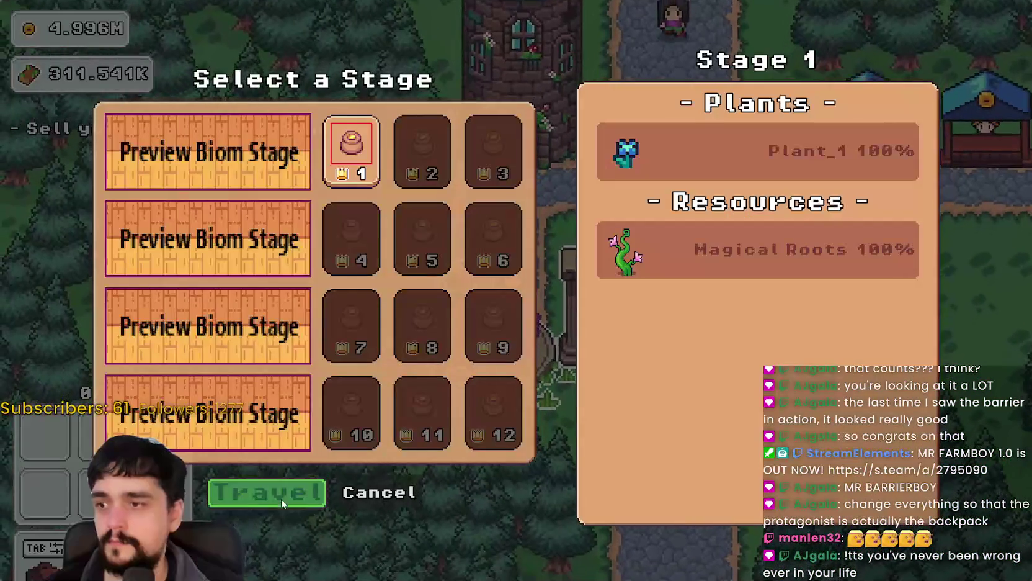
{"action": "left_click", "coordinate": [280, 496]}
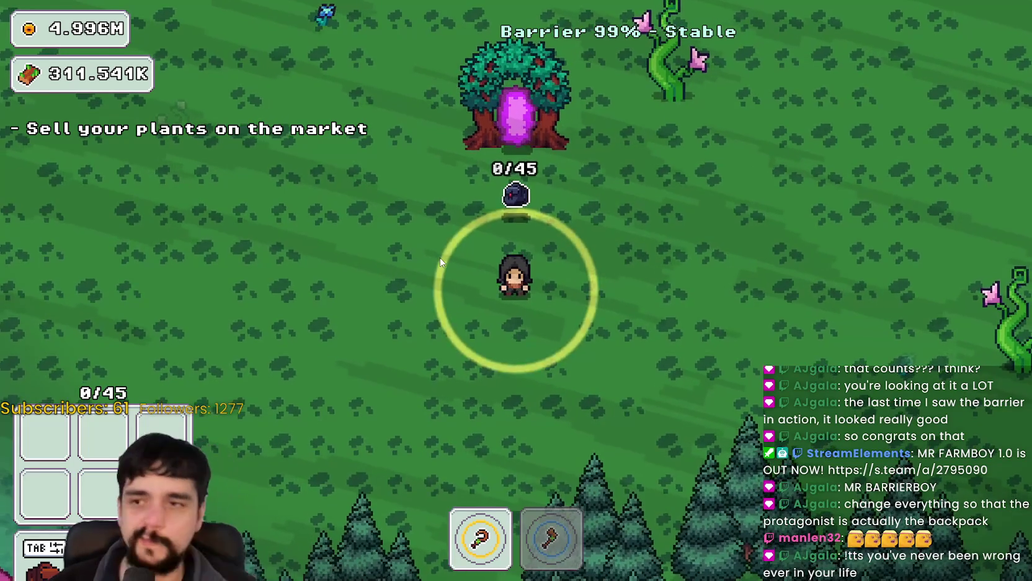
{"action": "key", "text": "a"}
{"action": "key", "text": "w"}
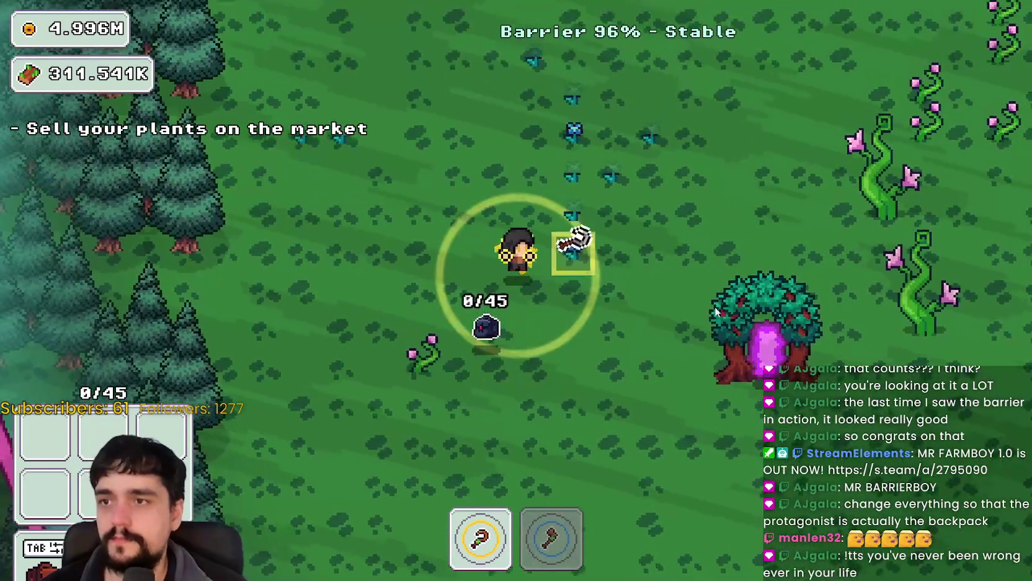
{"action": "key", "text": "w"}
{"action": "key", "text": "d"}
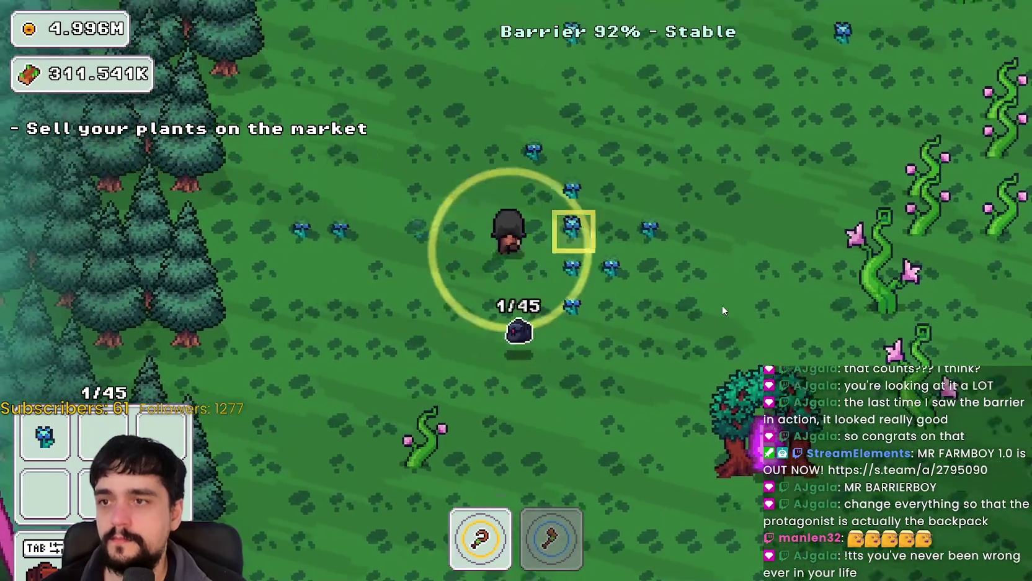
{"action": "key", "text": "d"}
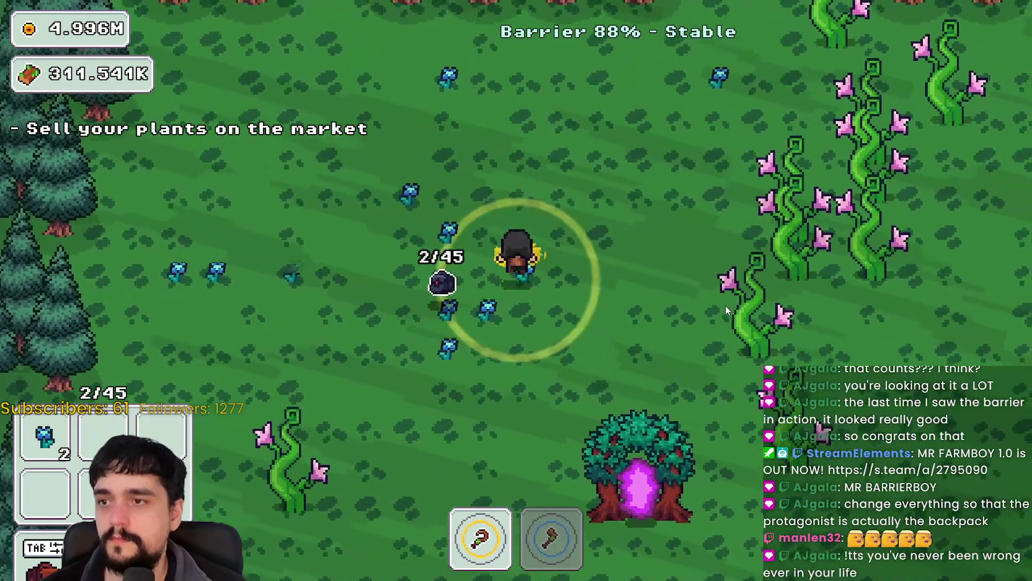
{"action": "key", "text": "w"}
{"action": "key", "text": "a"}
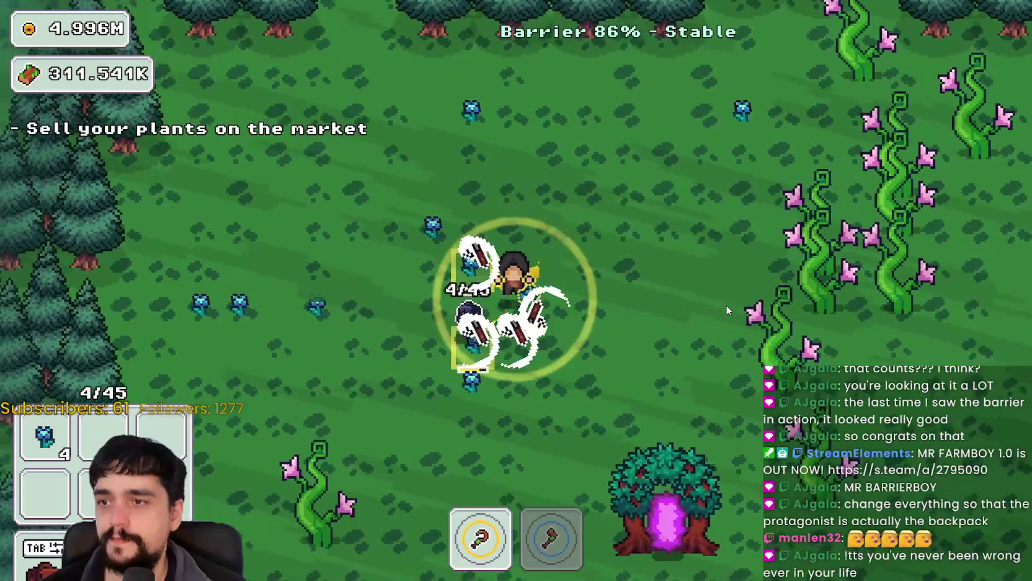
Chop the beanstalks on the right for wood, then roam down toward the forest edge
{"action": "key", "text": "d"}
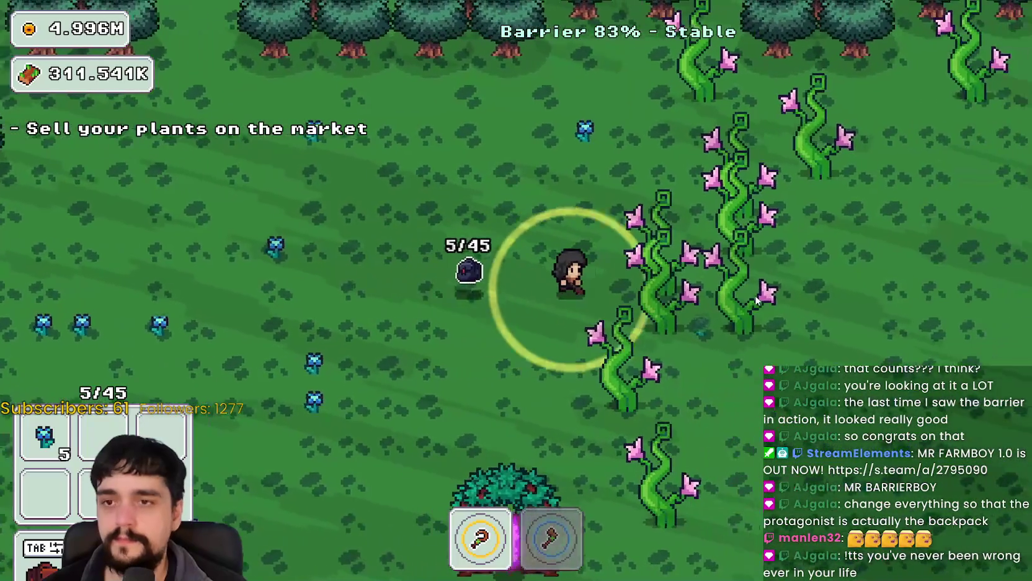
{"action": "key", "text": "2"}
{"action": "key", "text": "w"}
{"action": "key", "text": "d"}
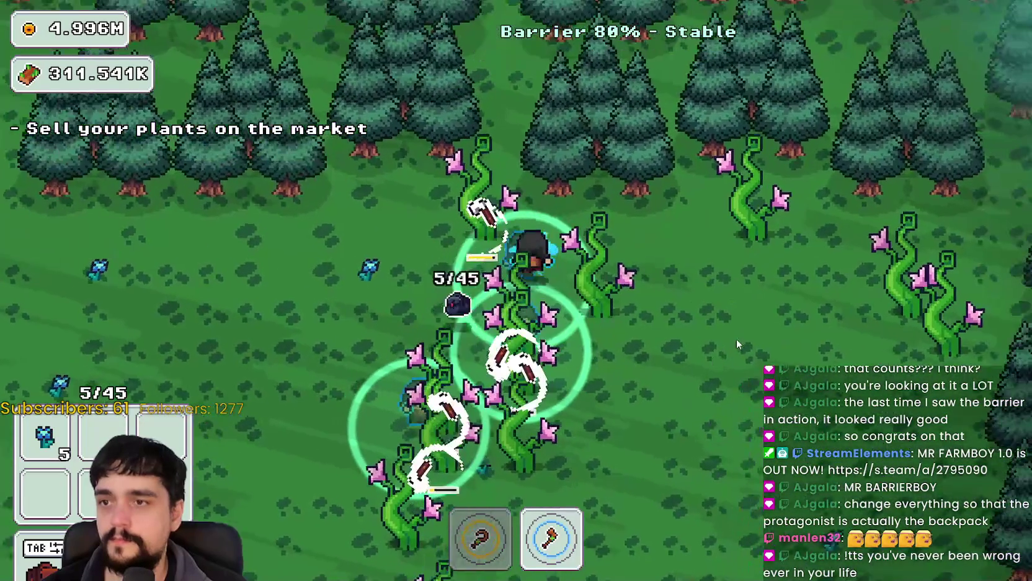
{"action": "key", "text": "s"}
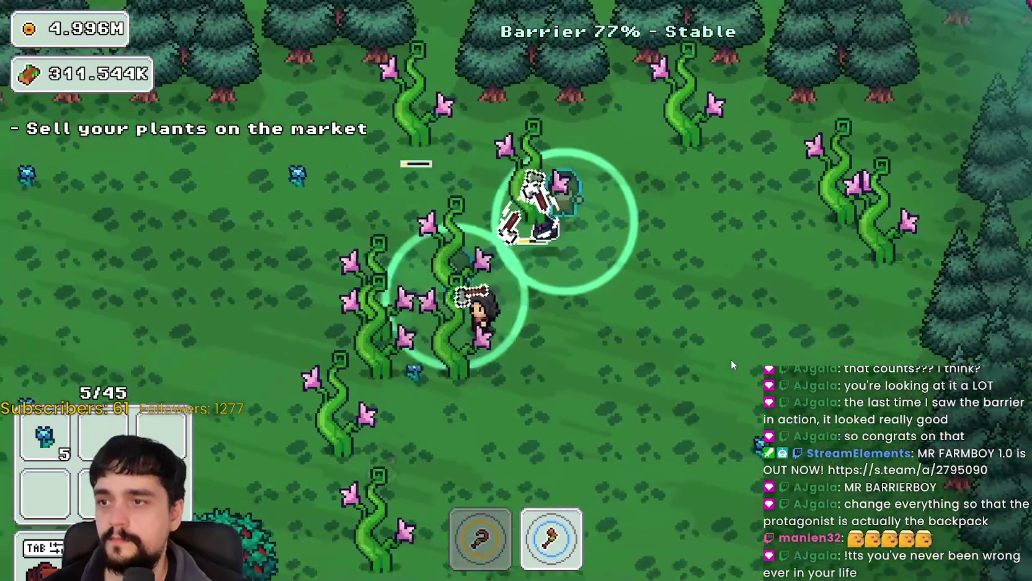
{"action": "key", "text": "s"}
{"action": "key", "text": "a"}
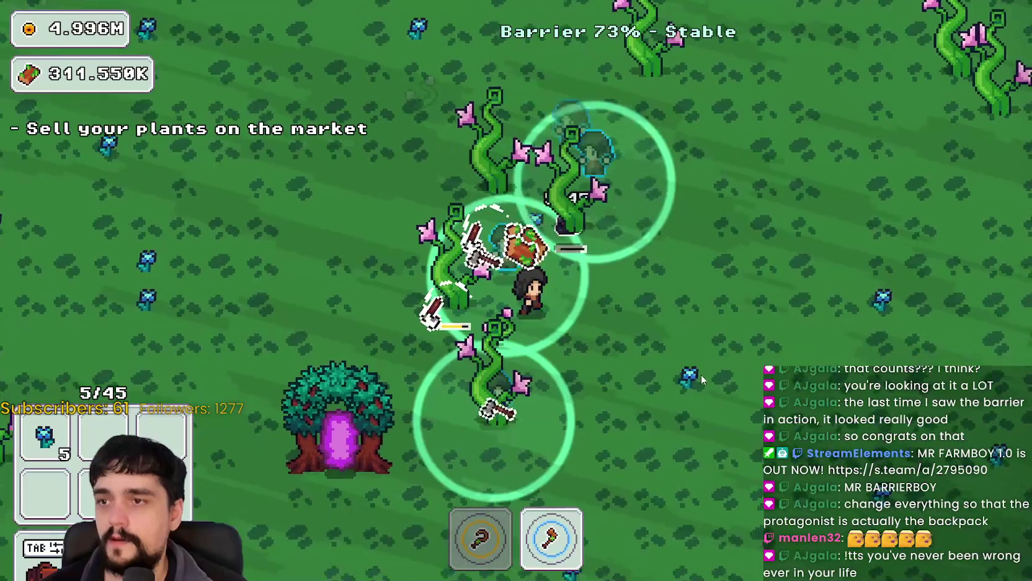
{"action": "key", "text": "s"}
{"action": "key", "text": "a"}
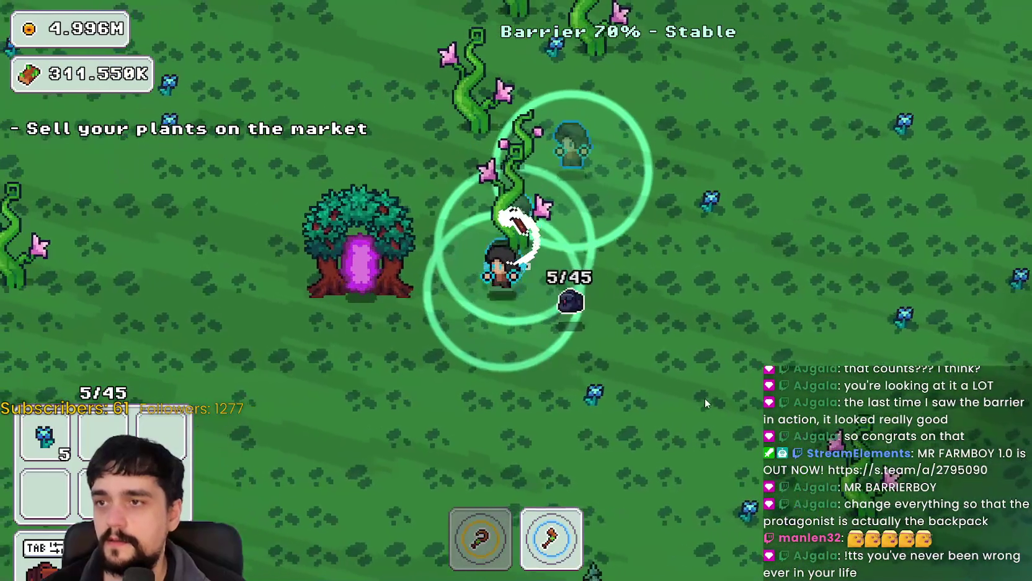
{"action": "key", "text": "s"}
{"action": "key", "text": "d"}
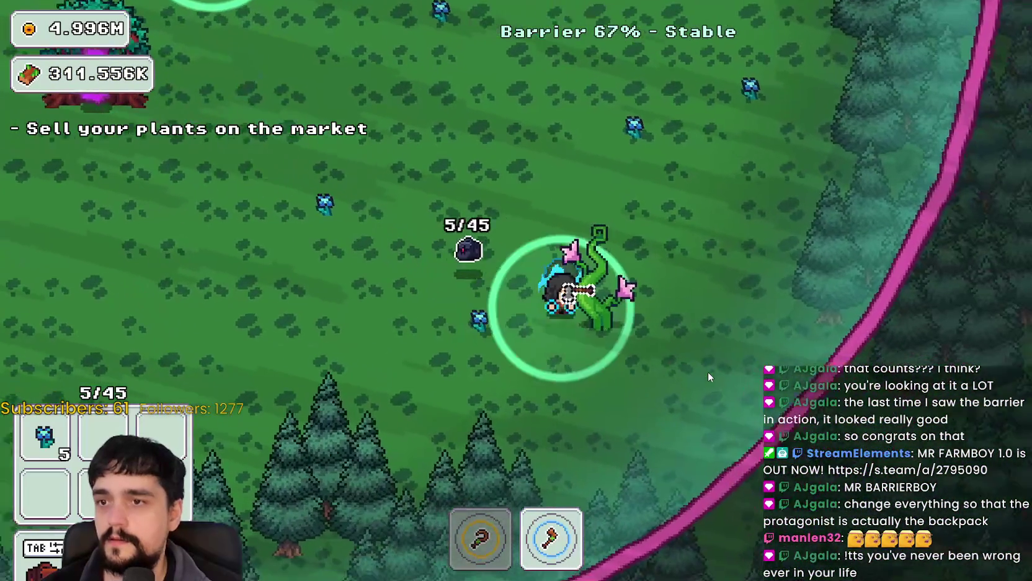
Harvest plants while walking left and up toward the portal tree area
{"action": "key", "text": "a"}
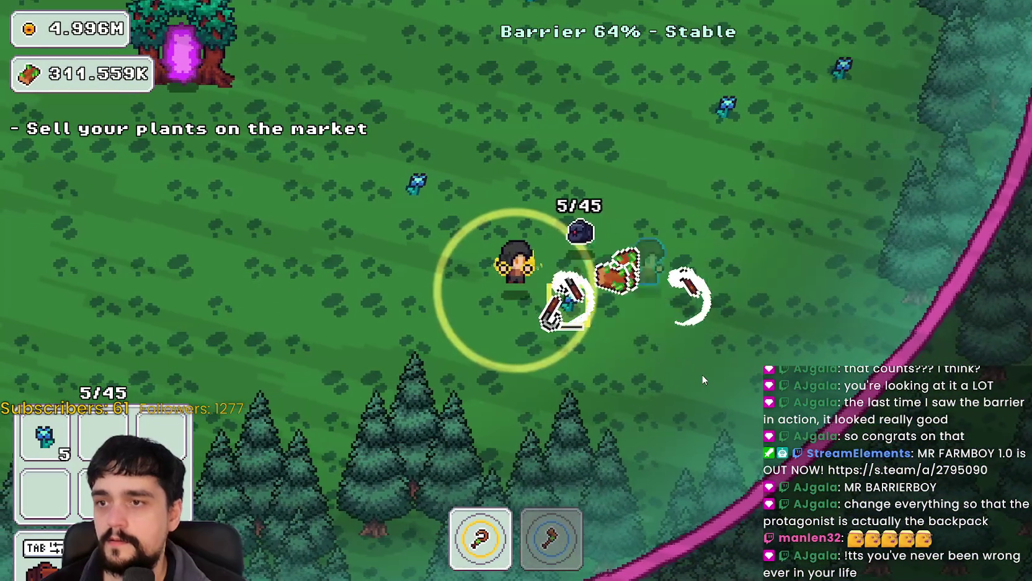
{"action": "key", "text": "a"}
{"action": "key", "text": "w"}
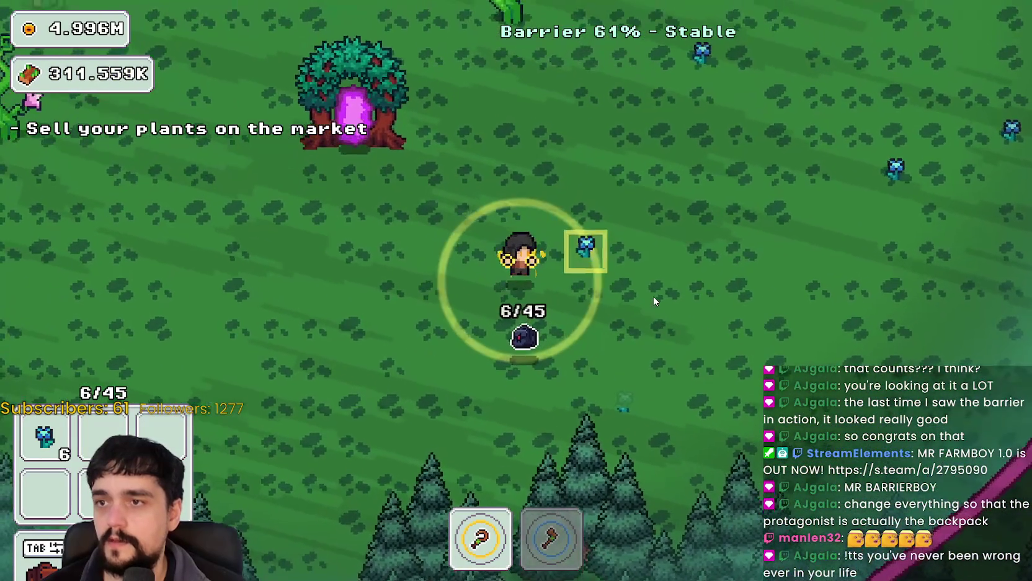
{"action": "key", "text": "w"}
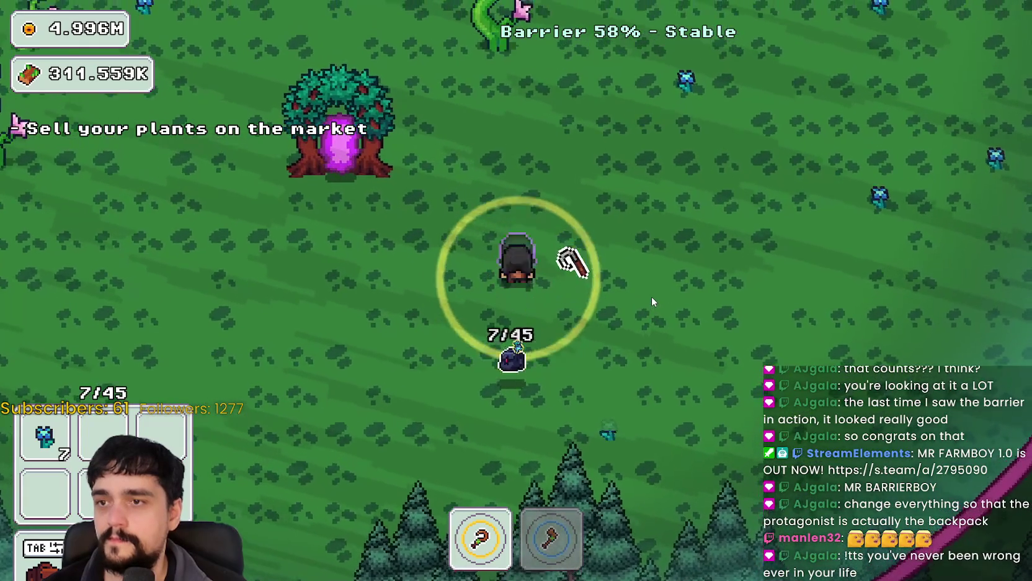
{"action": "key", "text": "w"}
{"action": "key", "text": "a"}
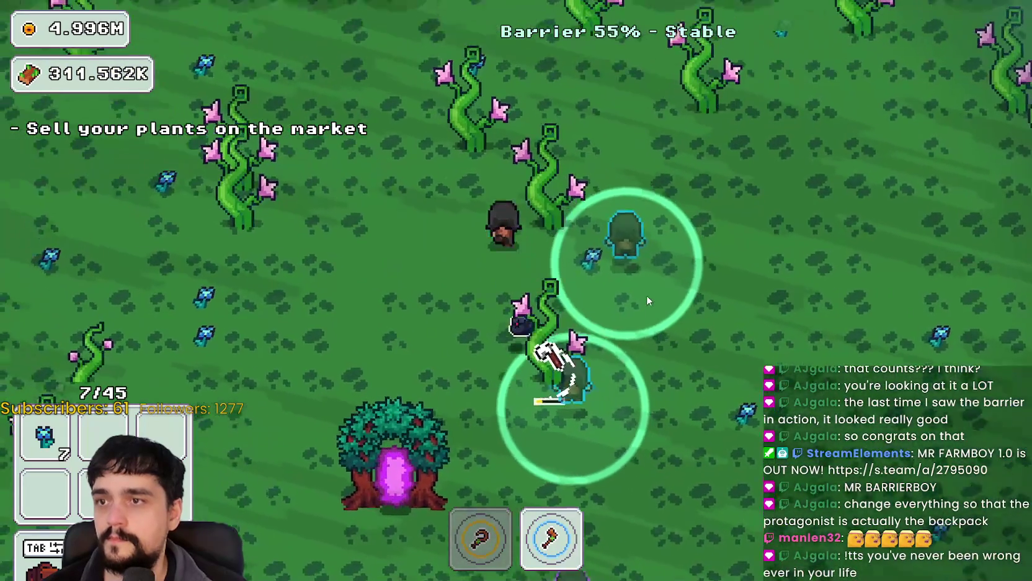
Chop the vine patch for wood, then enter the portal tree back to the village
{"action": "key", "text": "w"}
{"action": "key", "text": "a"}
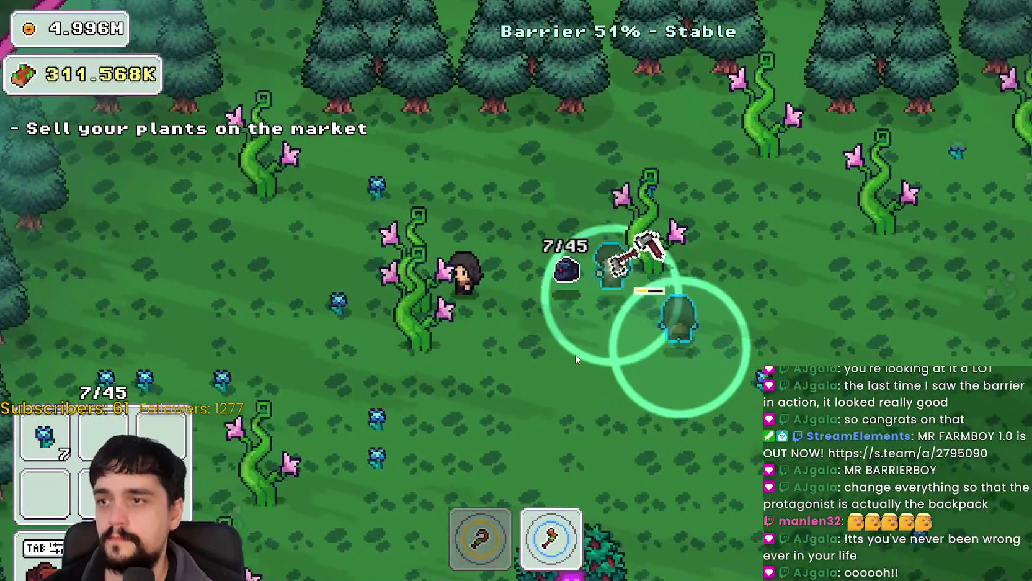
{"action": "key", "text": "w"}
{"action": "key", "text": "a"}
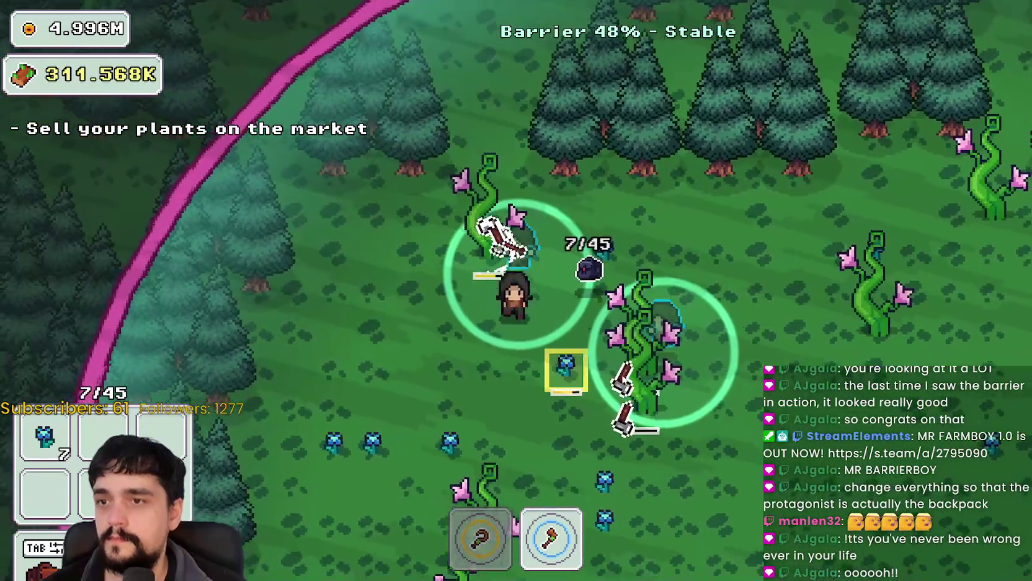
{"action": "key", "text": "s"}
{"action": "key", "text": "a"}
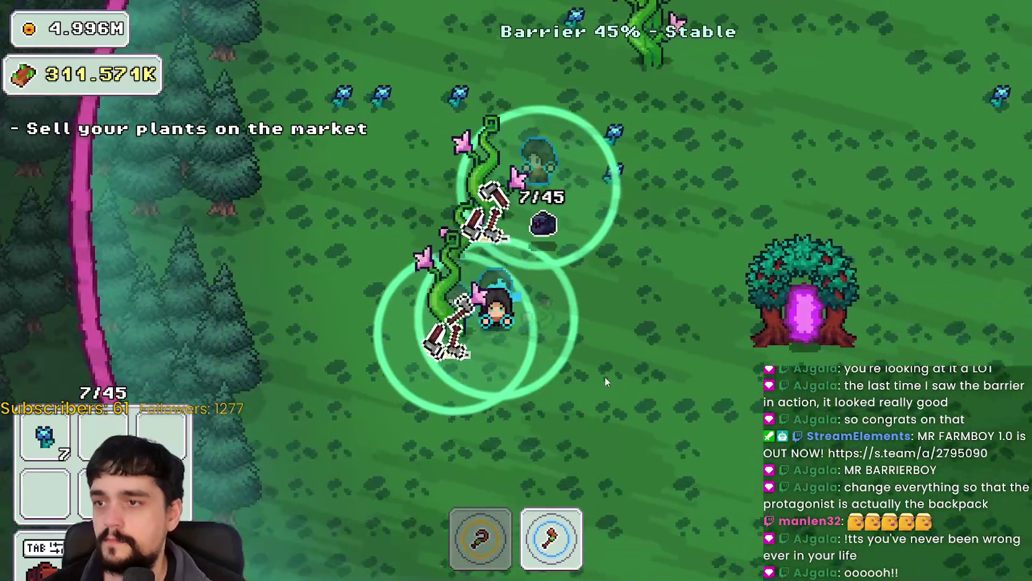
{"action": "key", "text": "d"}
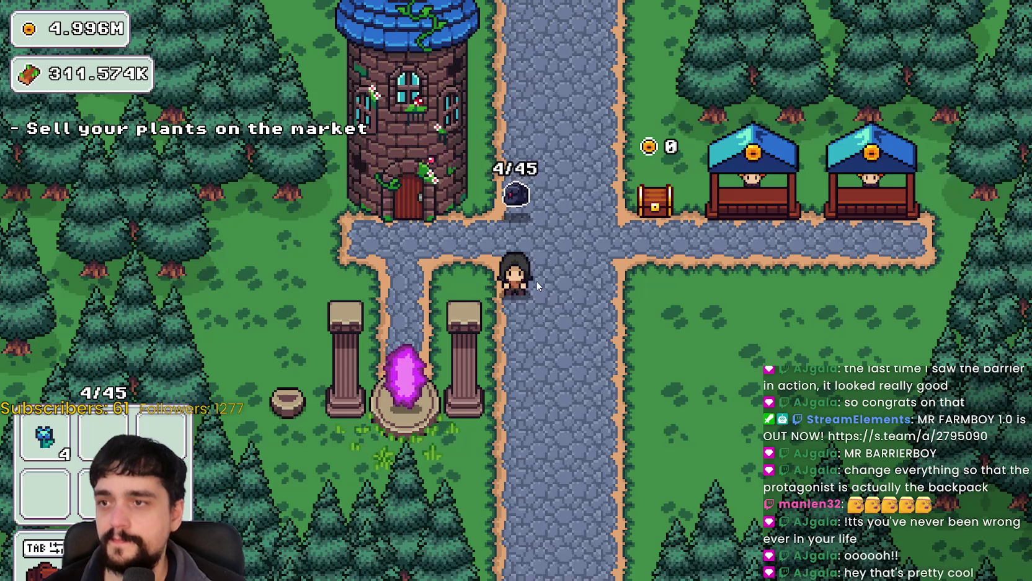
Max out Forest 1-3 Spawn Rate and Magical Roots (10/10) in the prestige tree
{"action": "key", "text": "a"}
{"action": "key", "text": "w"}
{"action": "left_click", "coordinate": [390, 385]}
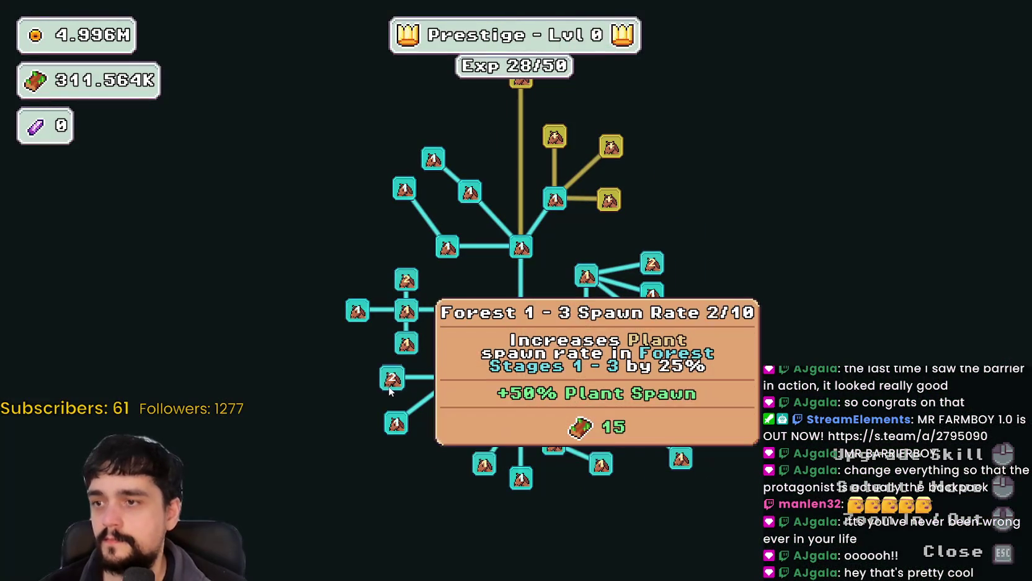
{"action": "left_click", "coordinate": [389, 385]}
{"action": "left_click", "coordinate": [389, 384]}
{"action": "left_click", "coordinate": [390, 385]}
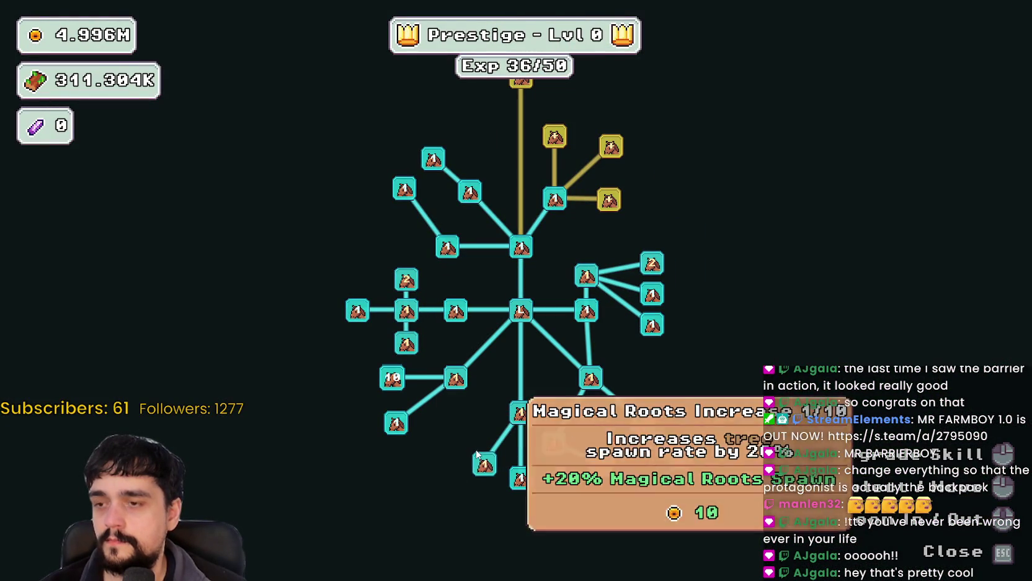
{"action": "left_click", "coordinate": [484, 463]}
{"action": "left_click", "coordinate": [484, 463]}
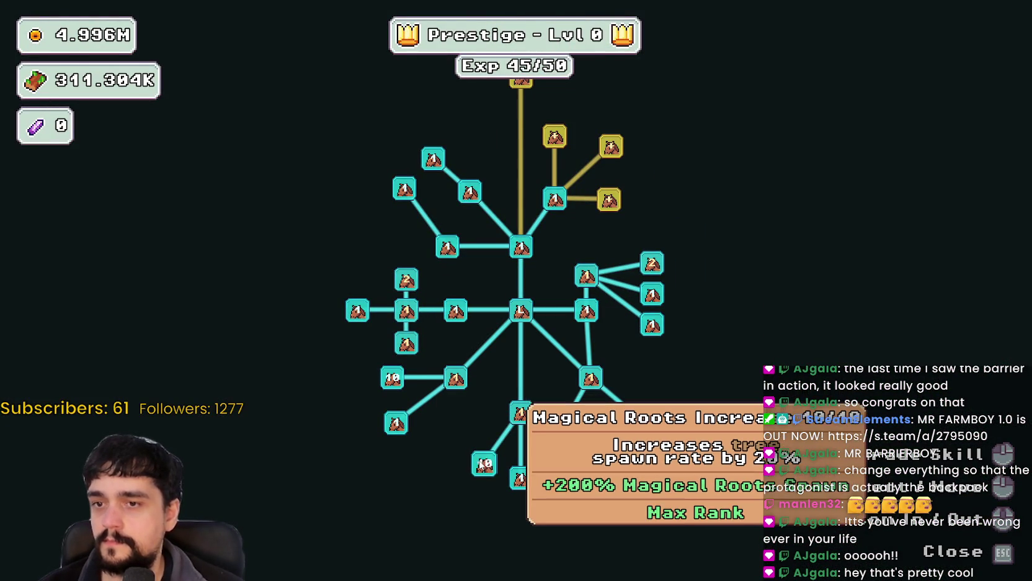
{"action": "key", "text": "Escape"}
Travel to the Forest stage and chop plants with the axe while roaming
{"action": "left_click", "coordinate": [316, 490]}
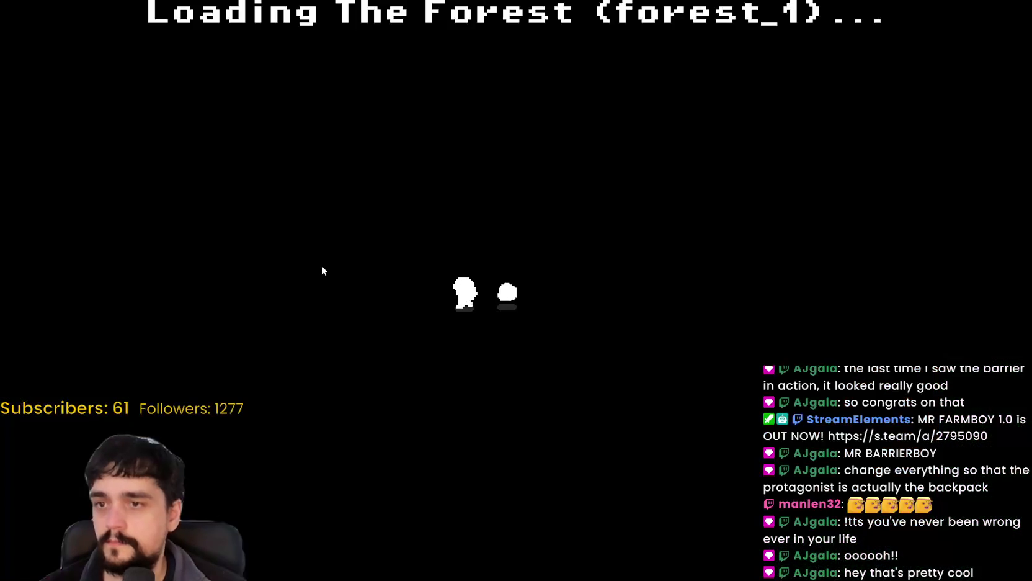
{"action": "key", "text": "2"}
{"action": "key", "text": "s"}
{"action": "key", "text": "a"}
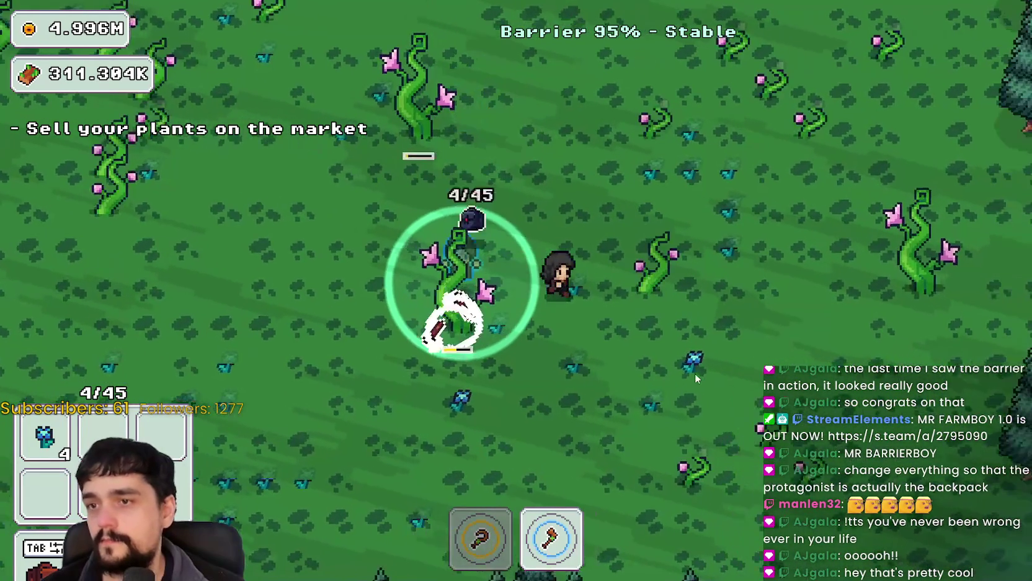
{"action": "key", "text": "d"}
{"action": "key", "text": "w"}
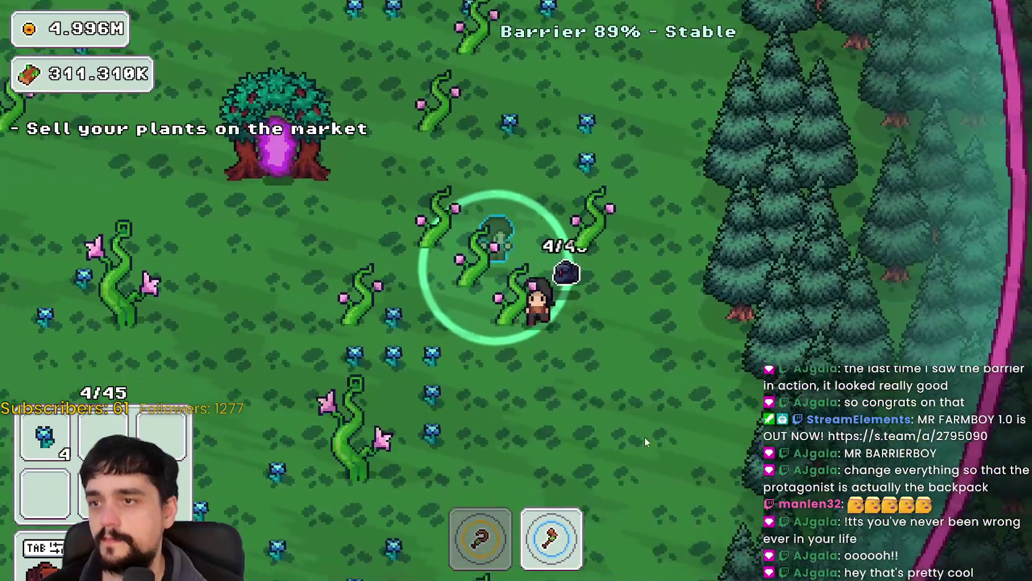
Switch to the sickle and harvest flowers walking down-left, up and up-right
{"action": "key", "text": "s"}
{"action": "key", "text": "1"}
{"action": "key", "text": "a"}
{"action": "key", "text": "w"}
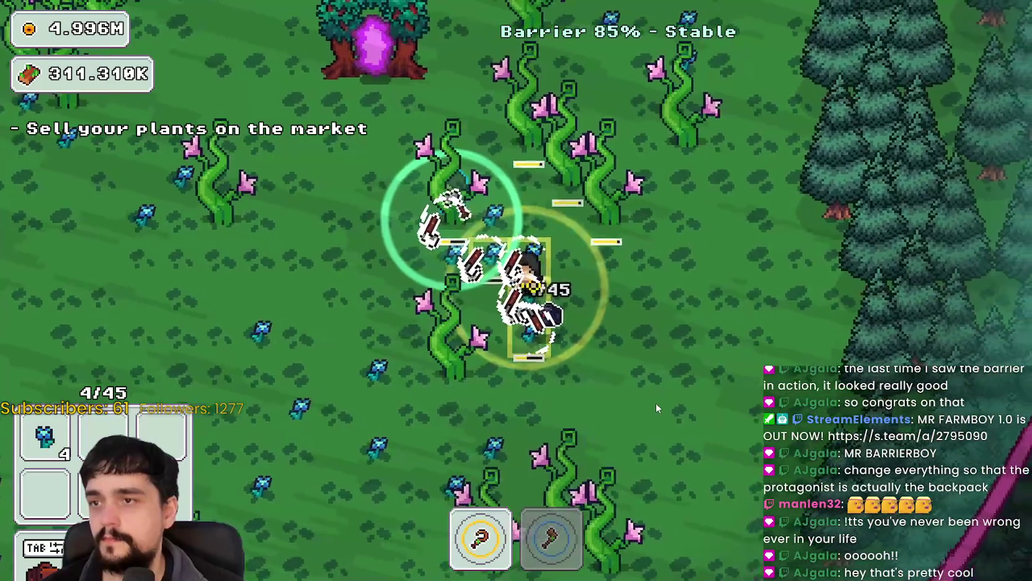
{"action": "key", "text": "s"}
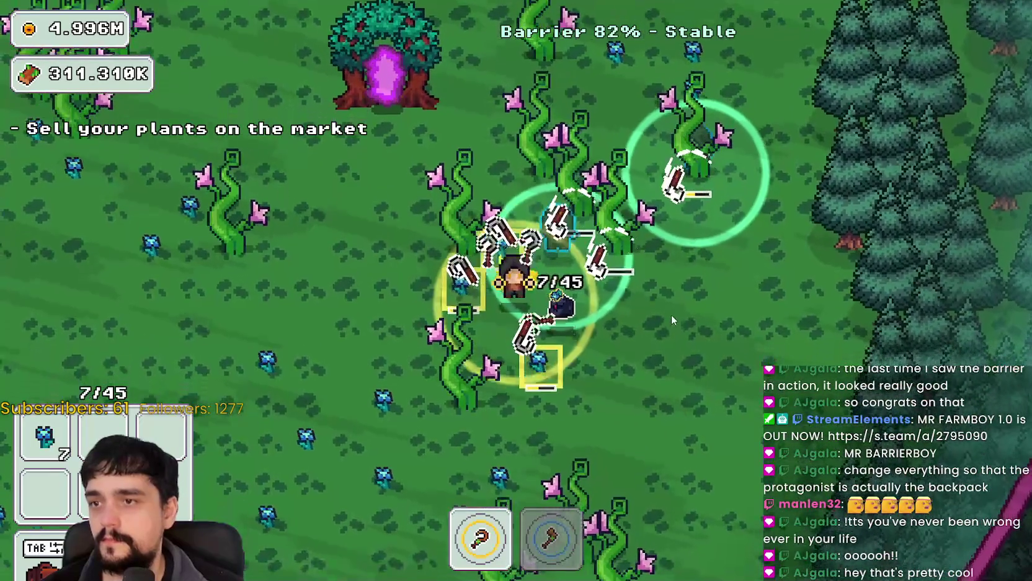
{"action": "key", "text": "w"}
{"action": "key", "text": "w"}
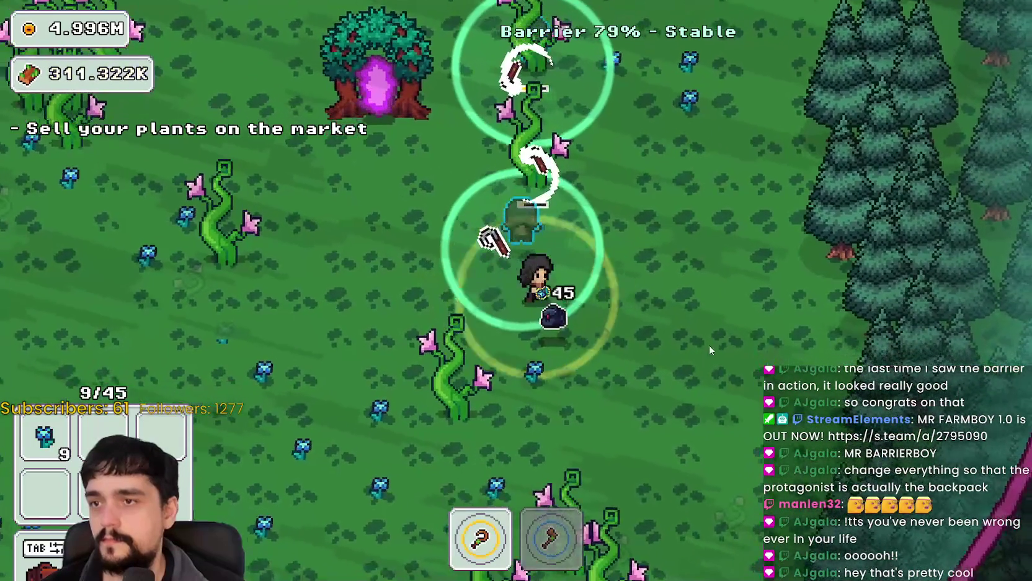
{"action": "key", "text": "d"}
{"action": "key", "text": "w"}
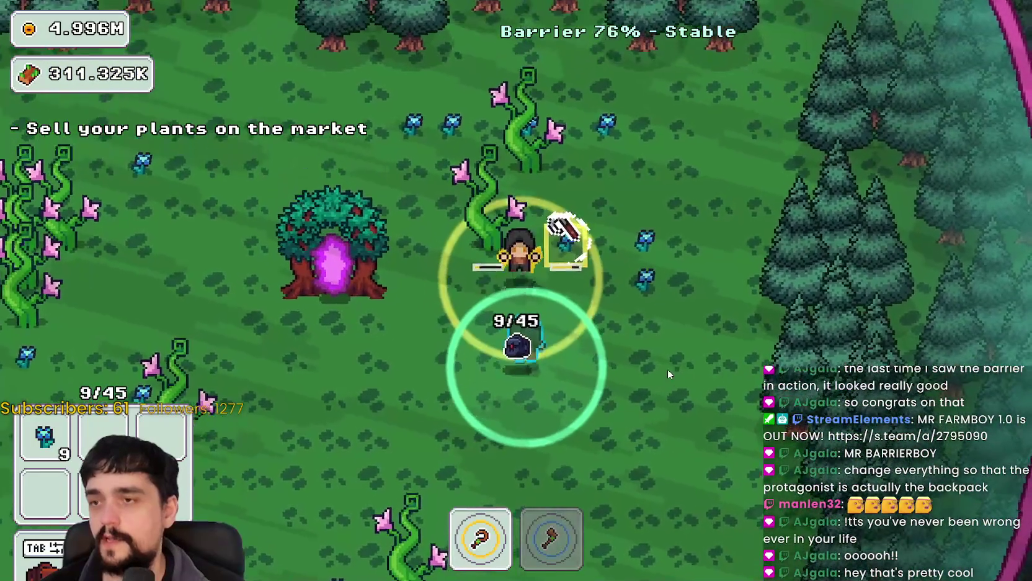
Alternate axe and sickle to grab flowers and chop vines, reaching 21/45 plants
{"action": "key", "text": "2"}
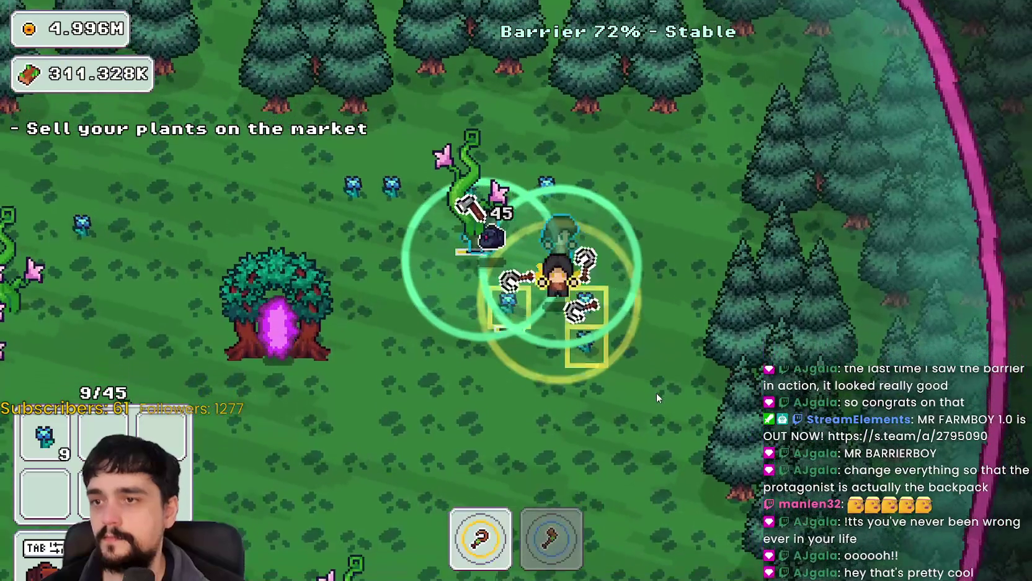
{"action": "key", "text": "a"}
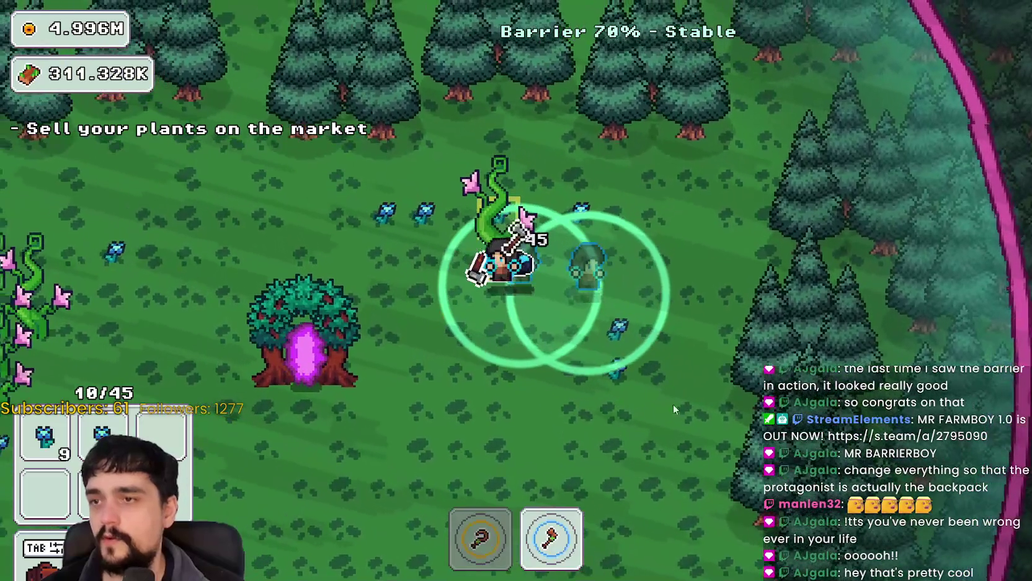
{"action": "key", "text": "a"}
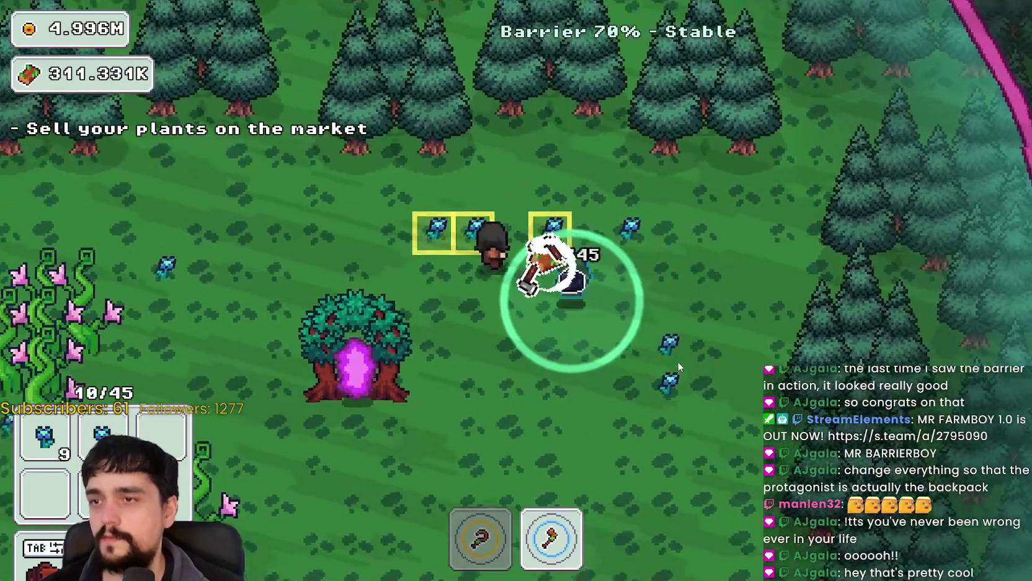
{"action": "key", "text": "a"}
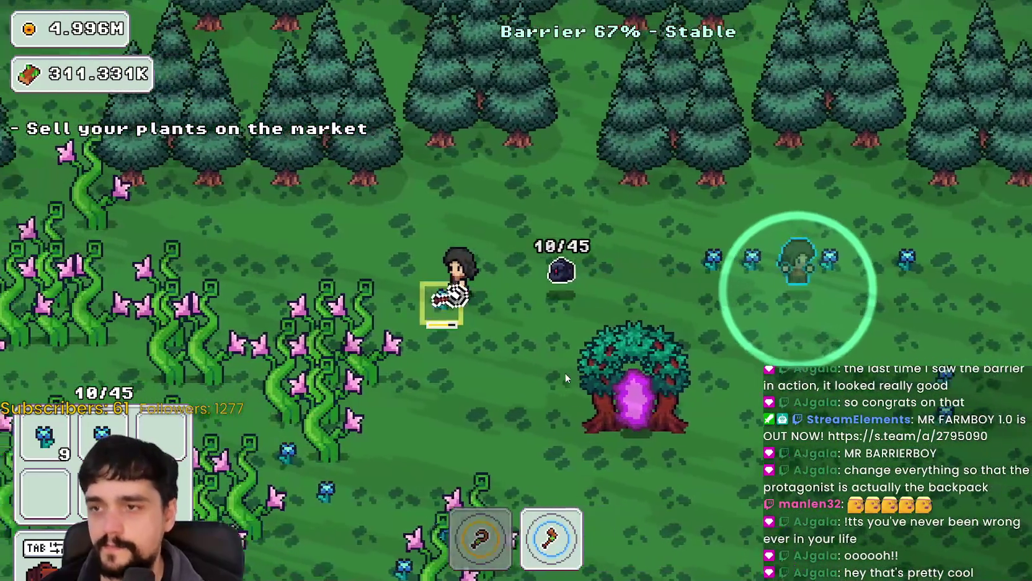
{"action": "key", "text": "1"}
{"action": "key", "text": "a"}
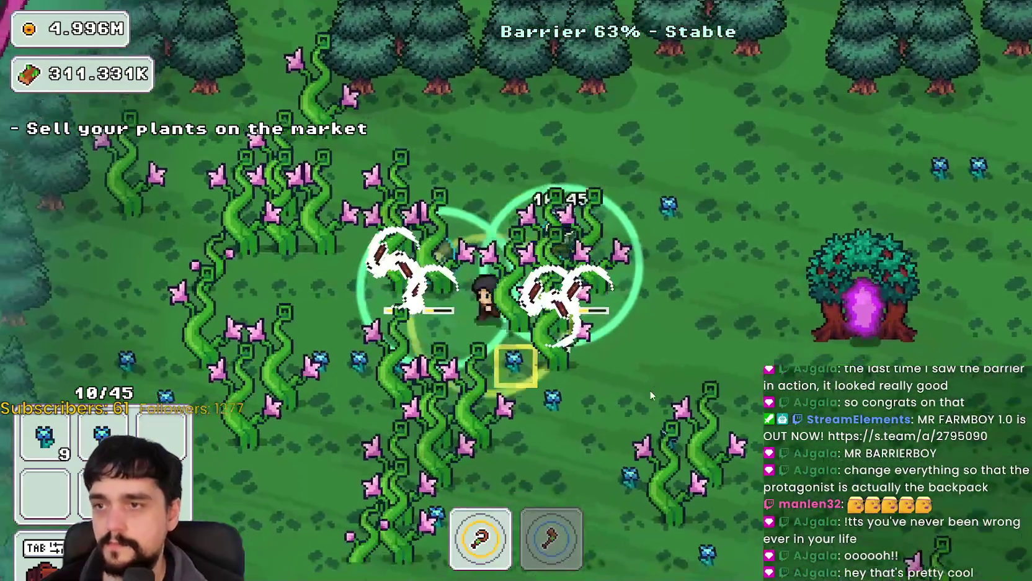
{"action": "key", "text": "s"}
{"action": "key", "text": "2"}
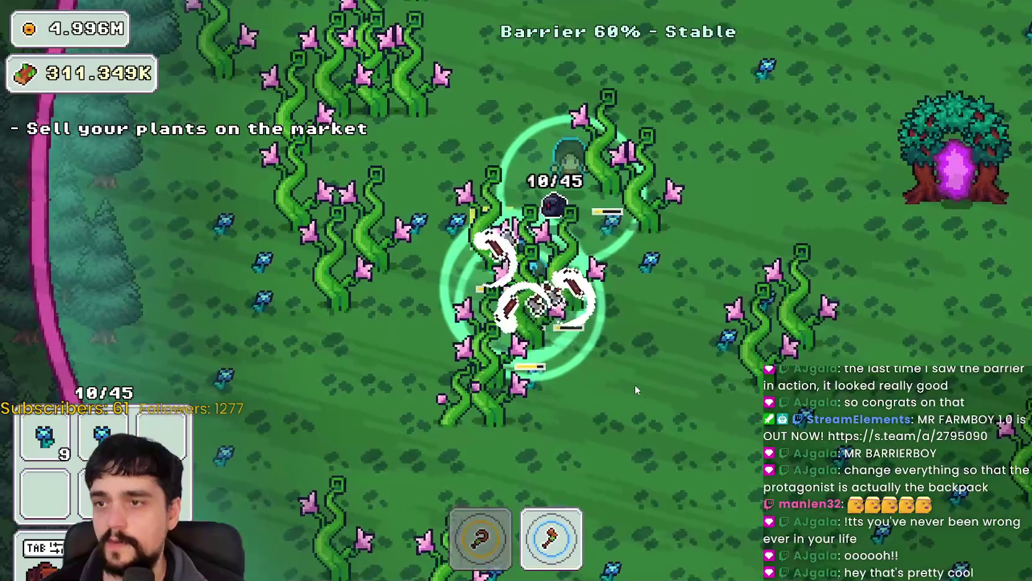
Walk across the forest field past the vine patch toward the portal tree
{"action": "key", "text": "a"}
{"action": "key", "text": "s"}
{"action": "key", "text": "a"}
{"action": "key", "text": "w"}
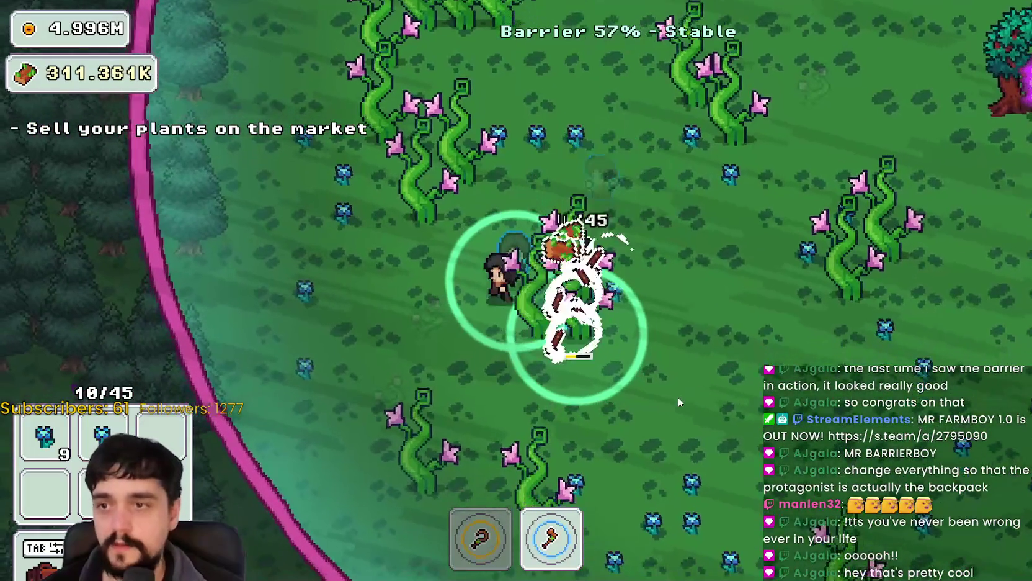
{"action": "key", "text": "w"}
{"action": "key", "text": "a"}
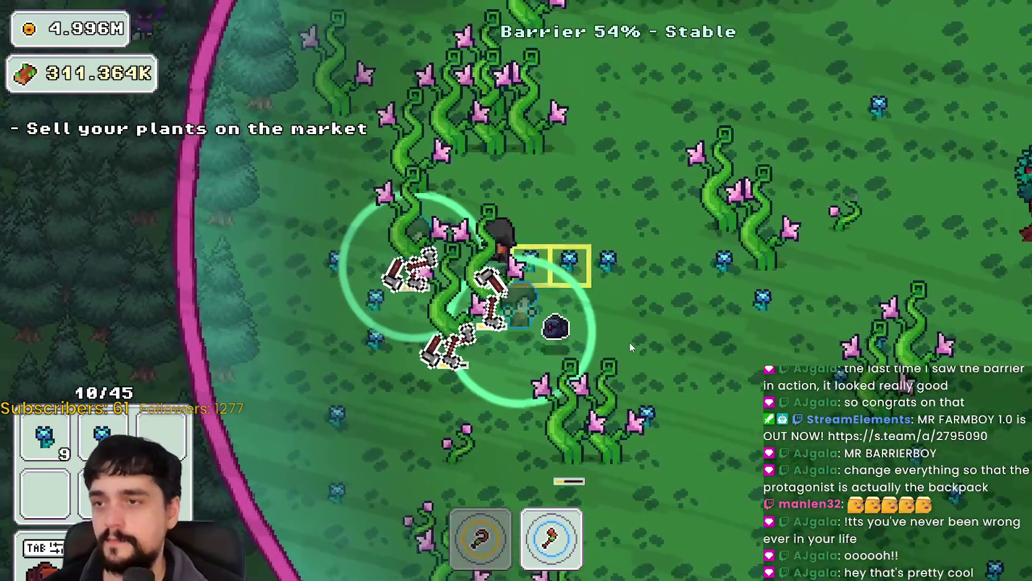
{"action": "key", "text": "w"}
{"action": "key", "text": "d"}
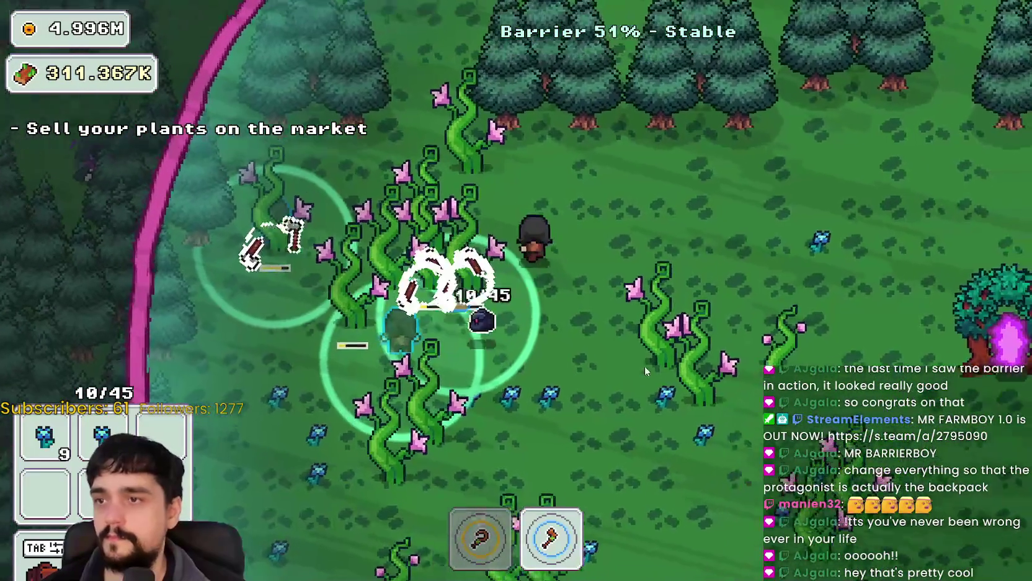
{"action": "key", "text": "s"}
{"action": "key", "text": "d"}
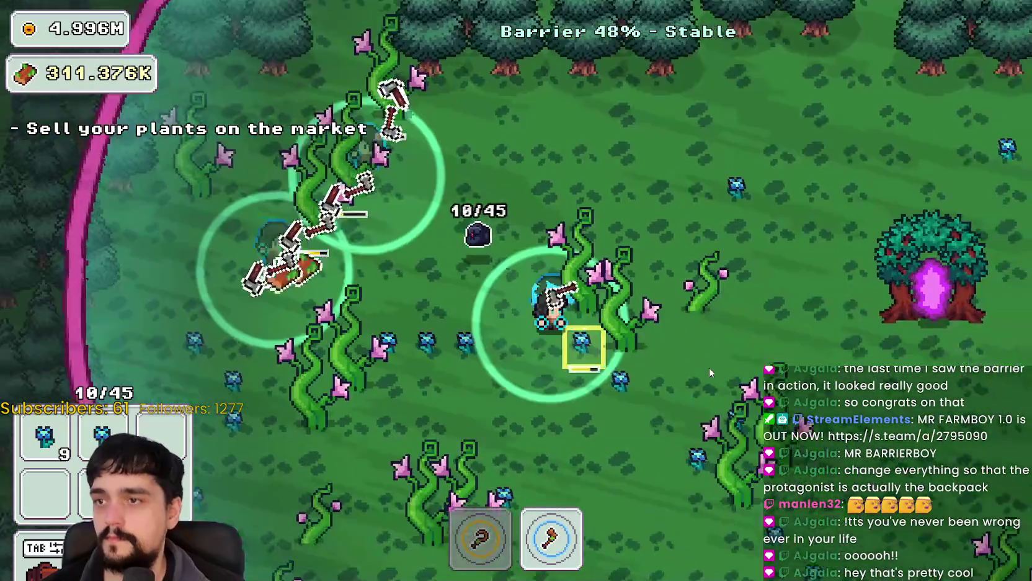
Harvest the blue flowers near the barrier edge with the sickle
{"action": "key", "text": "1"}
{"action": "key", "text": "s"}
{"action": "key", "text": "d"}
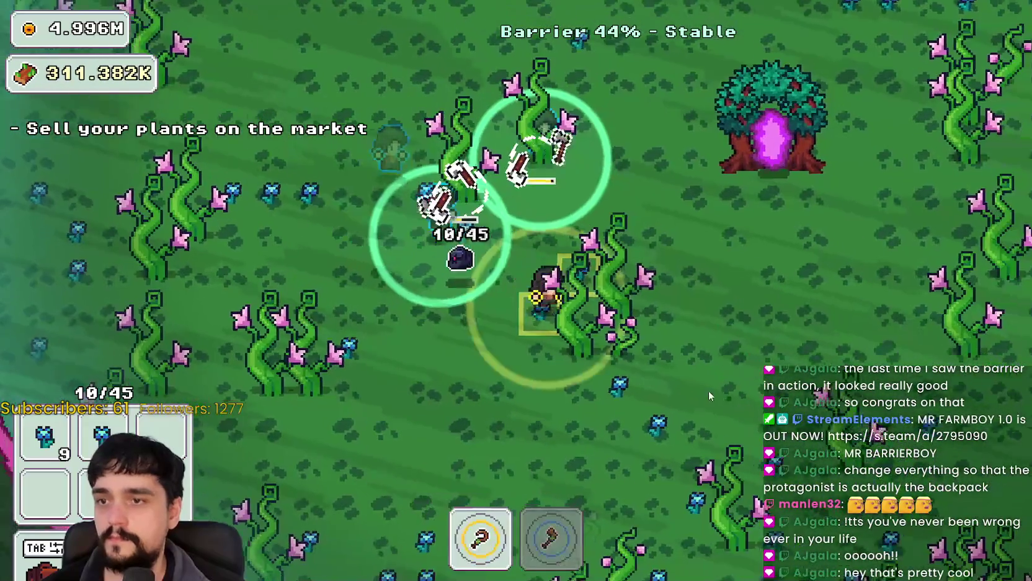
{"action": "key", "text": "d"}
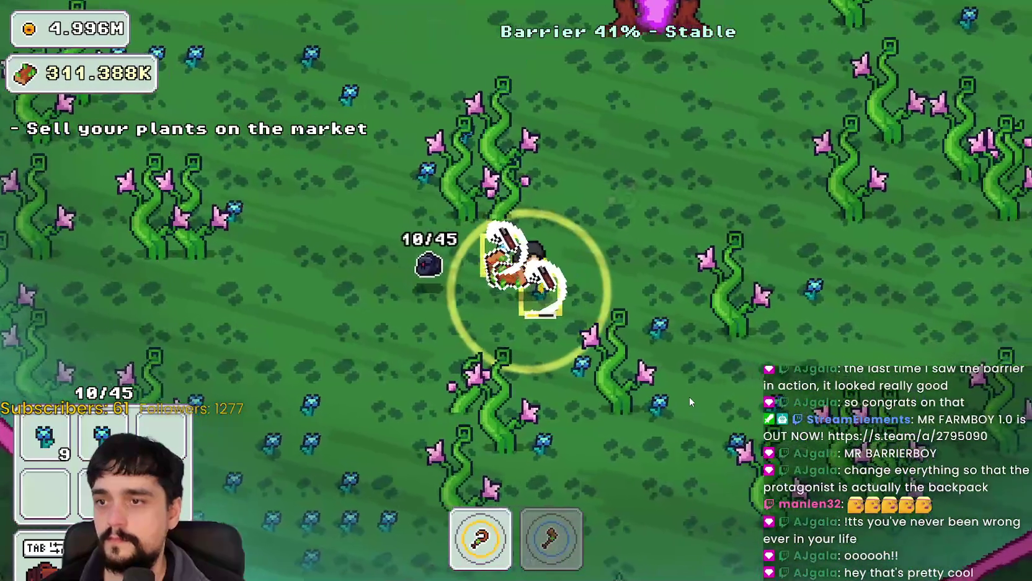
{"action": "key", "text": "a"}
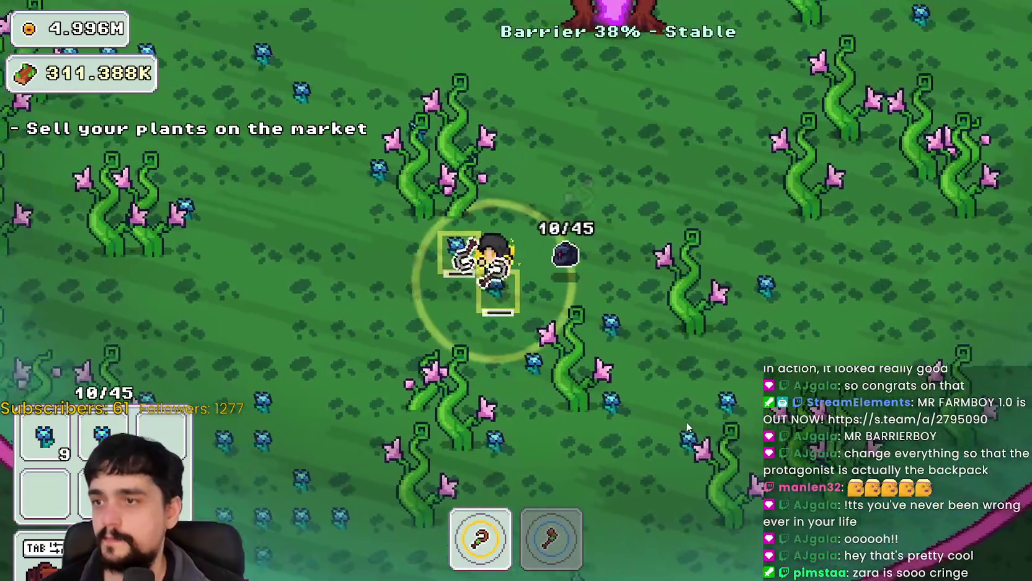
{"action": "key", "text": "s"}
{"action": "key", "text": "a"}
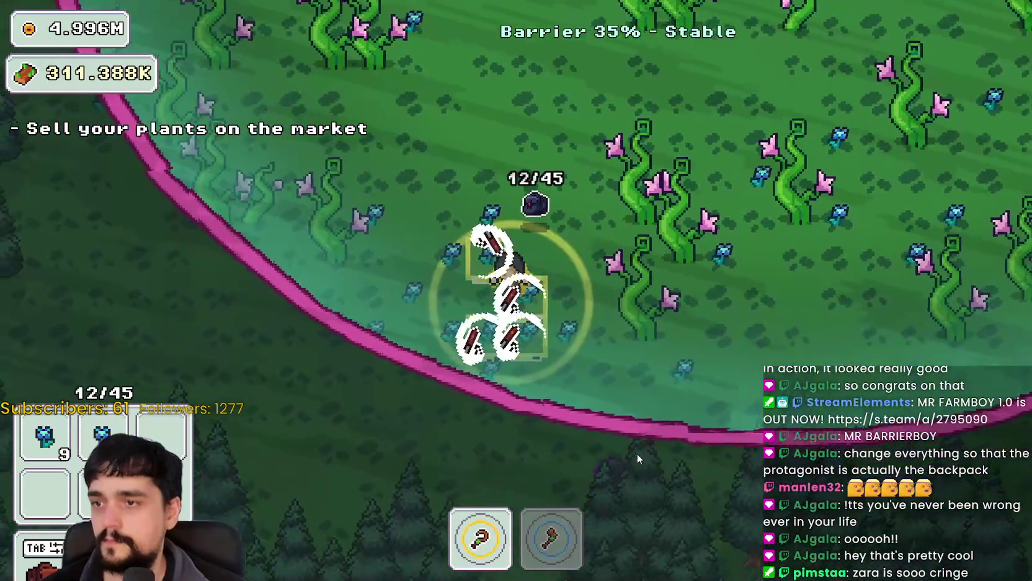
{"action": "key", "text": "w"}
{"action": "key", "text": "d"}
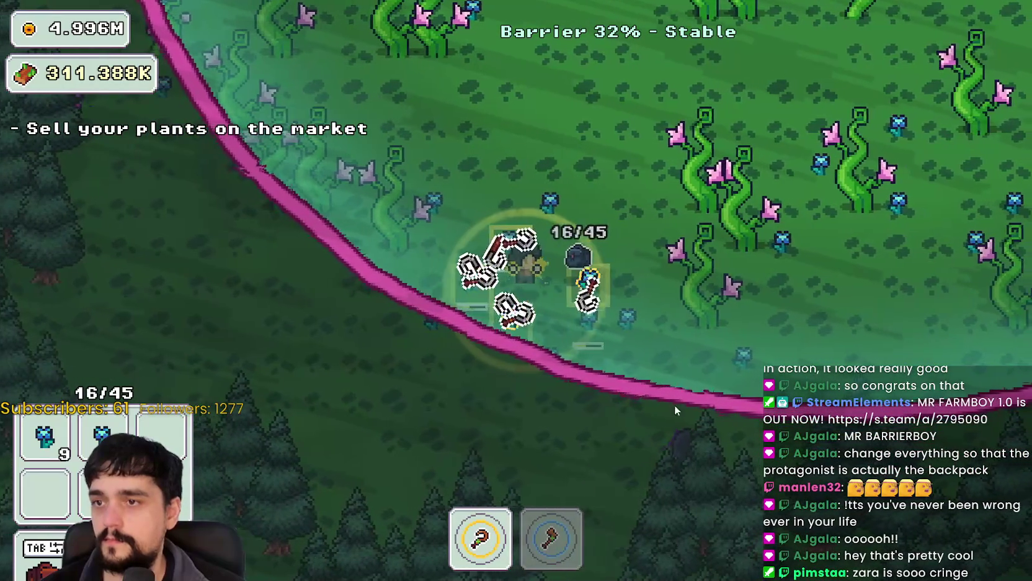
{"action": "key", "text": "w"}
{"action": "key", "text": "d"}
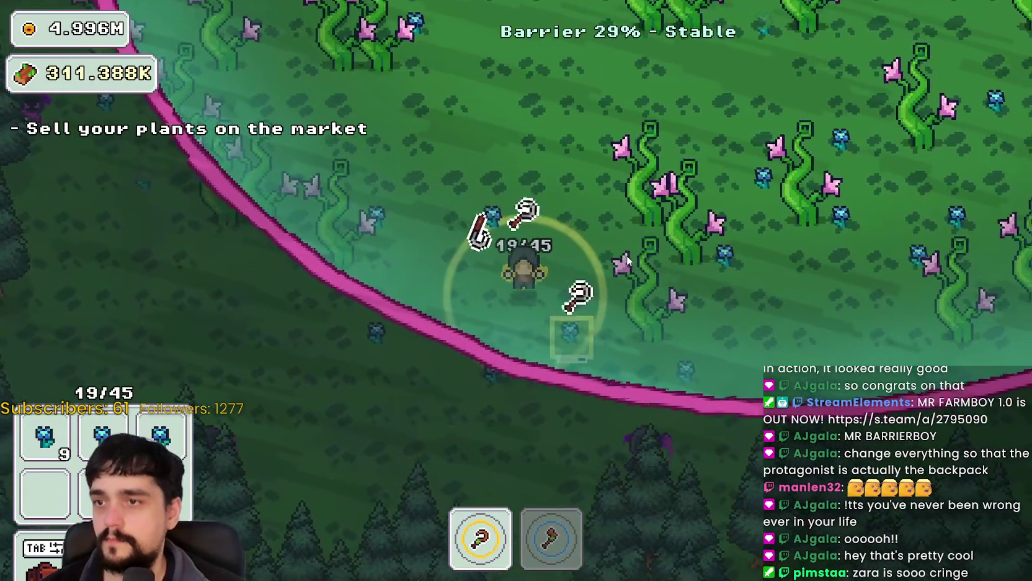
{"action": "key", "text": "w"}
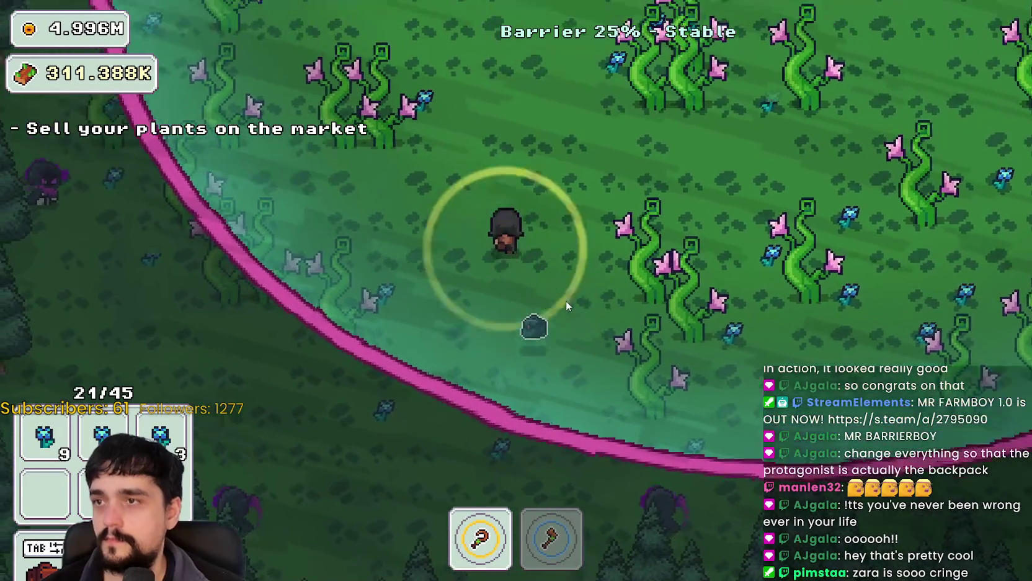
{"action": "key", "text": "a"}
Chop vines with the axe to collect wood
{"action": "key", "text": "w"}
{"action": "key", "text": "d"}
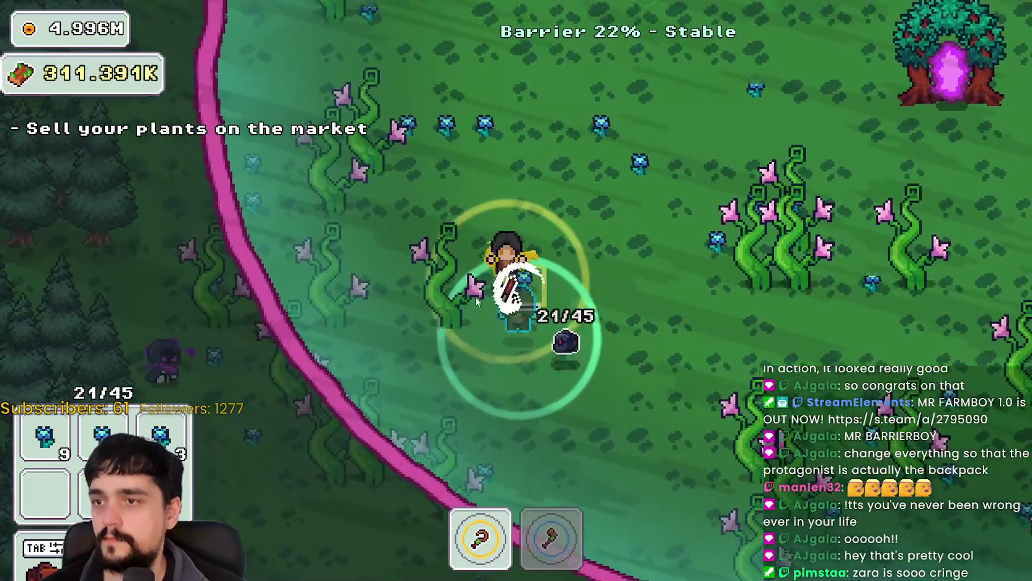
{"action": "key", "text": "2"}
{"action": "key", "text": "d"}
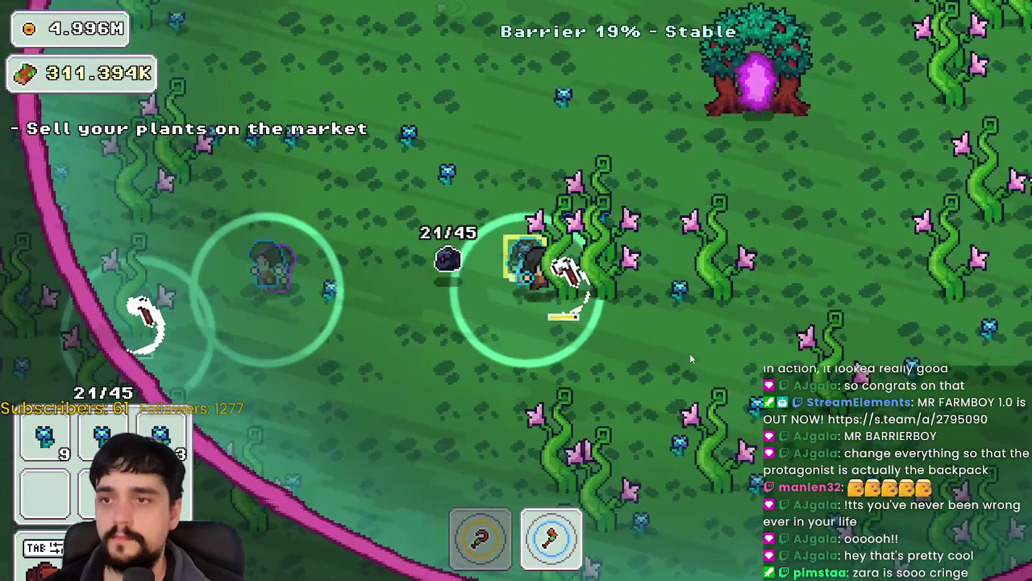
{"action": "key", "text": "s"}
{"action": "key", "text": "w"}
{"action": "key", "text": "d"}
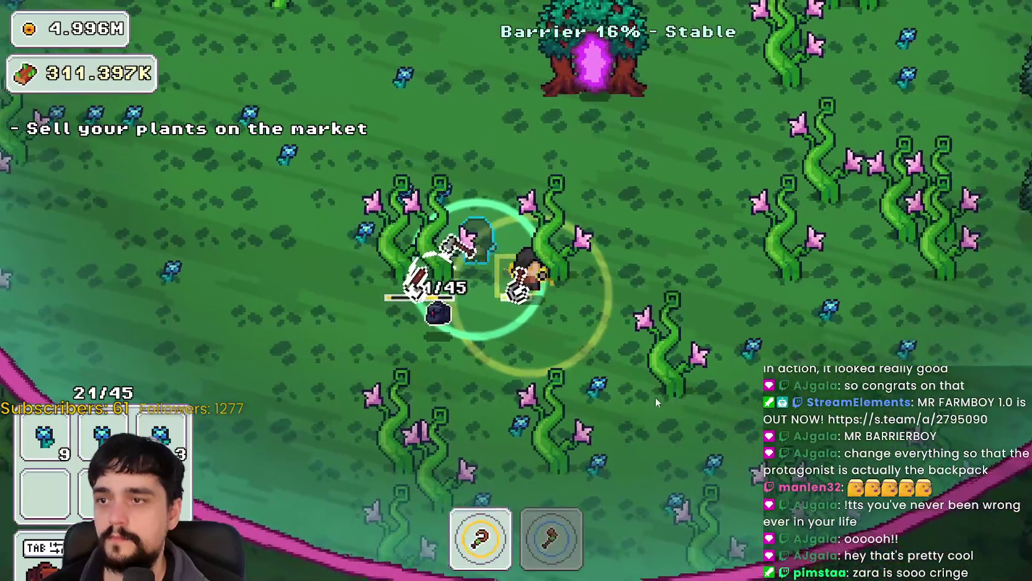
{"action": "key", "text": "w"}
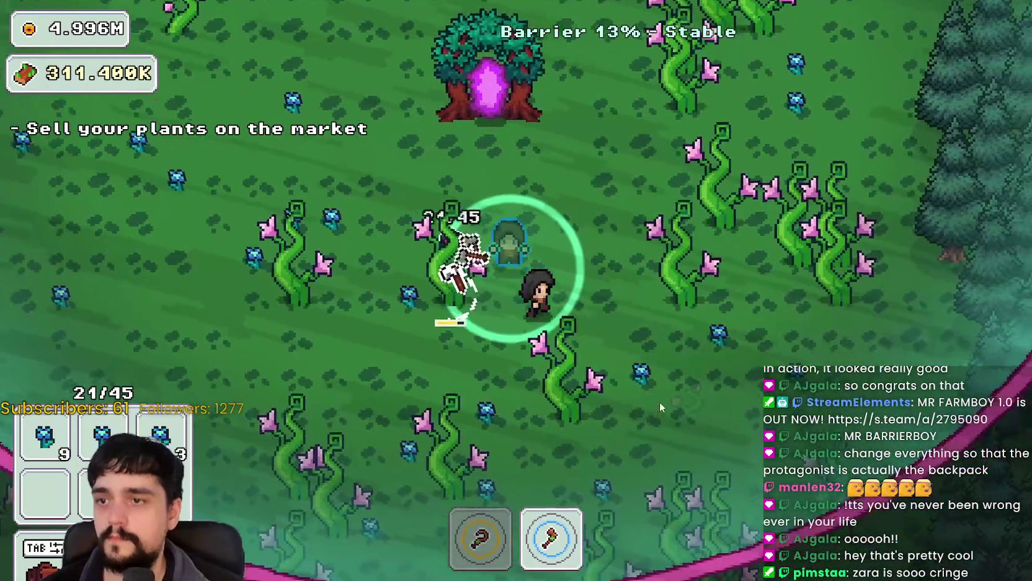
{"action": "key", "text": "s"}
{"action": "key", "text": "a"}
{"action": "key", "text": "1"}
Gather more wood while moving down-left and back up-right toward the vines
{"action": "key", "text": "s"}
{"action": "key", "text": "a"}
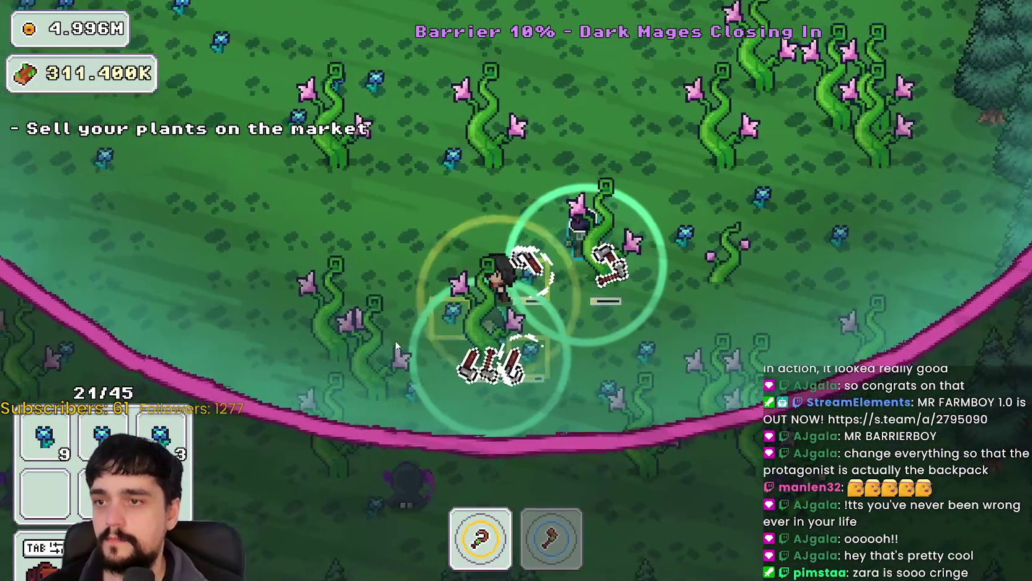
{"action": "key", "text": "d"}
{"action": "key", "text": "w"}
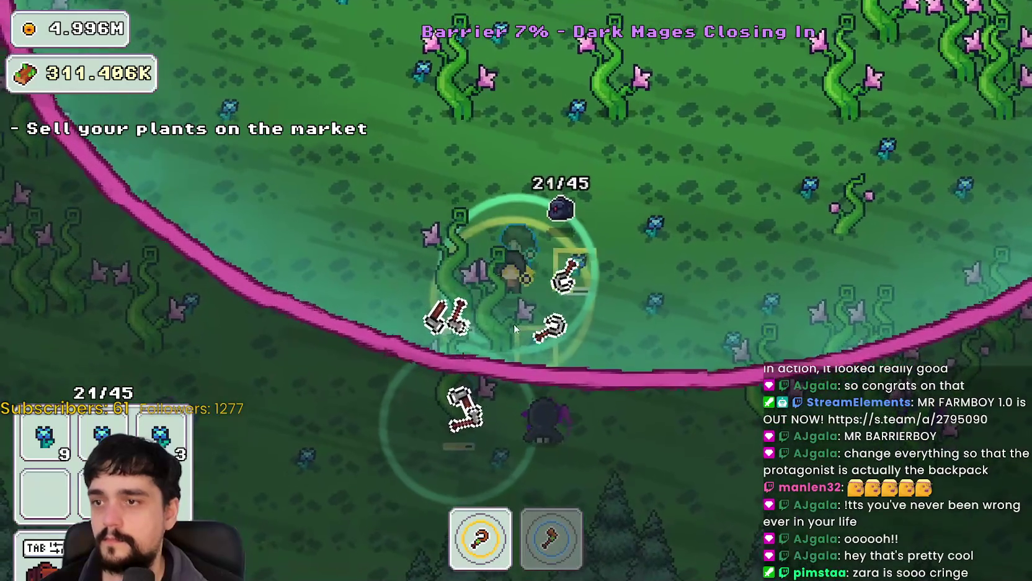
{"action": "key", "text": "w"}
{"action": "key", "text": "d"}
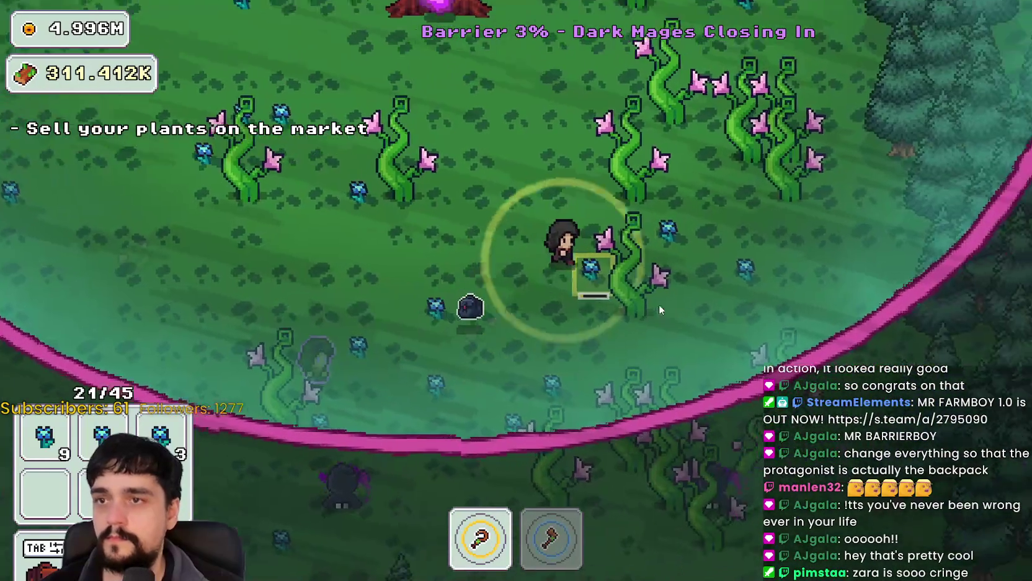
{"action": "key", "text": "2"}
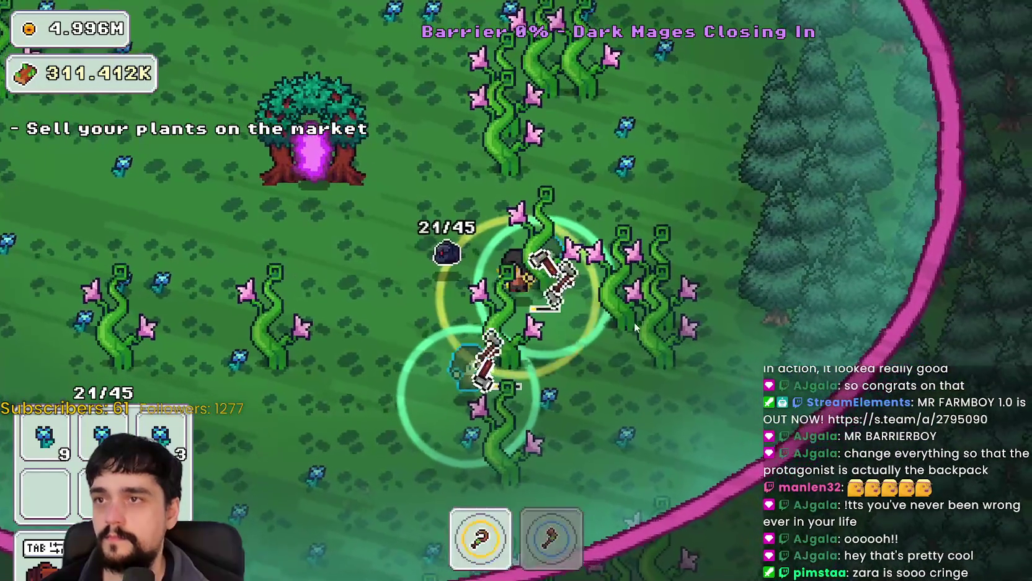
Chop the last vines as the barrier reaches 0%, then enter the portal tree
{"action": "key", "text": "w"}
{"action": "key", "text": "a"}
{"action": "key", "text": "a"}
{"action": "key", "text": "s"}
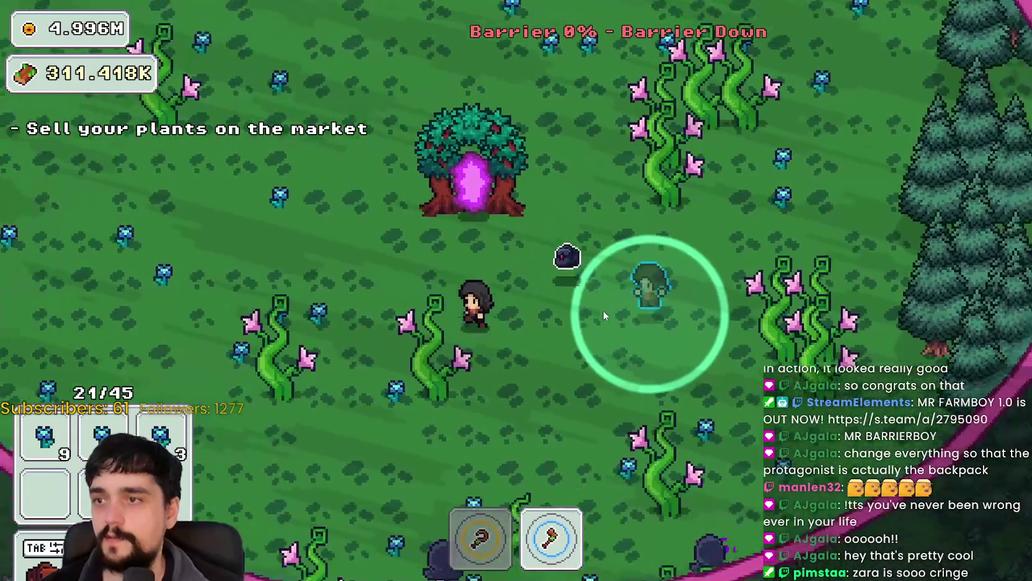
{"action": "key", "text": "w"}
{"action": "key", "text": "w"}
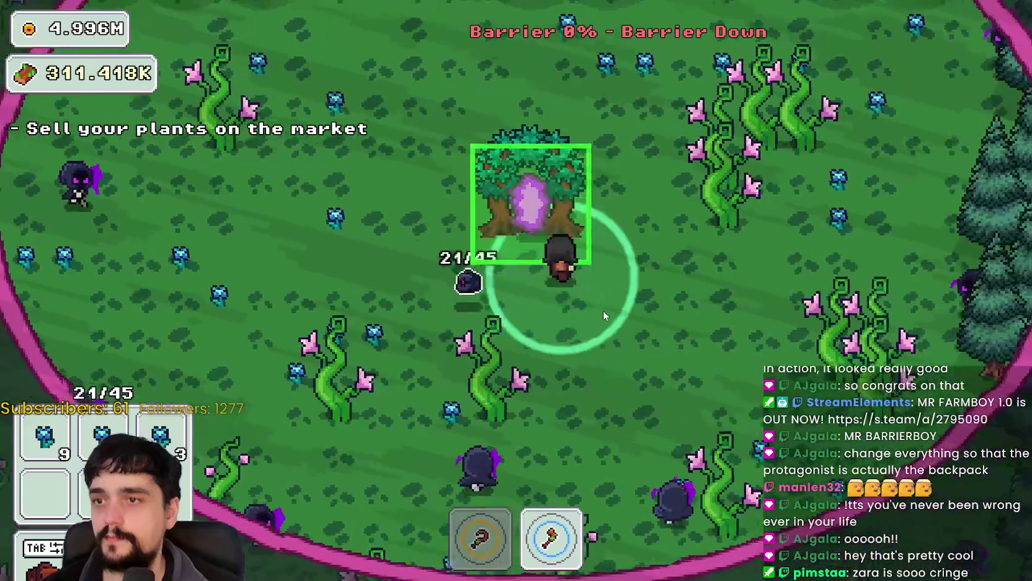
{"action": "key", "text": "e"}
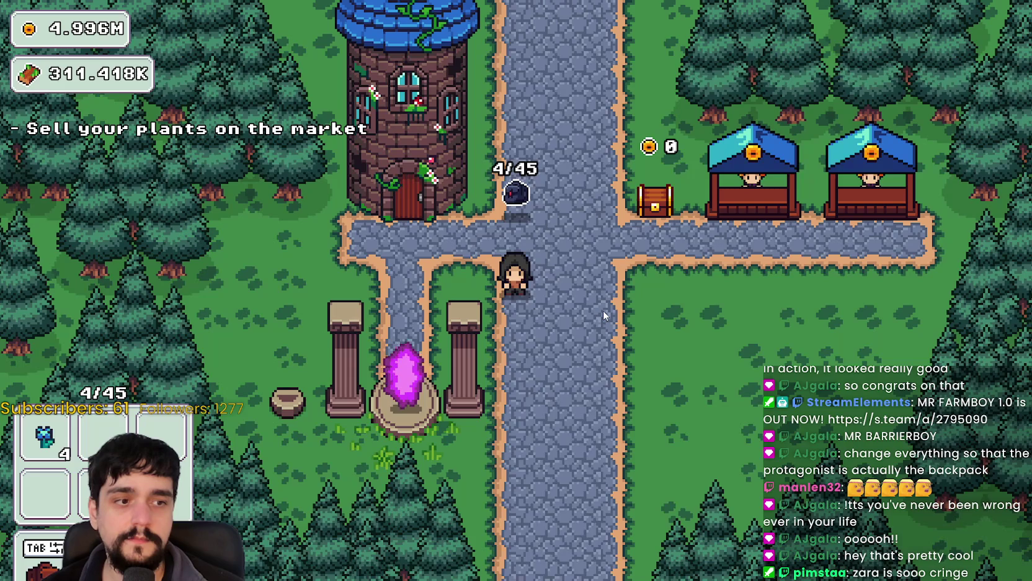
Walk down the village path and back up toward the first market stall
{"action": "key", "text": "s"}
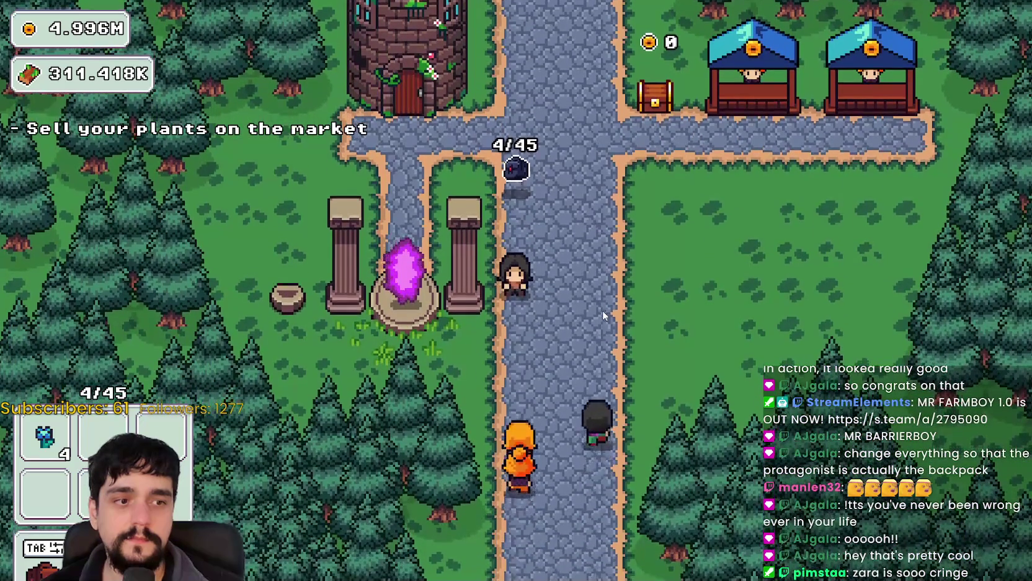
{"action": "key", "text": "w"}
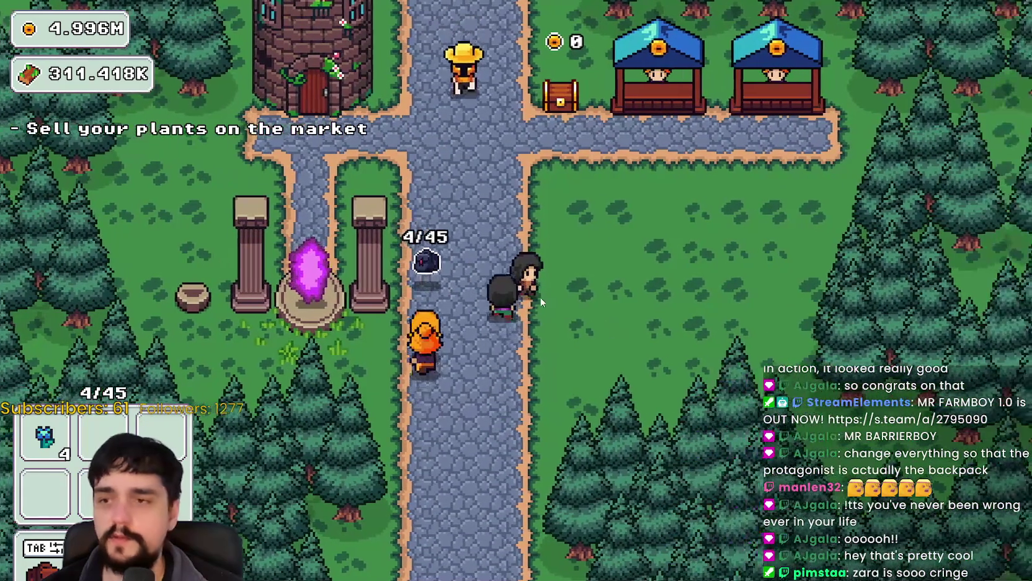
Deposit the remaining plants into the first market stall
{"action": "key", "text": "d"}
{"action": "key", "text": "e"}
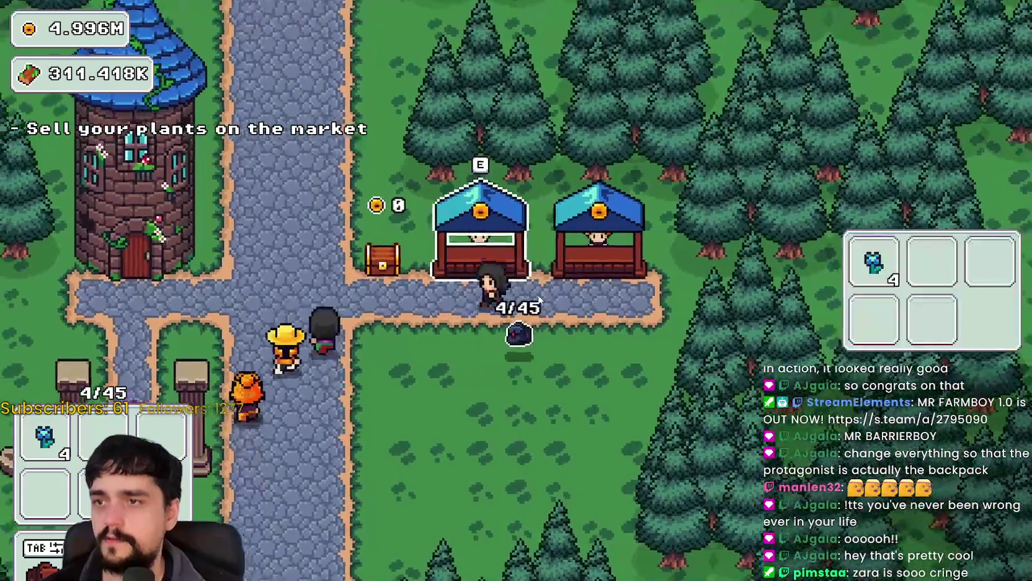
{"action": "key", "text": "e"}
{"action": "key", "text": "d"}
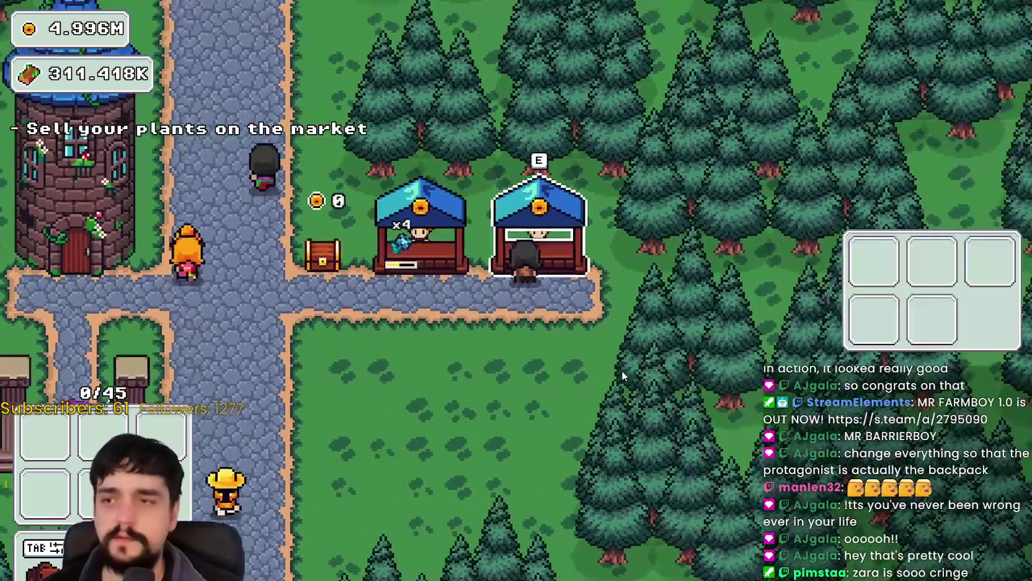
Buy the Chest Speed upgrade in the tower's Prestige skill tree, then close it
{"action": "key", "text": "a"}
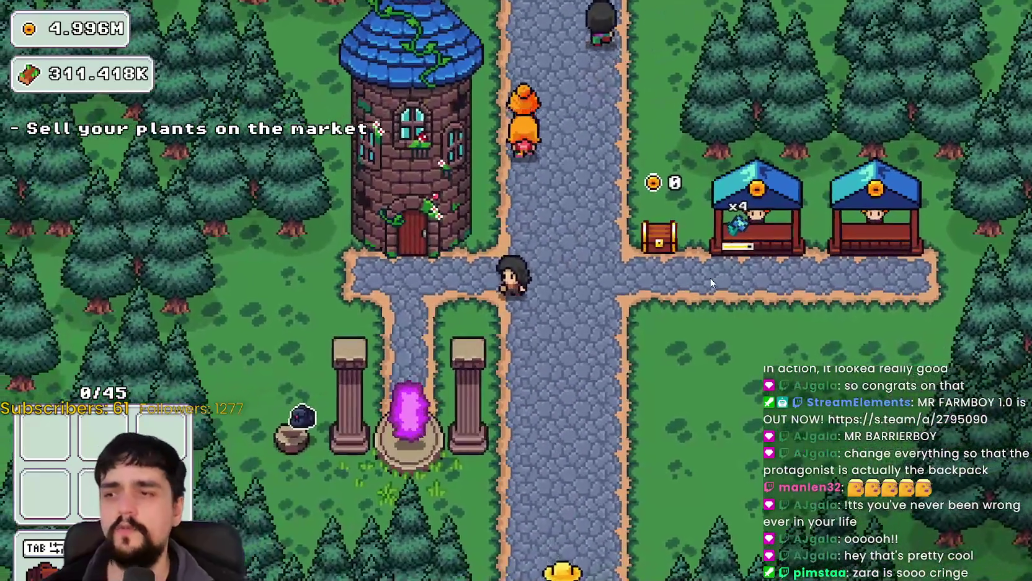
{"action": "key", "text": "a"}
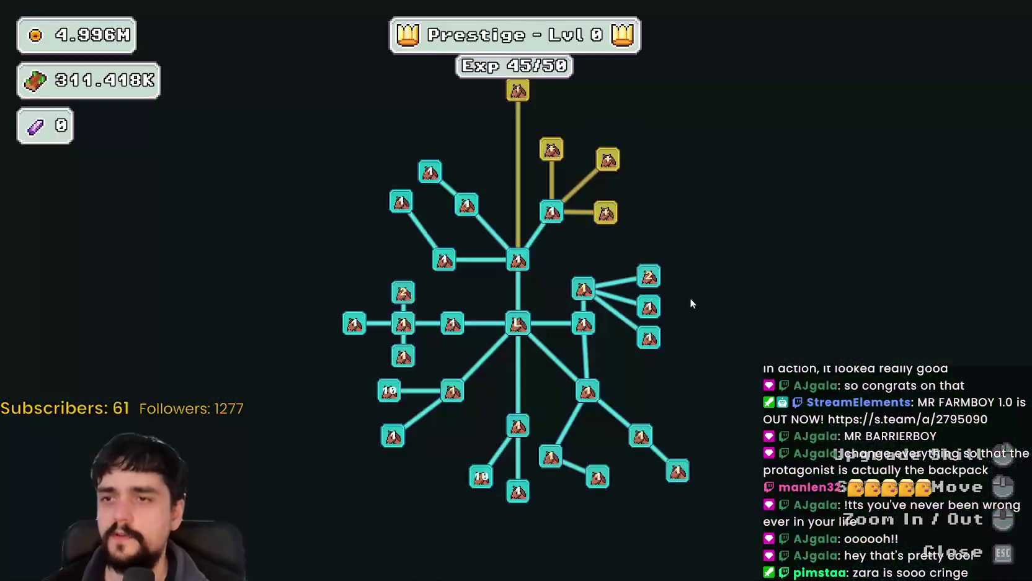
{"action": "mouse_move", "coordinate": [543, 209]}
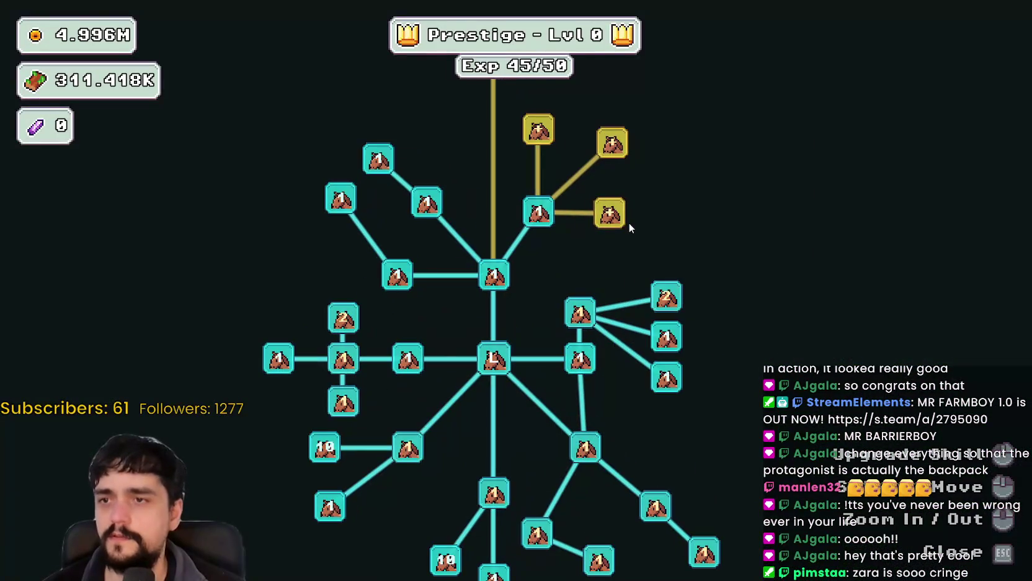
{"action": "left_click", "coordinate": [607, 214]}
{"action": "scroll", "coordinate": [690, 284], "scroll_direction": "down", "scroll_amount": 2}
{"action": "scroll", "coordinate": [690, 284], "scroll_direction": "up", "scroll_amount": 2}
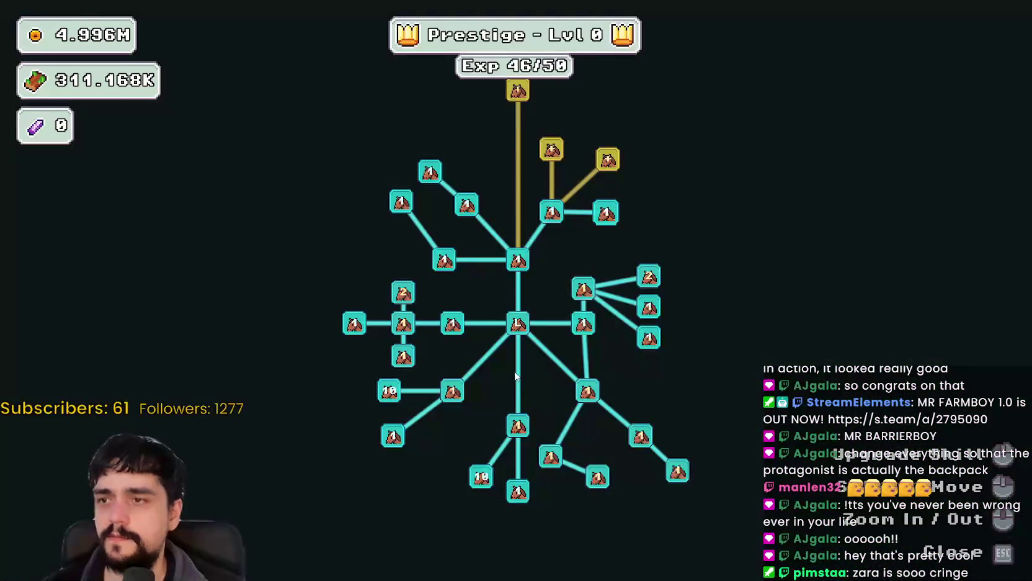
{"action": "key", "text": "Escape"}
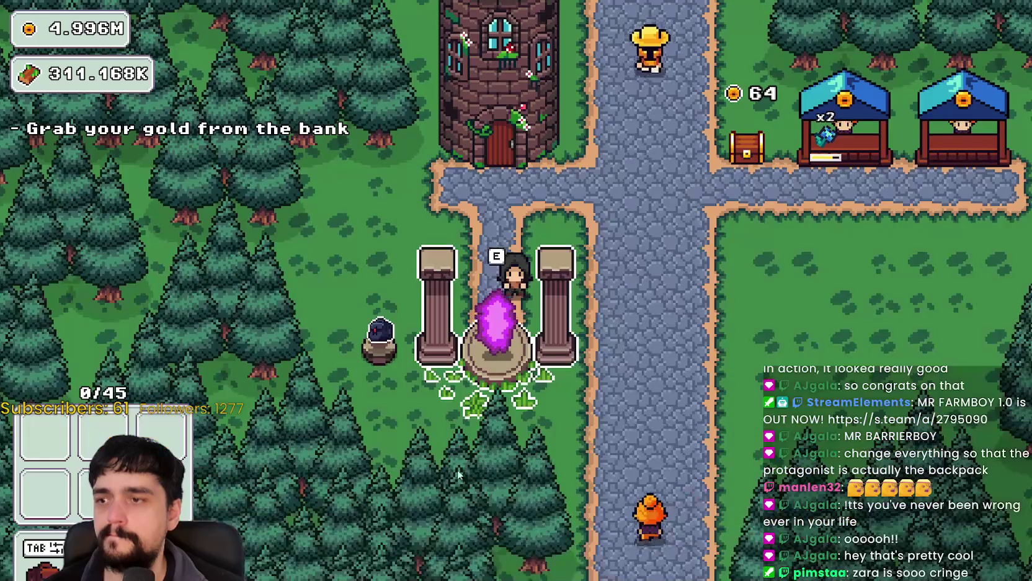
{"action": "key", "text": "e"}
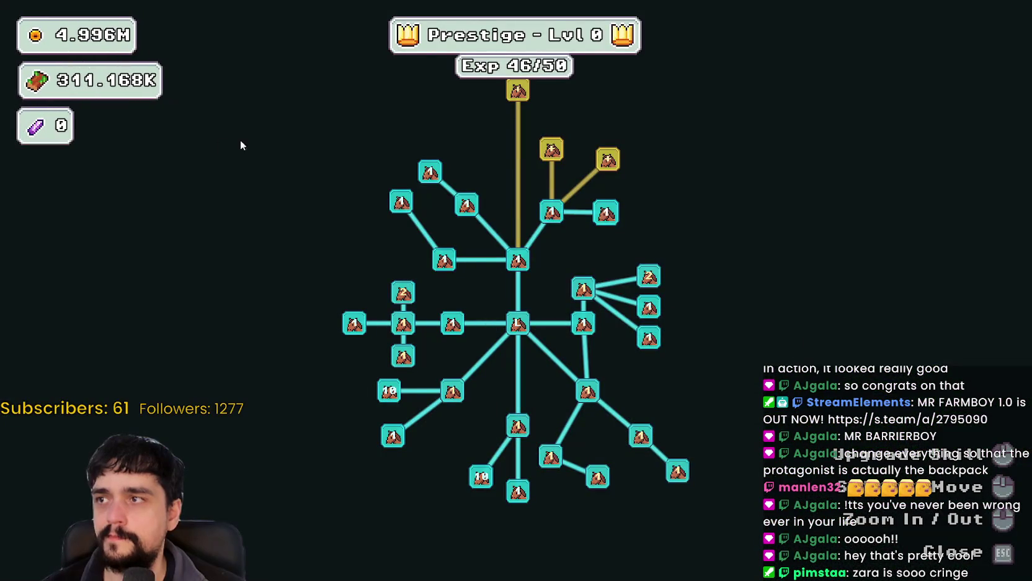
{"action": "key", "text": "Escape"}
Travel from the purple crystal to Forest Stage 1 and chop the nearby beanstalks
{"action": "key", "text": "s"}
{"action": "key", "text": "e"}
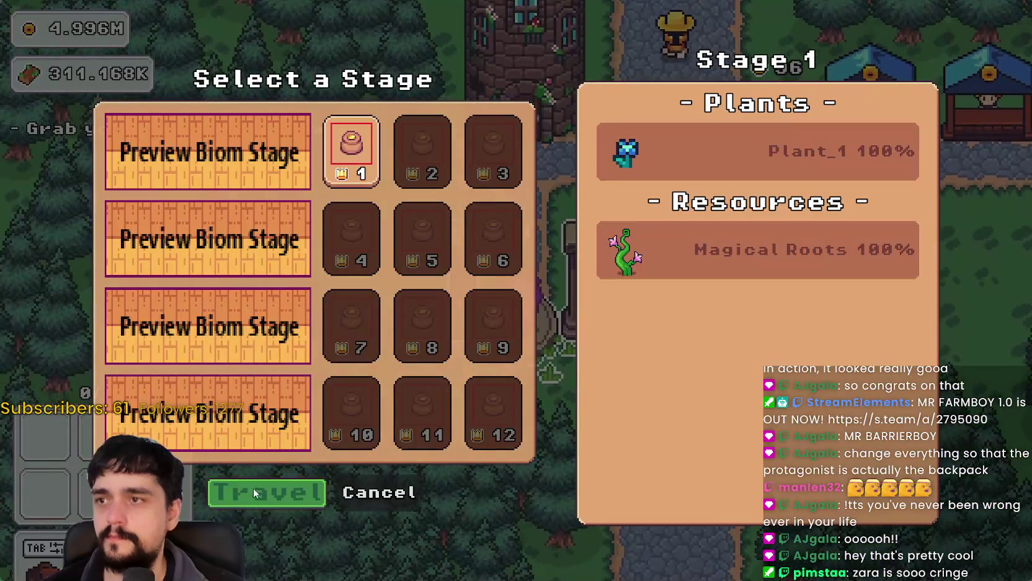
{"action": "left_click", "coordinate": [254, 494]}
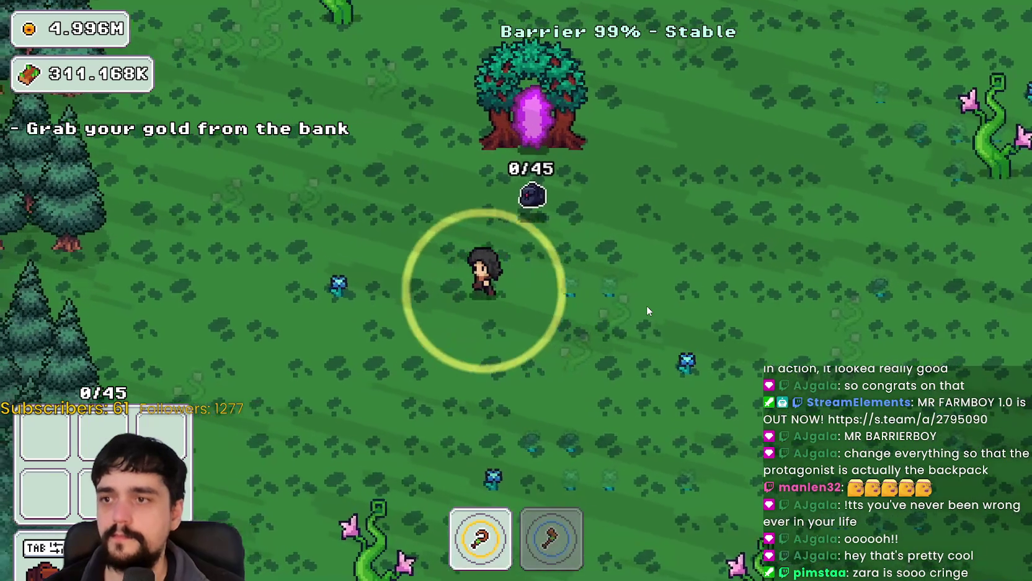
{"action": "key", "text": "a"}
{"action": "key", "text": "s"}
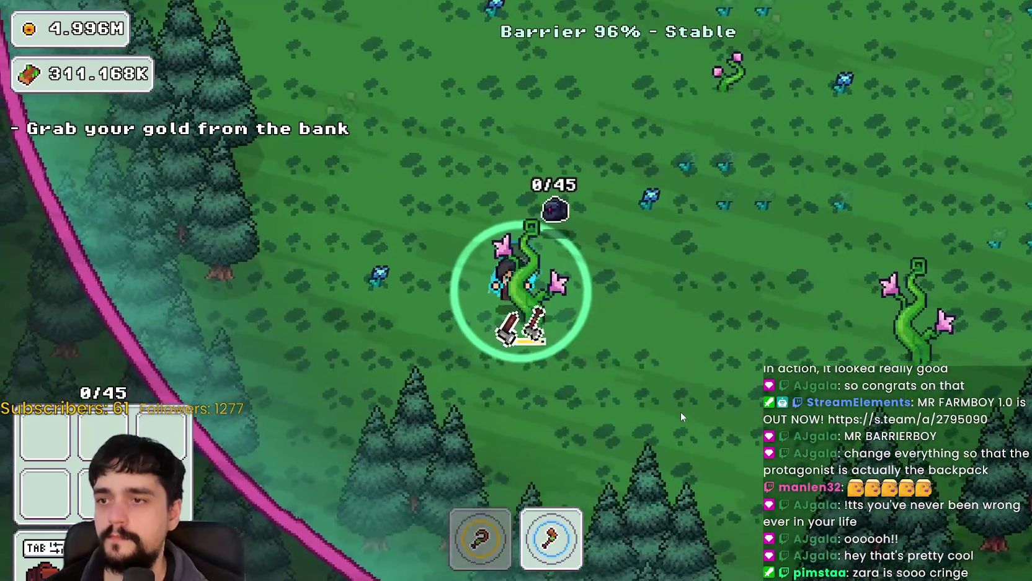
{"action": "key", "text": "s"}
{"action": "key", "text": "d"}
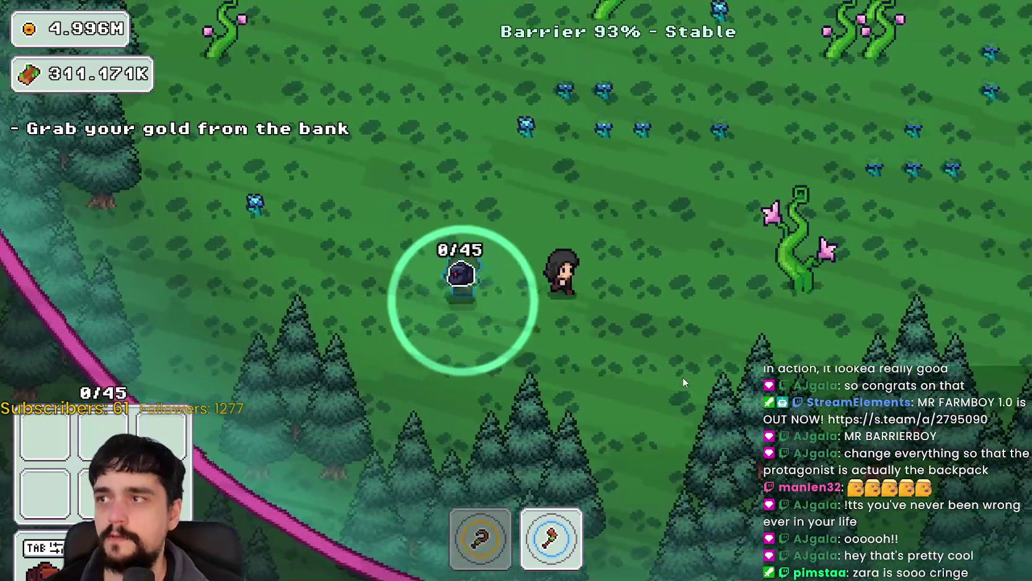
{"action": "key", "text": "d"}
{"action": "key", "text": "w"}
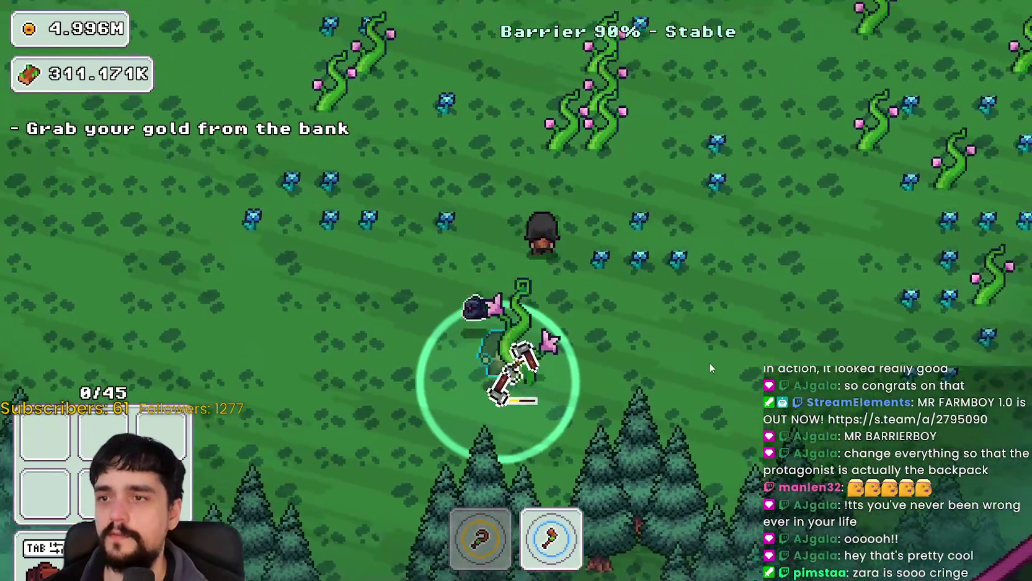
{"action": "key", "text": "w"}
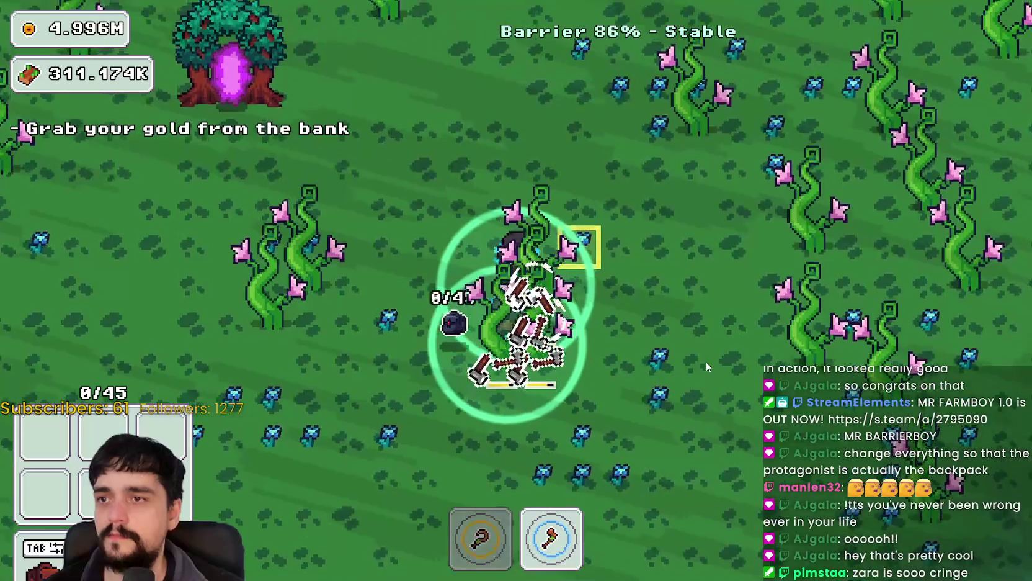
Harvest a row of blue flowers across the meadow with the sickle
{"action": "key", "text": "a"}
{"action": "key", "text": "s"}
{"action": "key", "text": "a"}
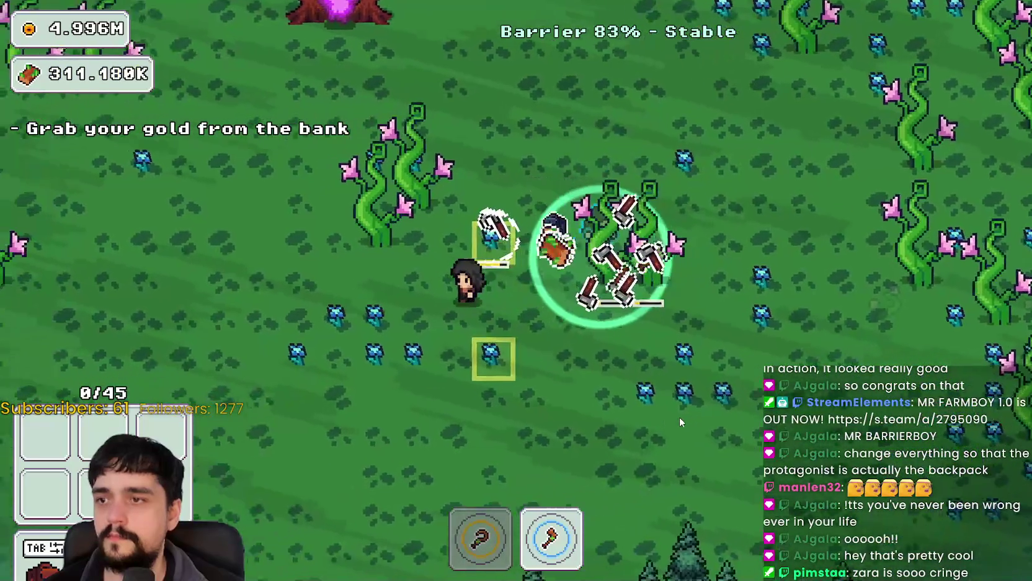
{"action": "key", "text": "1"}
{"action": "key", "text": "a"}
{"action": "key", "text": "s"}
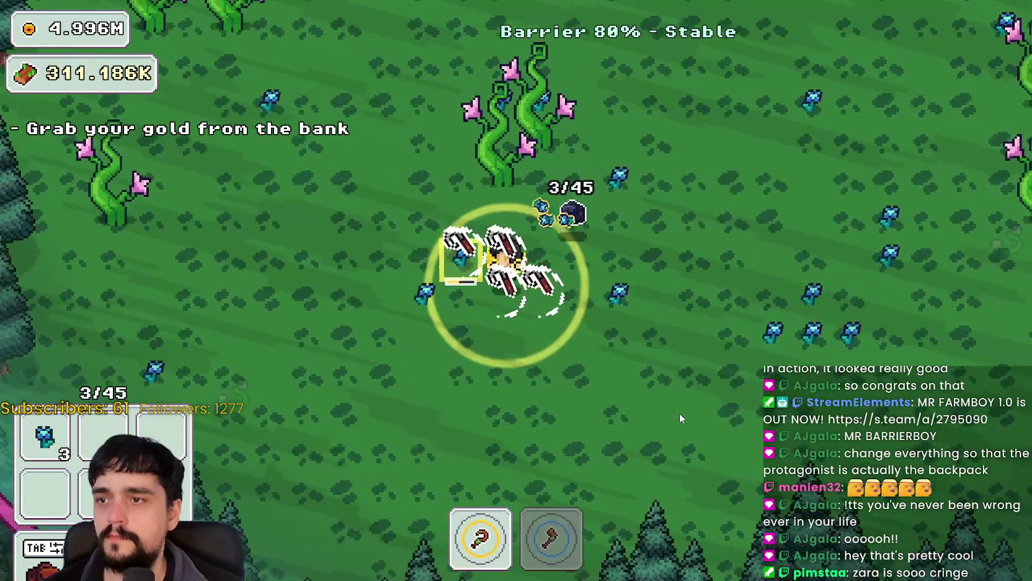
{"action": "key", "text": "s"}
{"action": "key", "text": "d"}
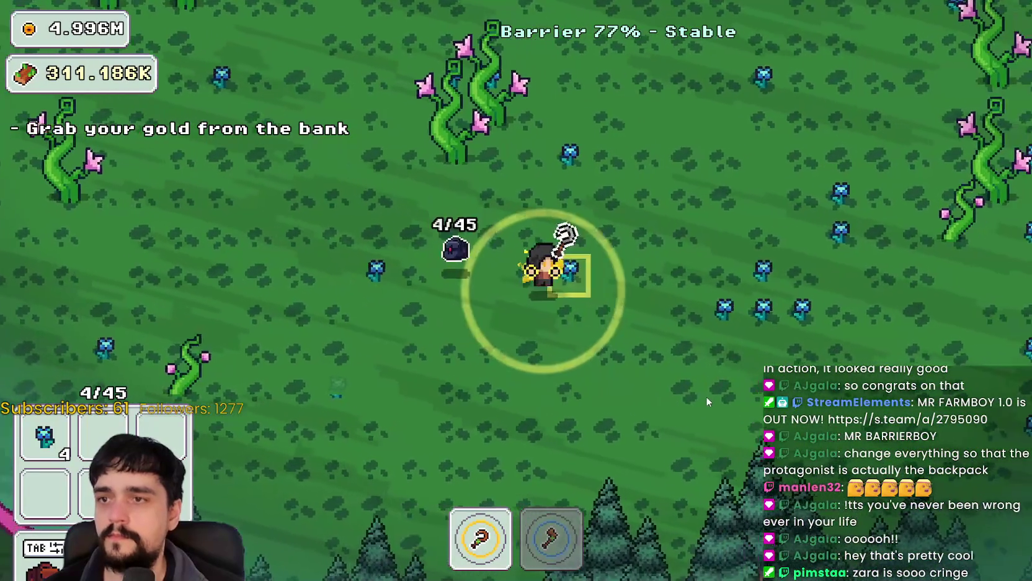
{"action": "key", "text": "a"}
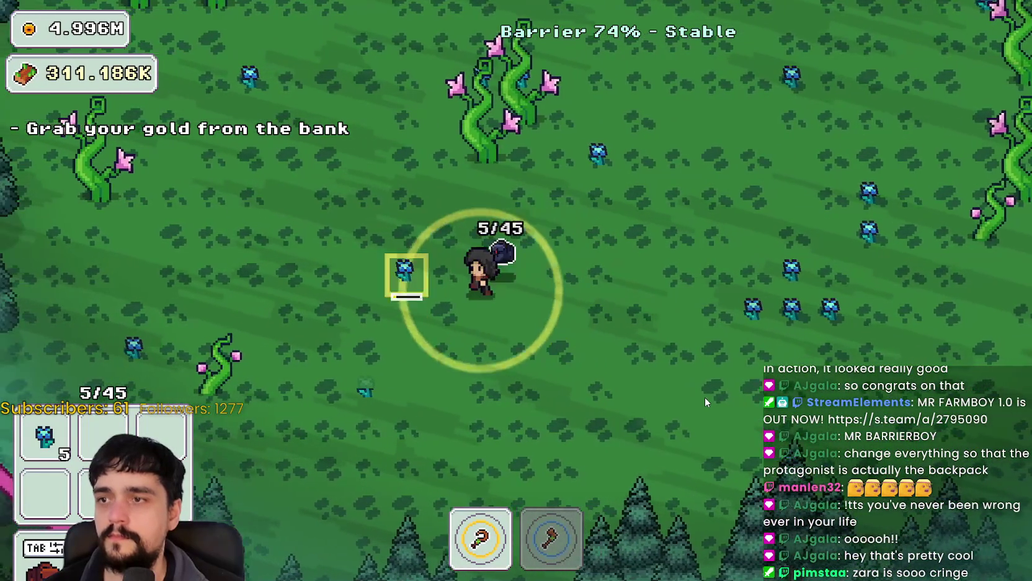
{"action": "key", "text": "d"}
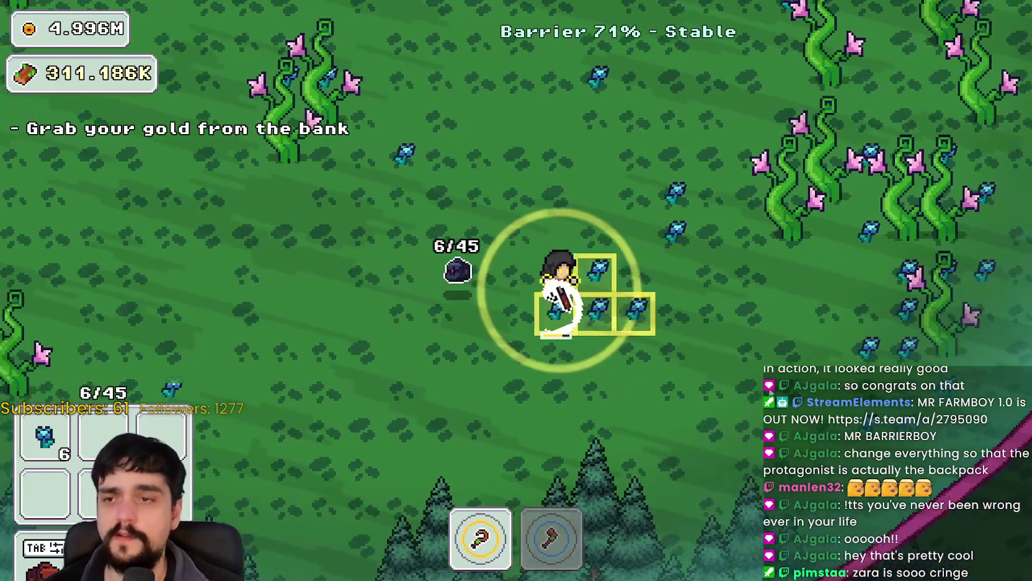
{"action": "key", "text": "d"}
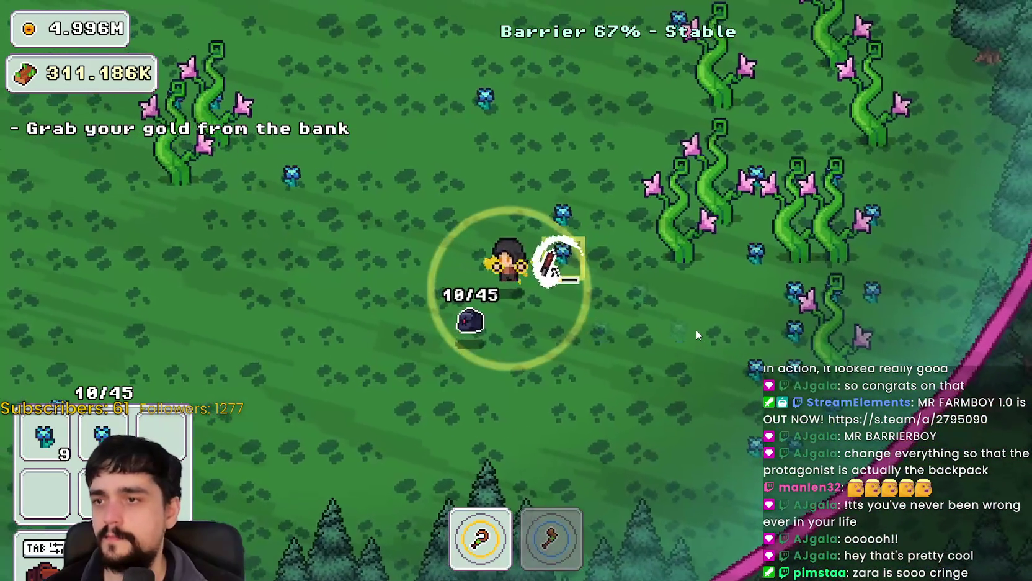
{"action": "key", "text": "d"}
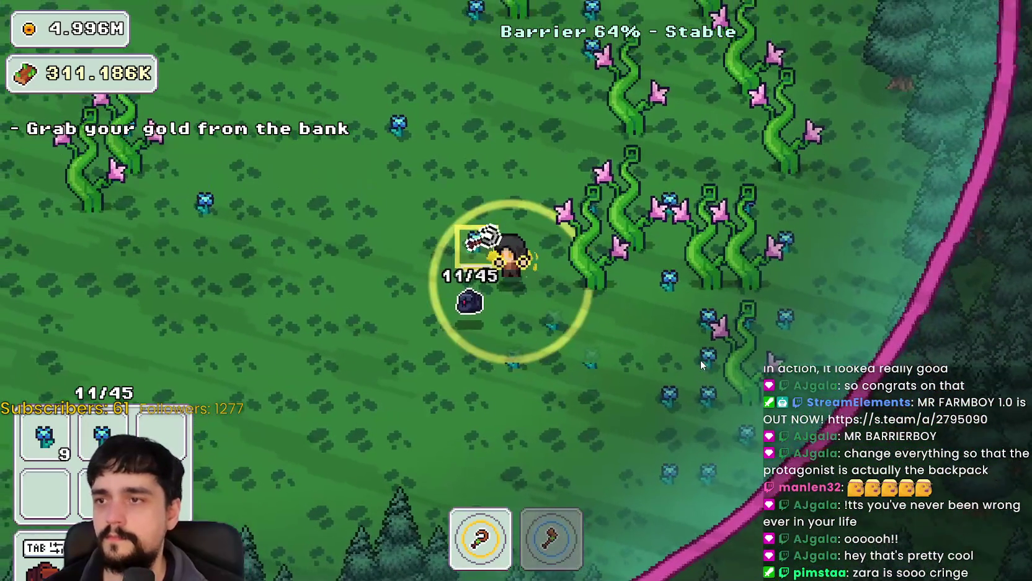
Chop vines with the axe and harvest more flowers near the barrier
{"action": "key", "text": "d"}
{"action": "key", "text": "2"}
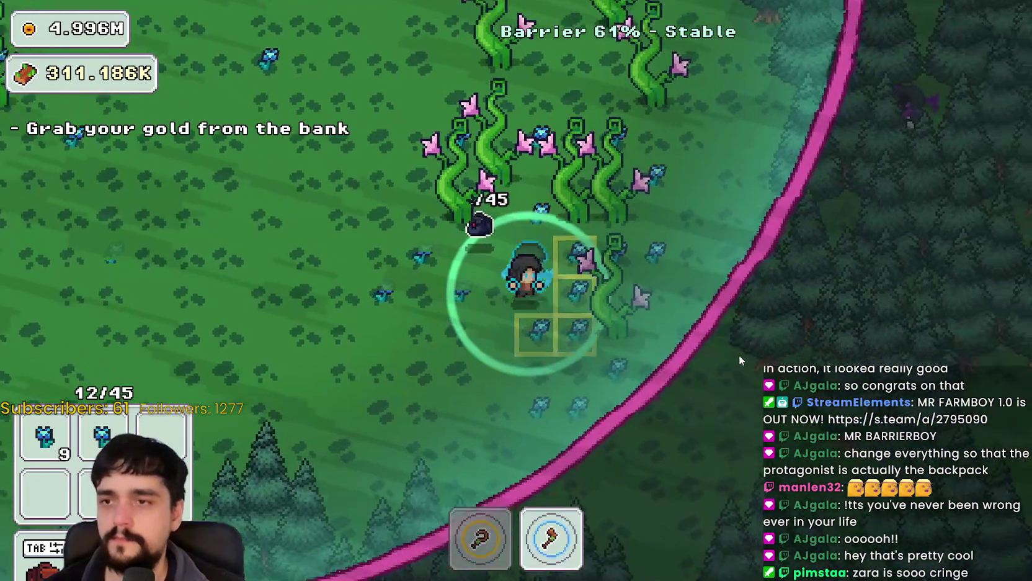
{"action": "key", "text": "d"}
{"action": "key", "text": "w"}
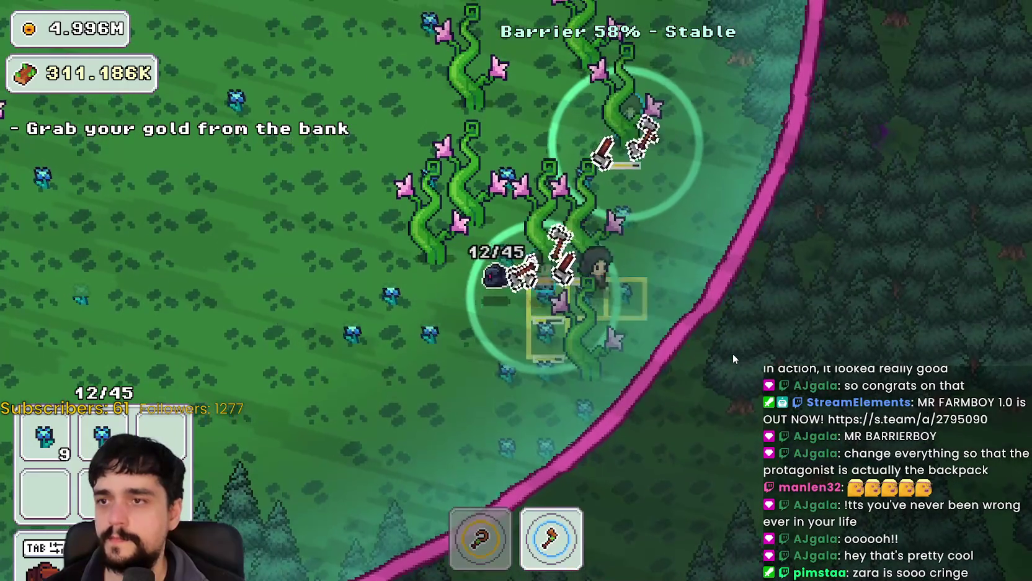
{"action": "key", "text": "w"}
{"action": "key", "text": "a"}
{"action": "key", "text": "1"}
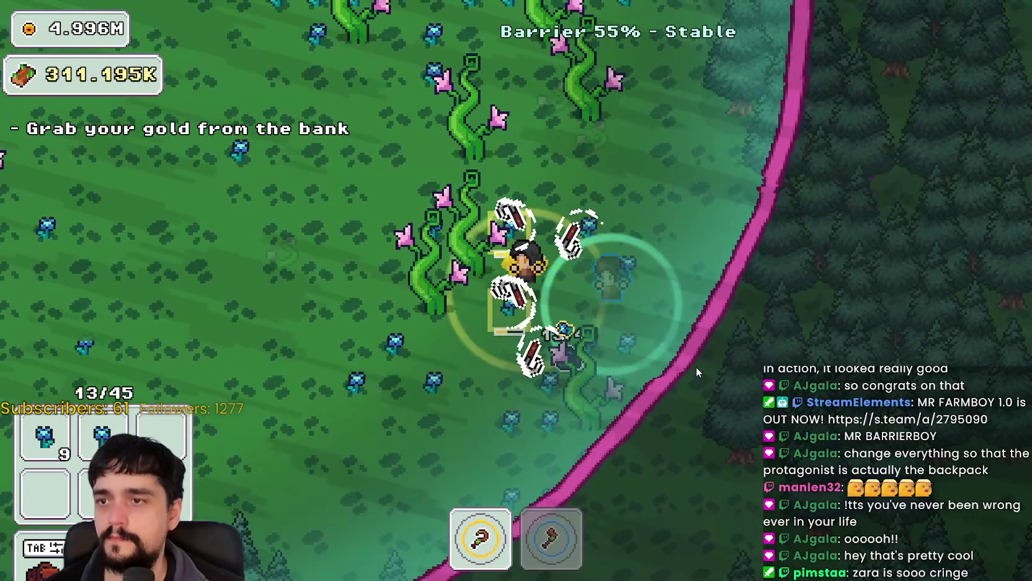
{"action": "key", "text": "d"}
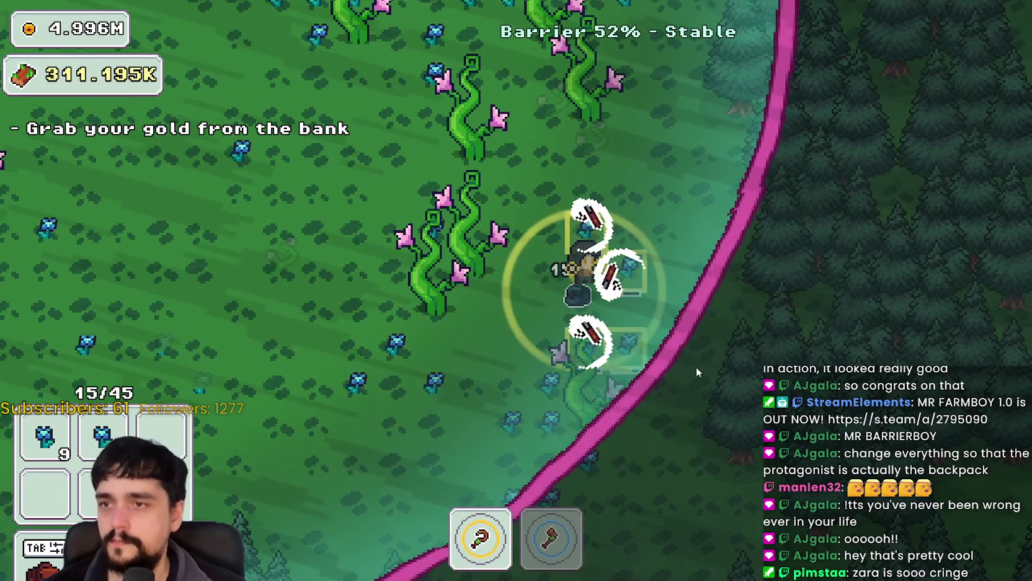
{"action": "key", "text": "a"}
Chop through another patch of vines with the axe for wood
{"action": "key", "text": "2"}
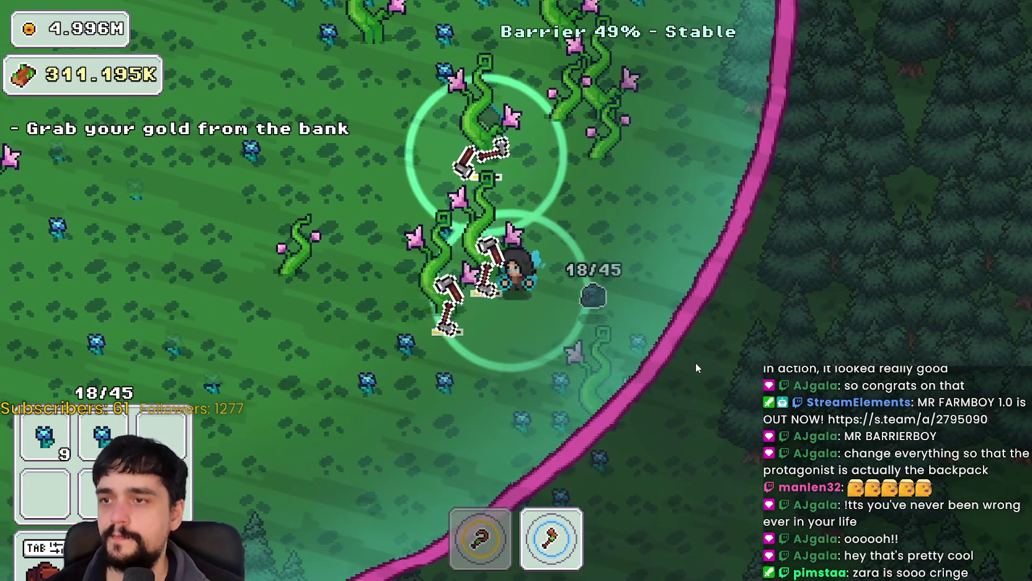
{"action": "key", "text": "w"}
{"action": "key", "text": "a"}
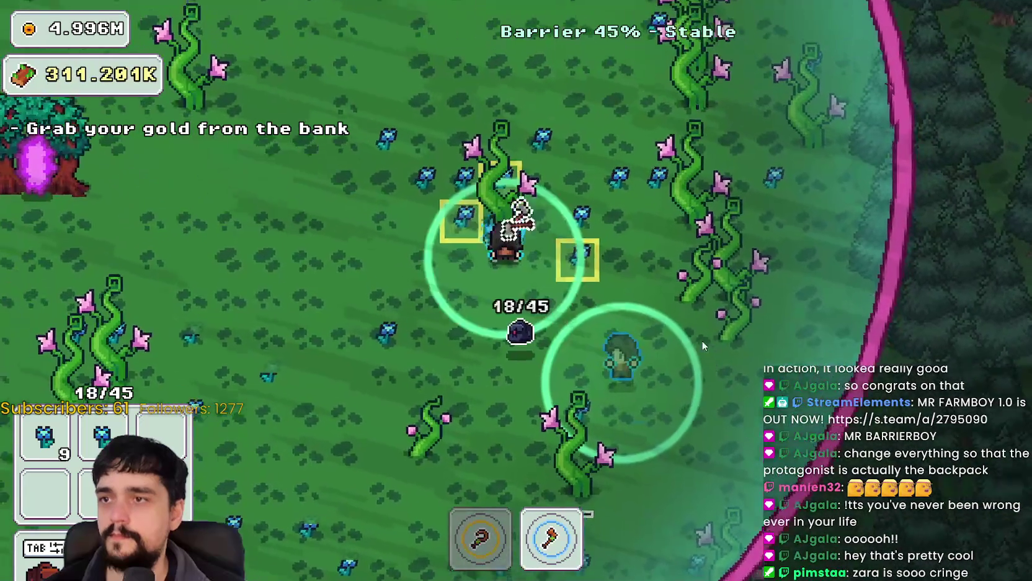
{"action": "key", "text": "w"}
{"action": "key", "text": "d"}
{"action": "key", "text": "1"}
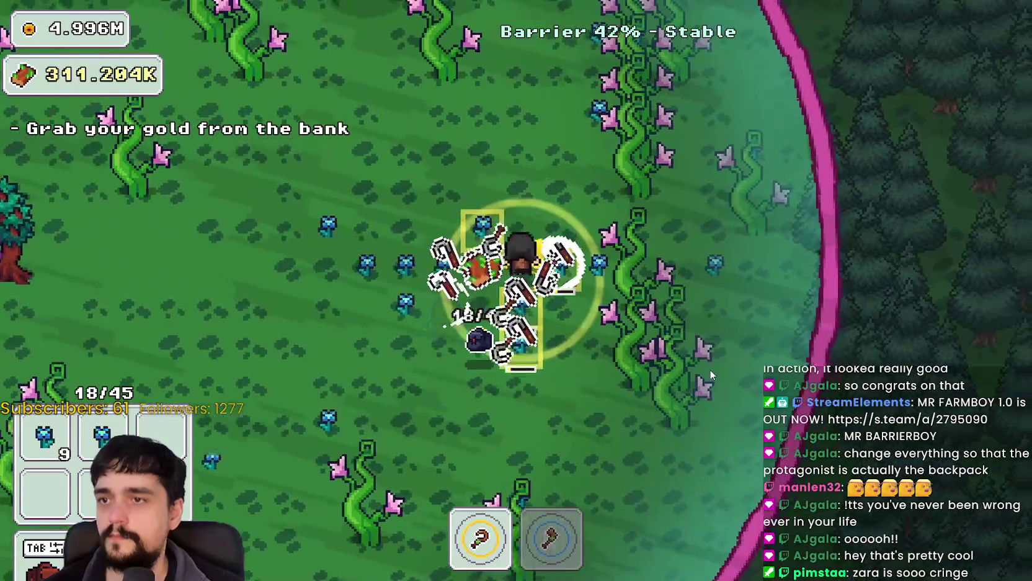
Collect more blue flowers while walking up-left
{"action": "key", "text": "a"}
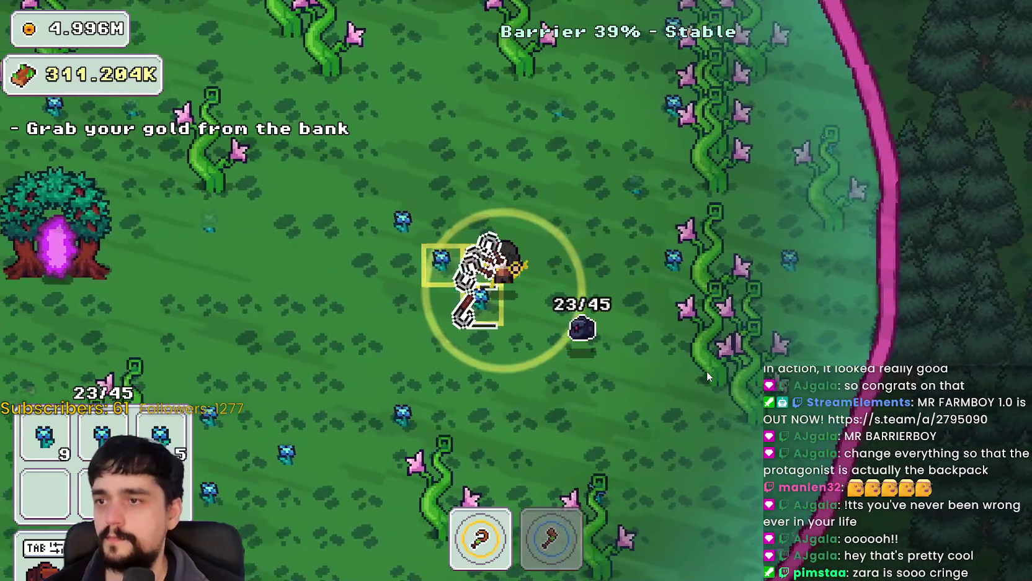
{"action": "key", "text": "a"}
{"action": "key", "text": "w"}
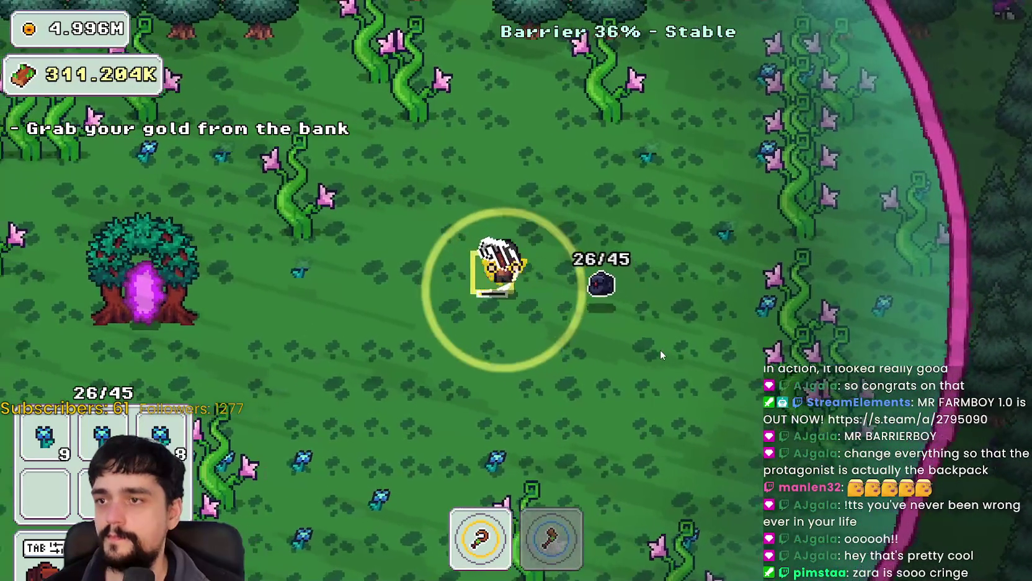
{"action": "key", "text": "a"}
Clear the flowering vine cluster on the left with the axe
{"action": "key", "text": "w"}
{"action": "key", "text": "2"}
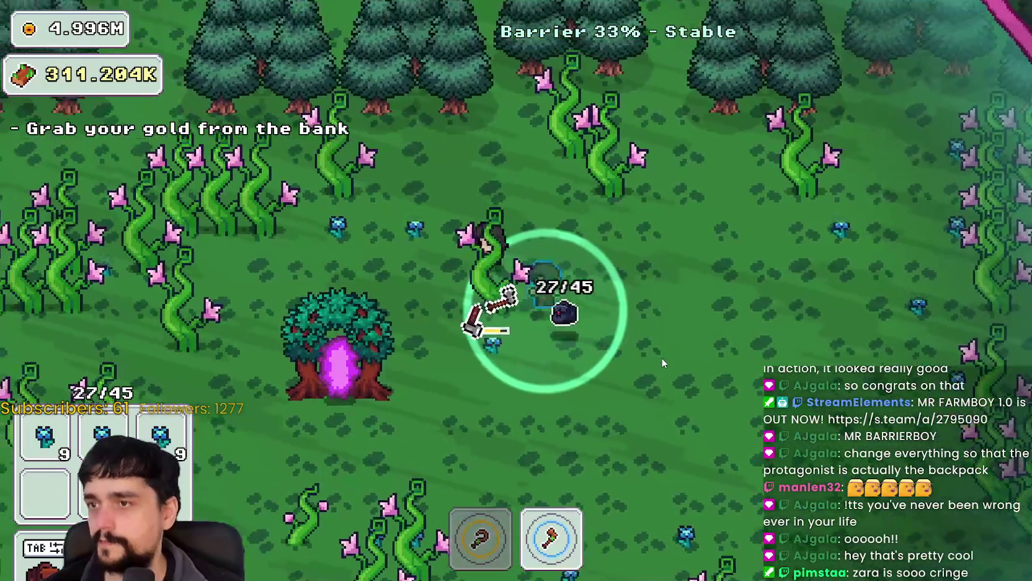
{"action": "key", "text": "a"}
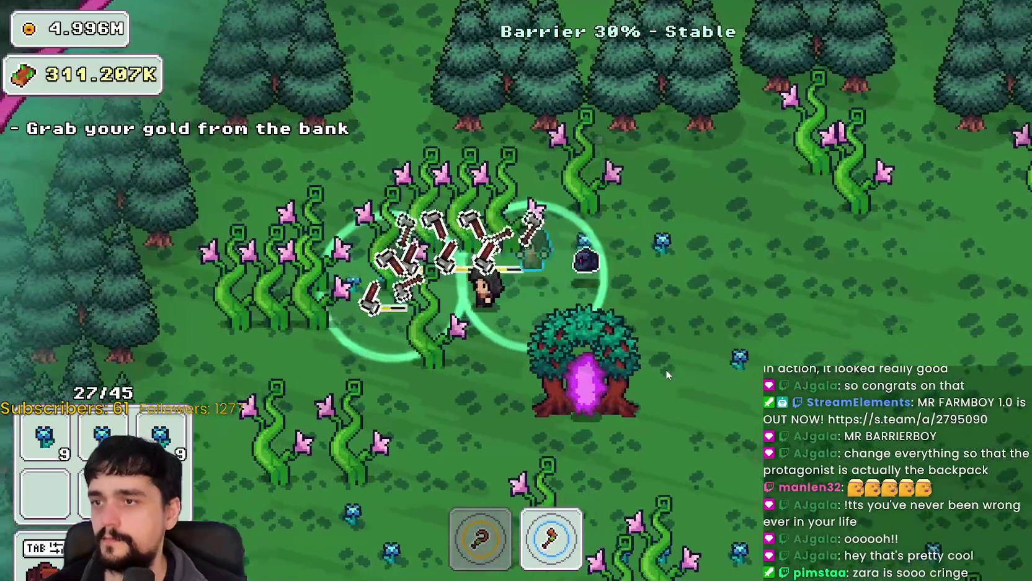
{"action": "key", "text": "a"}
{"action": "key", "text": "s"}
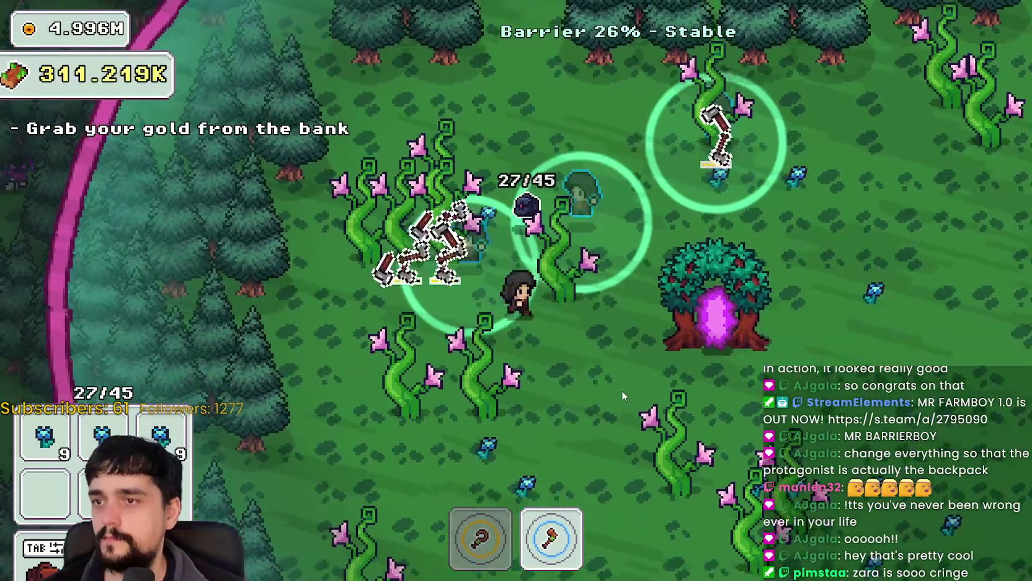
{"action": "key", "text": "s"}
{"action": "key", "text": "a"}
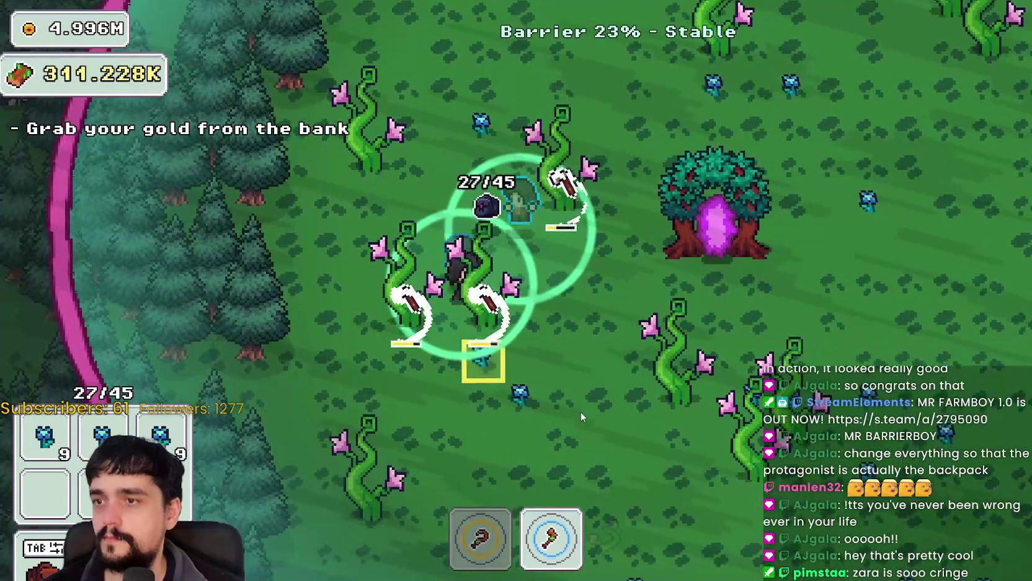
{"action": "key", "text": "s"}
{"action": "key", "text": "d"}
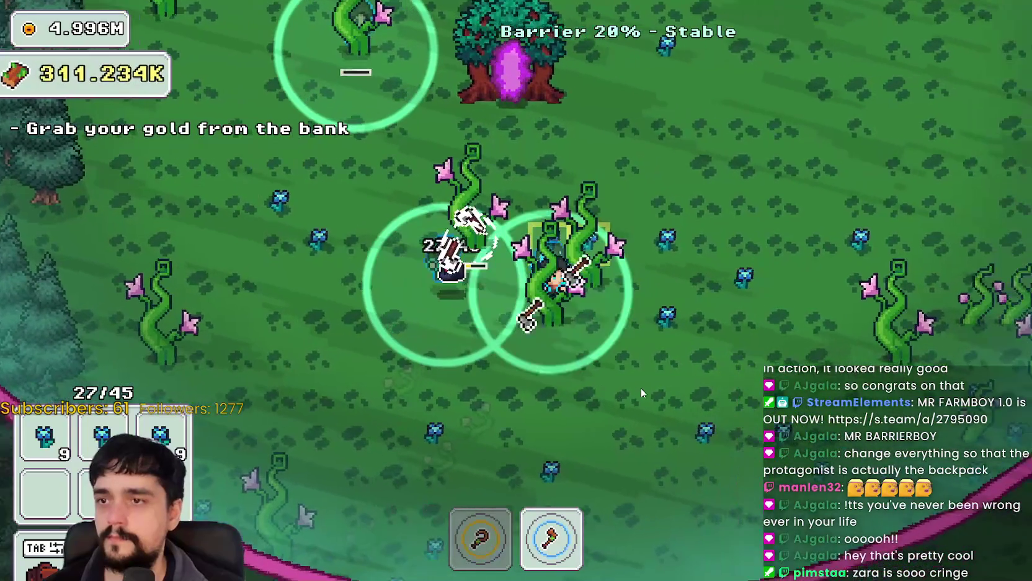
Harvest blue flowers up to 30/45, then enter the purple portal tree
{"action": "key", "text": "d"}
{"action": "key", "text": "1"}
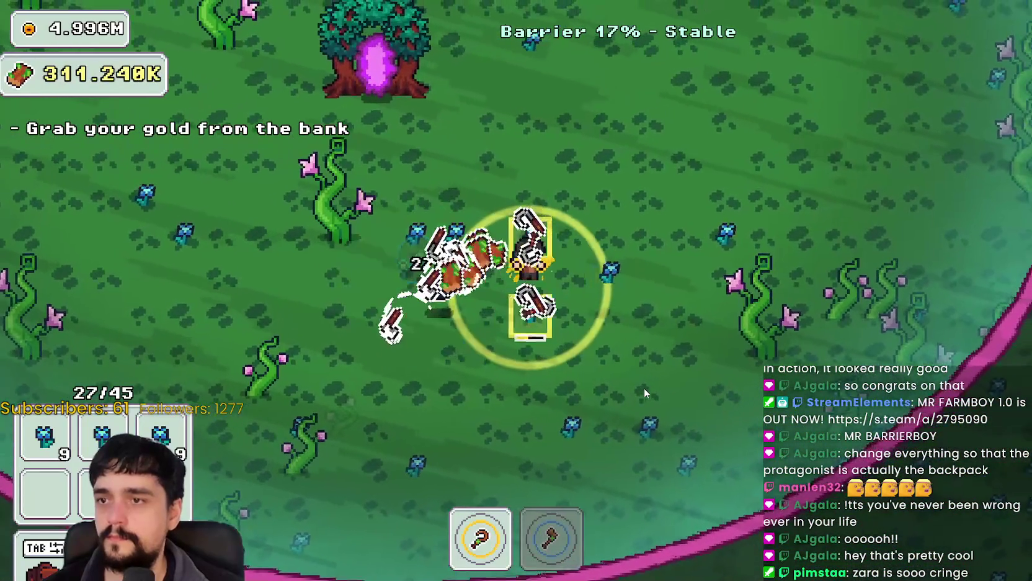
{"action": "key", "text": "s"}
{"action": "key", "text": "d"}
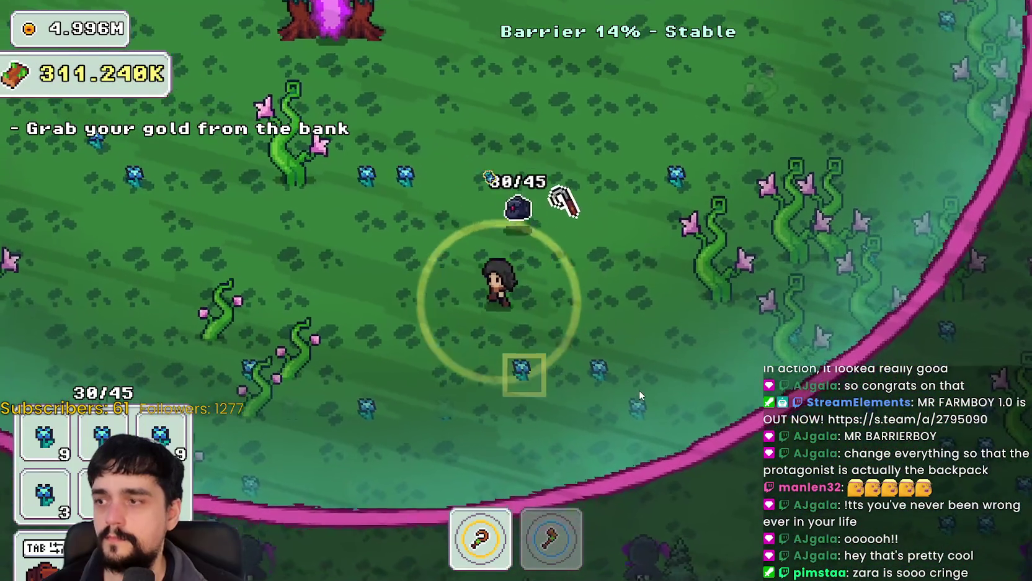
{"action": "key", "text": "w"}
{"action": "key", "text": "a"}
{"action": "key", "text": "e"}
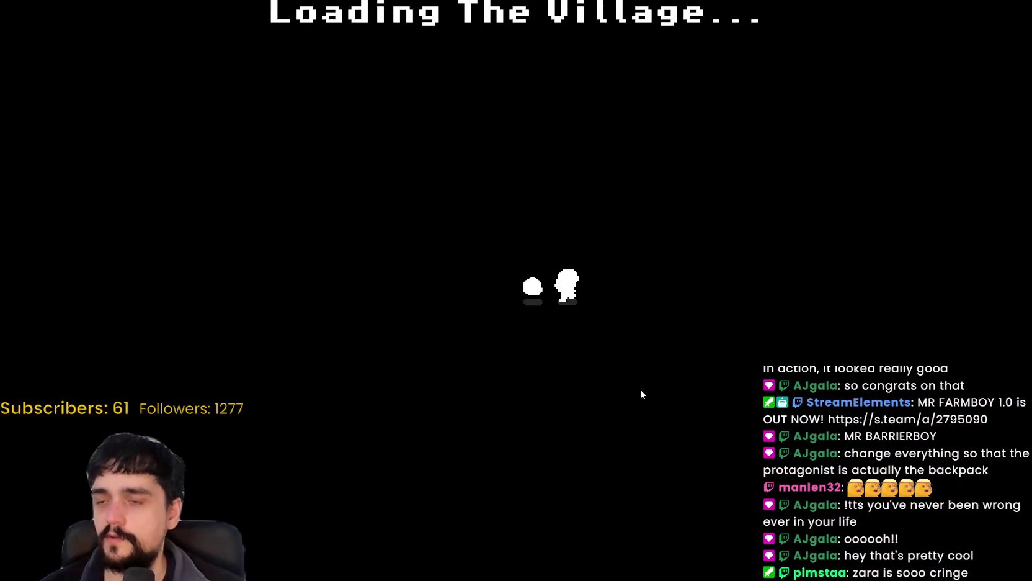
Sell the backpack's flowers at the stall and collect the coins at the chest
{"action": "key", "text": "d"}
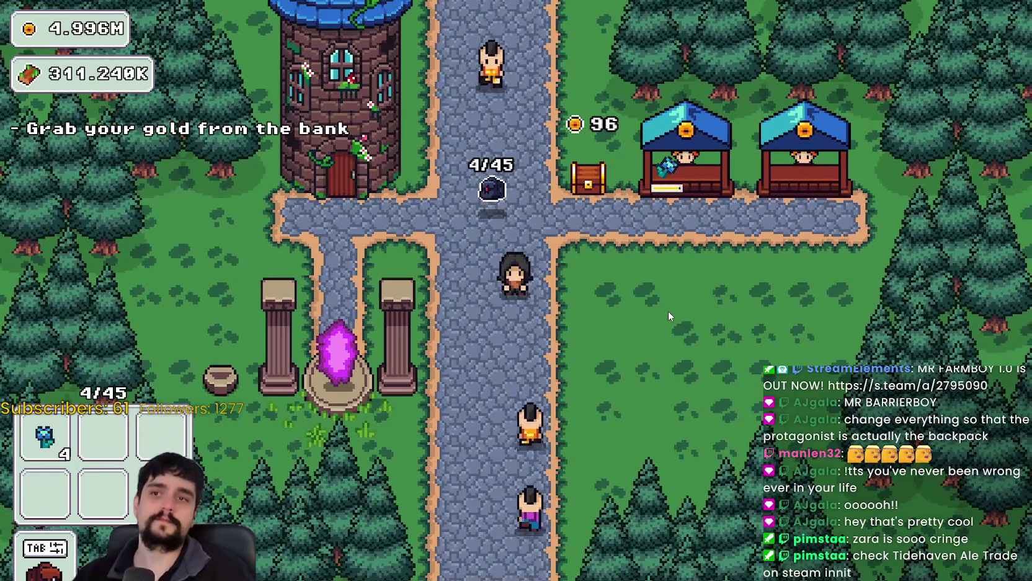
{"action": "key", "text": "d"}
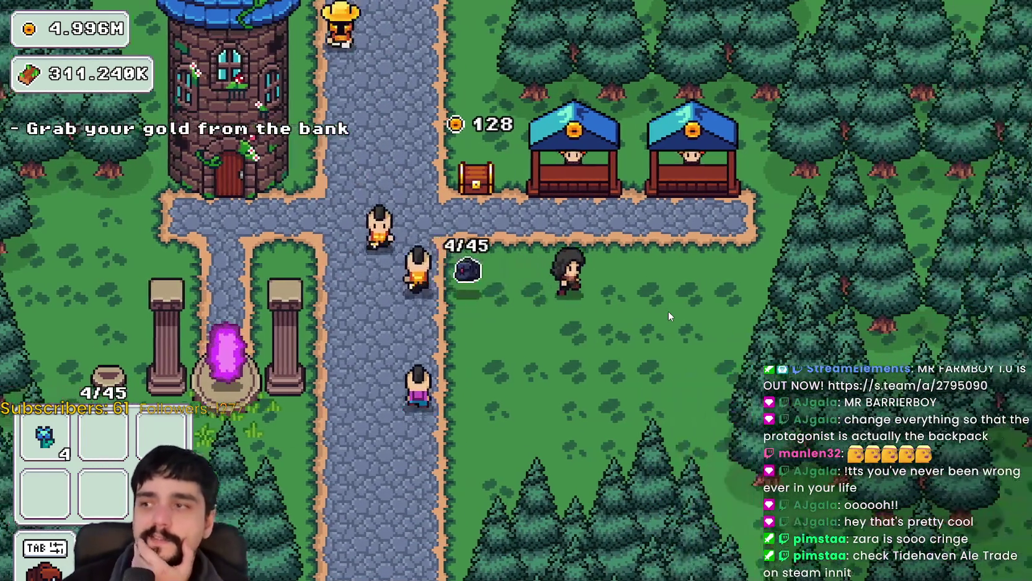
{"action": "key", "text": "w"}
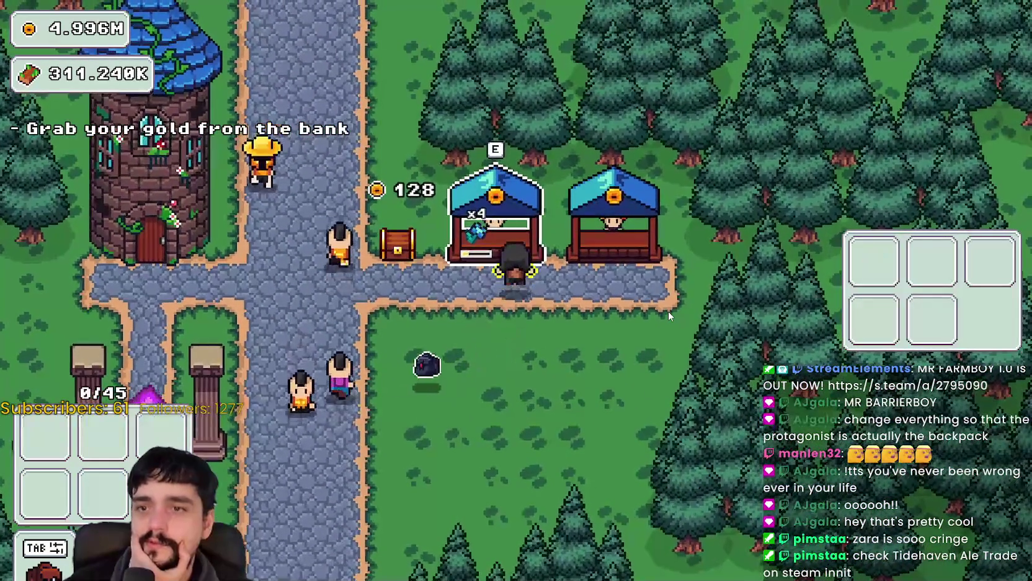
{"action": "key", "text": "a"}
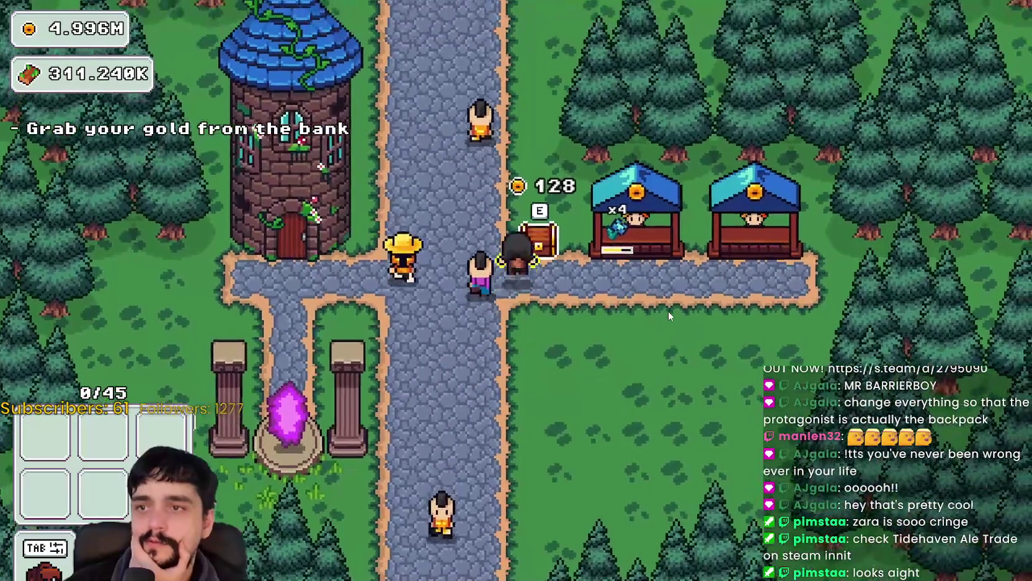
{"action": "key", "text": "s"}
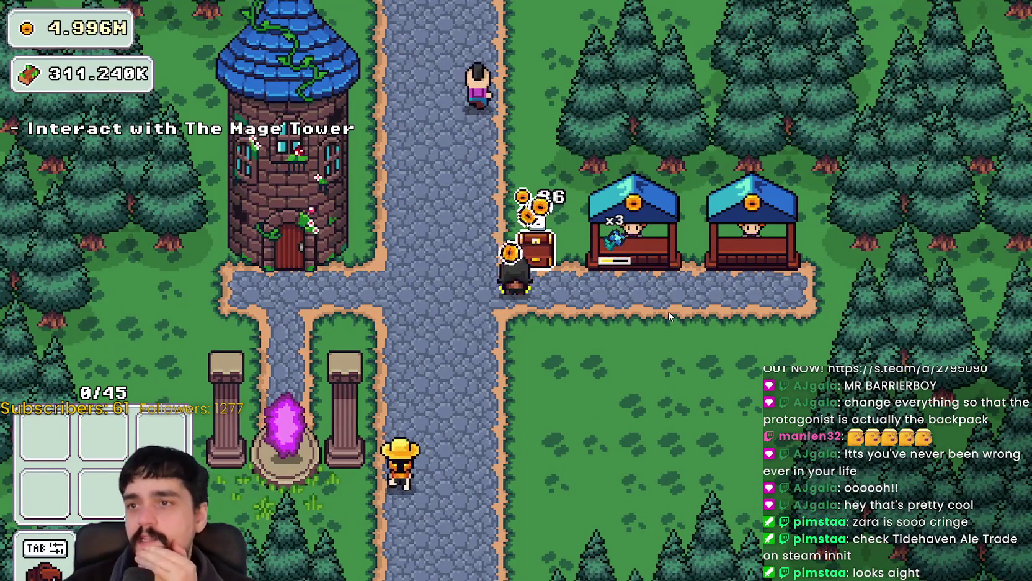
Buy skill-tree upgrades, maxing one at 10/10 and raising Plant Domain Damage to 9/10
{"action": "key", "text": "a"}
{"action": "key", "text": "e"}
{"action": "left_click", "coordinate": [608, 159]}
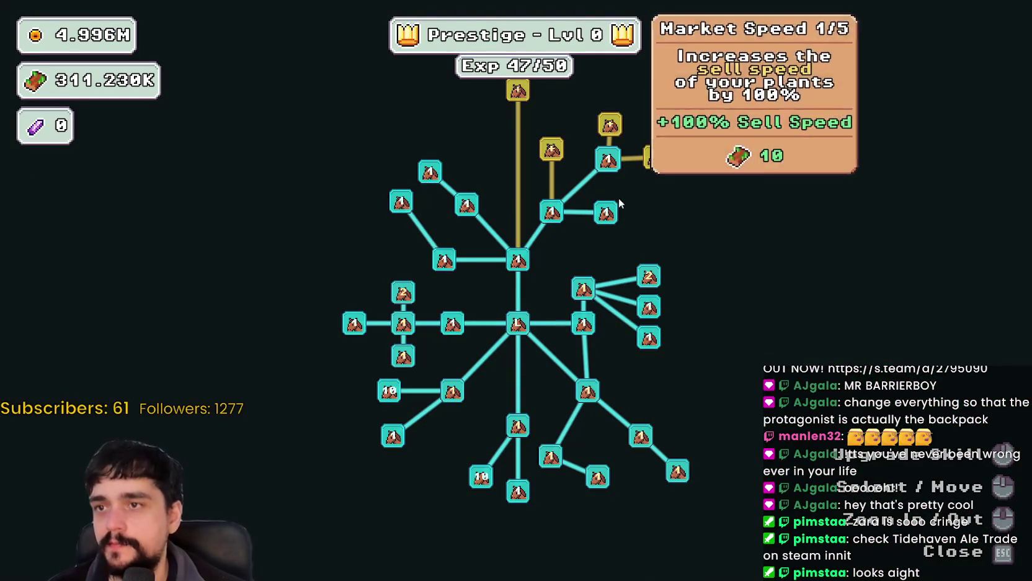
{"action": "key", "text": "a"}
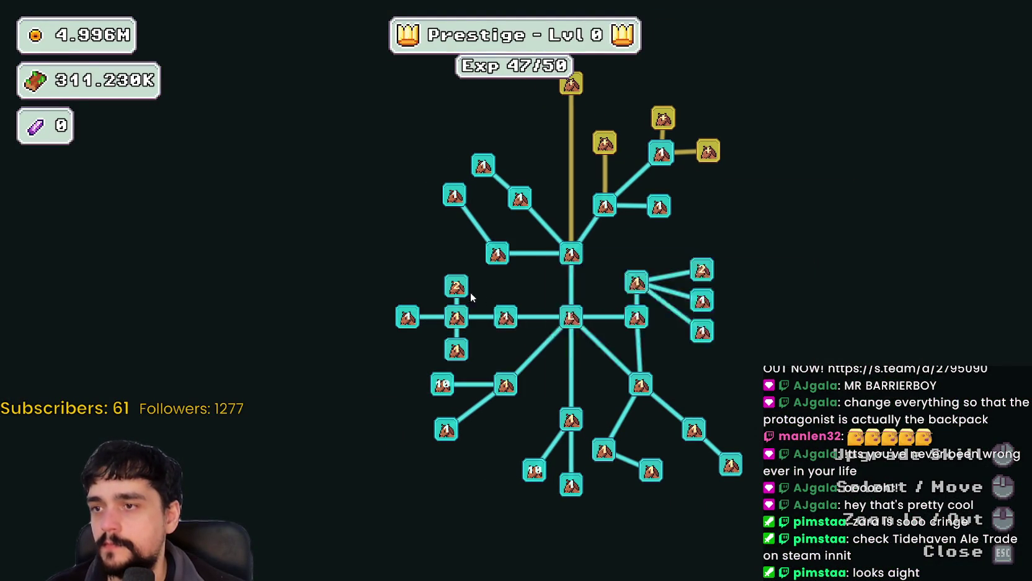
{"action": "double_click", "coordinate": [456, 284]}
{"action": "left_click", "coordinate": [457, 286]}
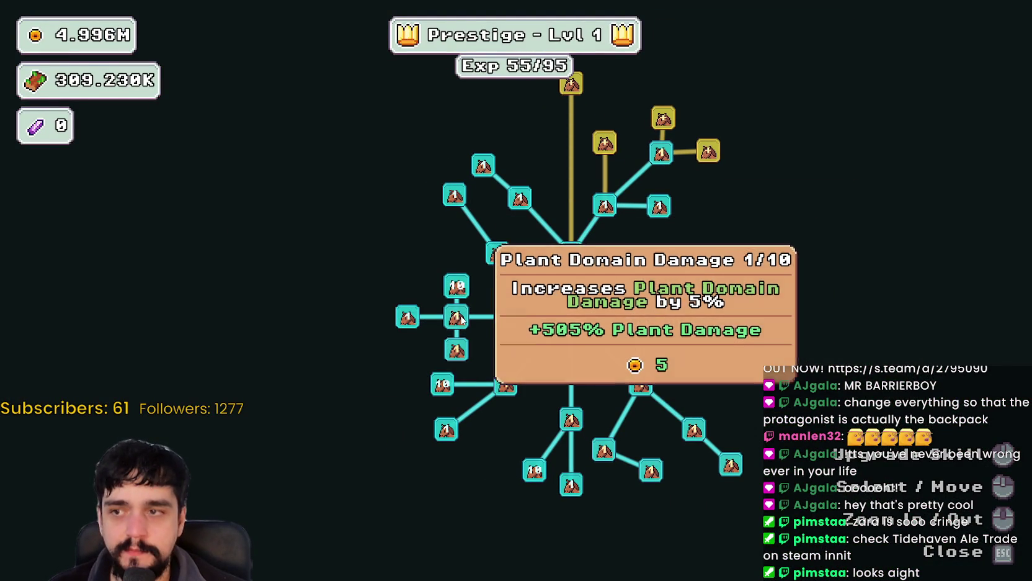
{"action": "triple_click", "coordinate": [459, 317]}
{"action": "double_click", "coordinate": [459, 316]}
{"action": "left_click", "coordinate": [459, 316]}
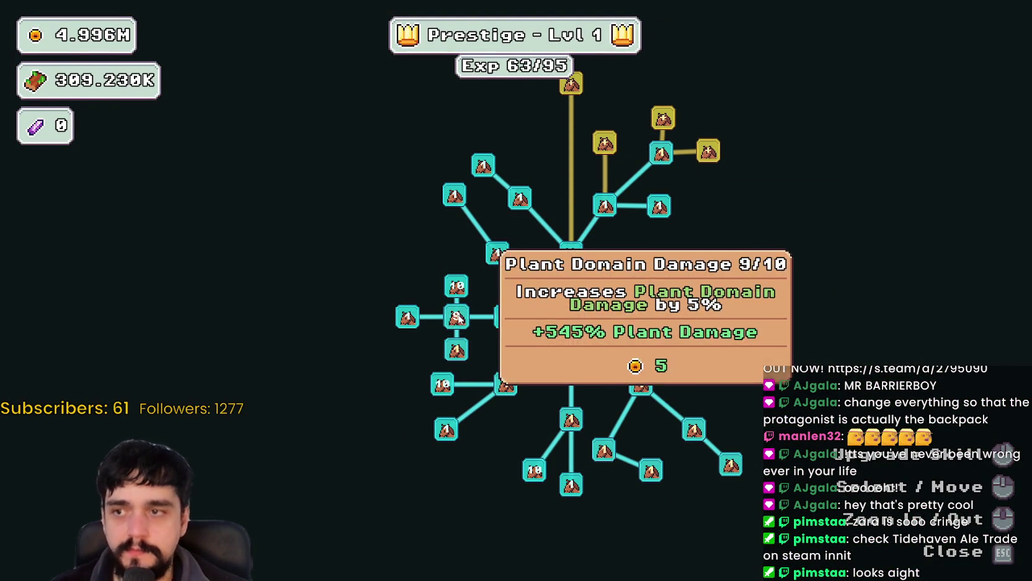
Close the skill tree and collect the coins at the chest
{"action": "key", "text": "Escape"}
{"action": "key", "text": "w"}
{"action": "key", "text": "d"}
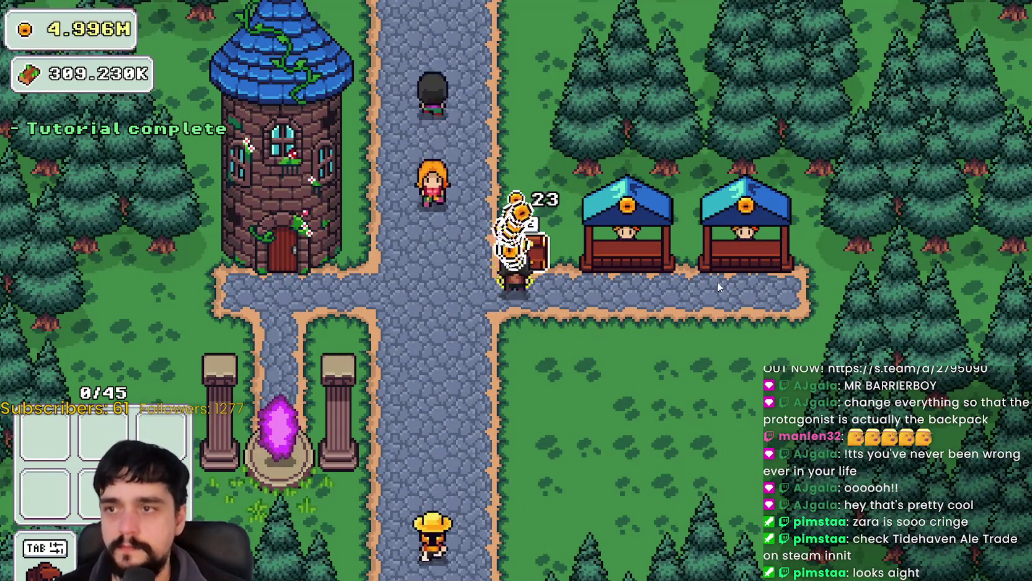
Walk to the village portal and travel to Stage 2, the Forest
{"action": "key", "text": "a"}
{"action": "key", "text": "s"}
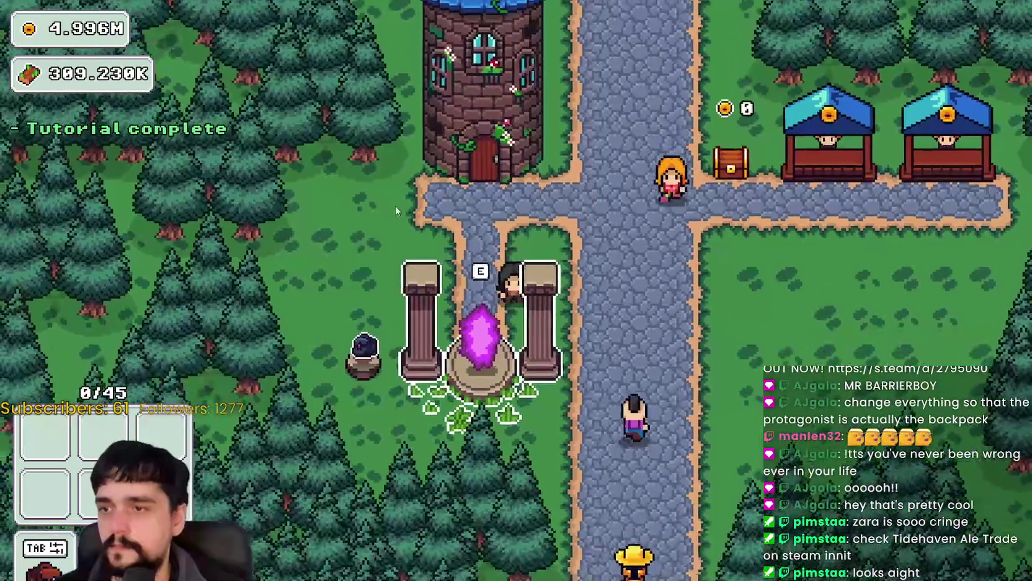
{"action": "key", "text": "e"}
{"action": "left_click", "coordinate": [428, 176]}
{"action": "left_click", "coordinate": [302, 483]}
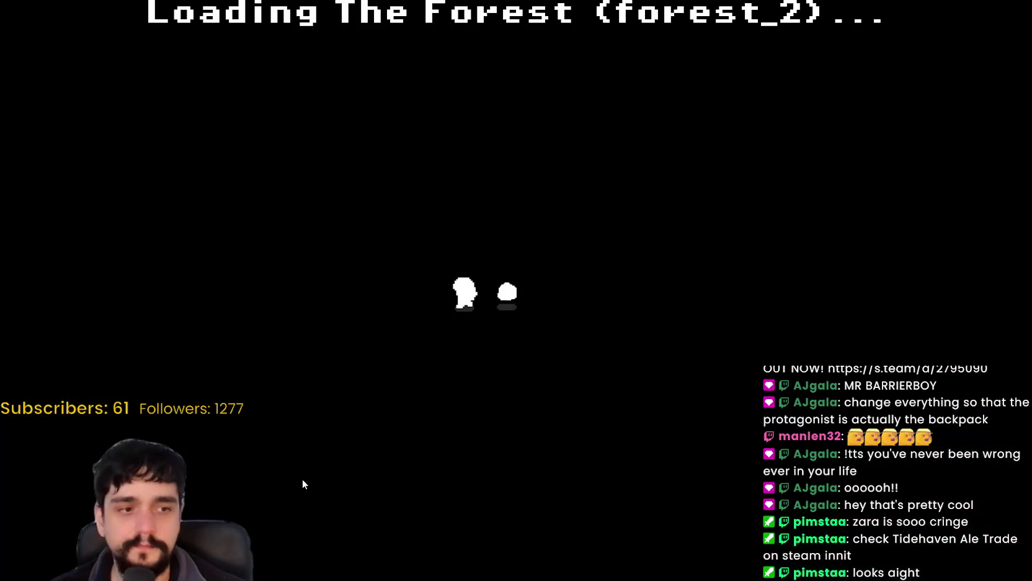
Head right and down through the forest, chopping vines with the axe
{"action": "key", "text": "d"}
{"action": "key", "text": "s"}
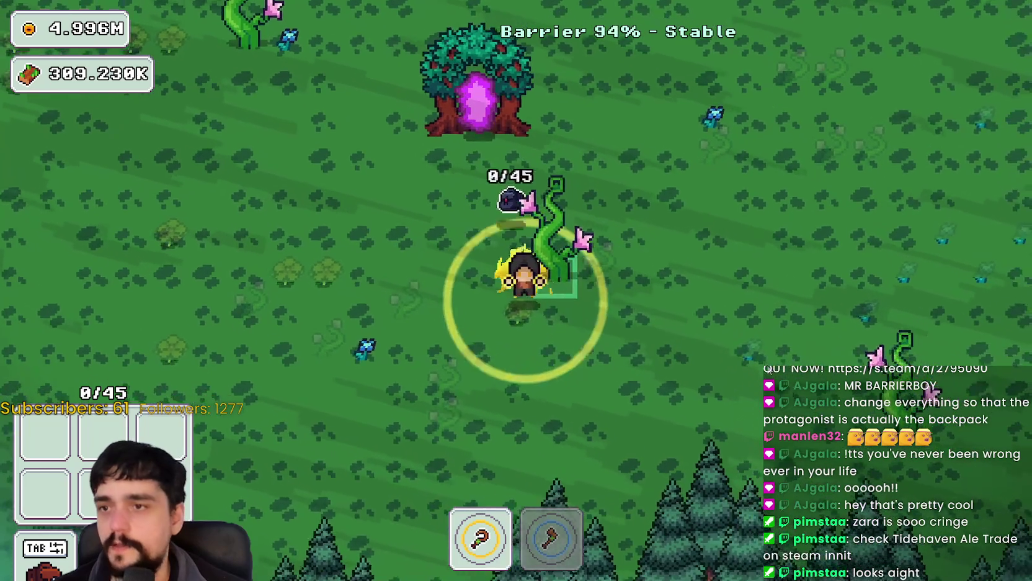
{"action": "key", "text": "2"}
{"action": "key", "text": "d"}
{"action": "key", "text": "s"}
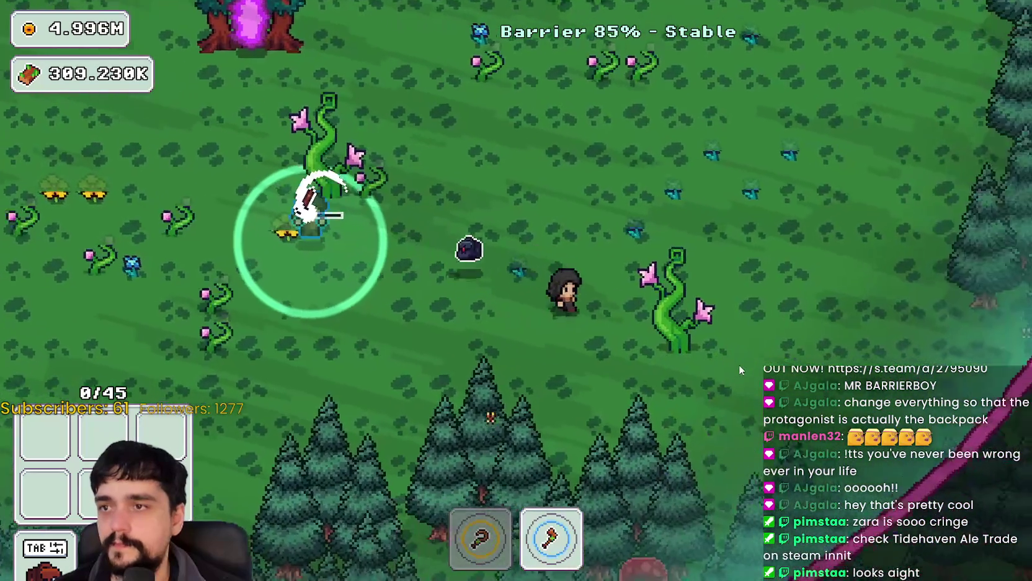
{"action": "key", "text": "w"}
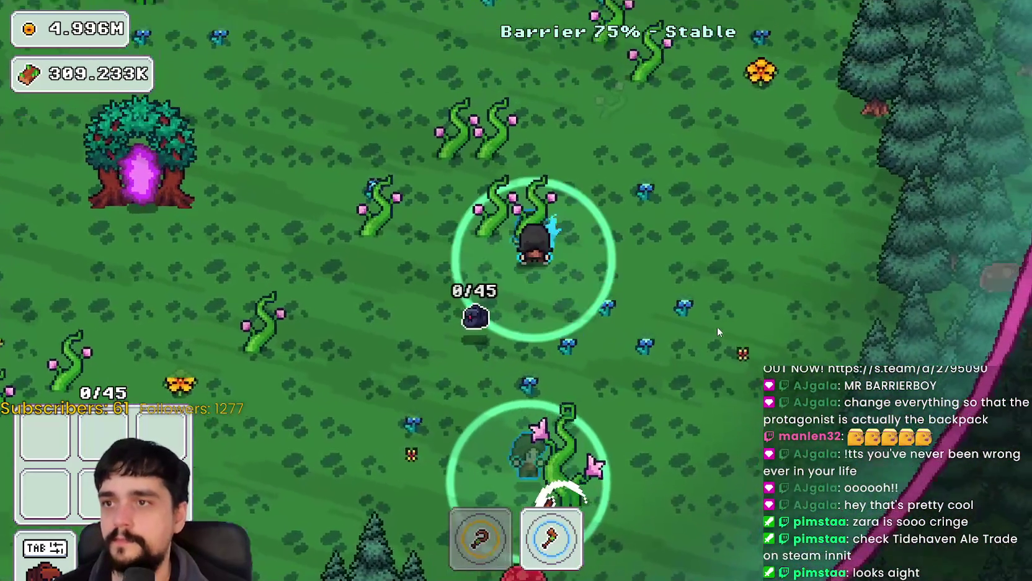
{"action": "key", "text": "d"}
{"action": "key", "text": "s"}
Gather the nearby blue flowers with the scythe and fight the red slime
{"action": "key", "text": "1"}
{"action": "key", "text": "s"}
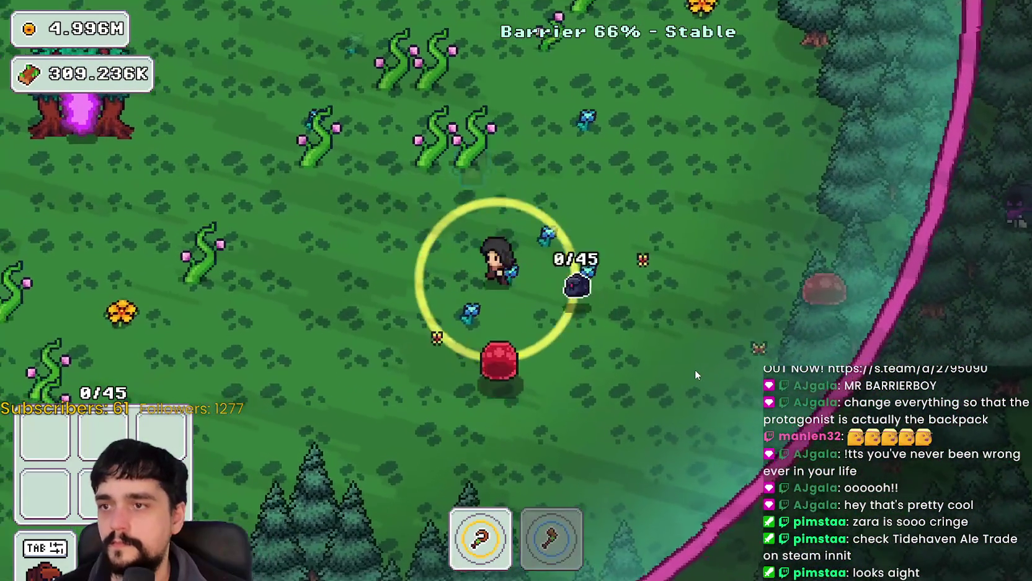
{"action": "key", "text": "w"}
{"action": "key", "text": "d"}
{"action": "key", "text": "s"}
{"action": "key", "text": "a"}
{"action": "key", "text": "s"}
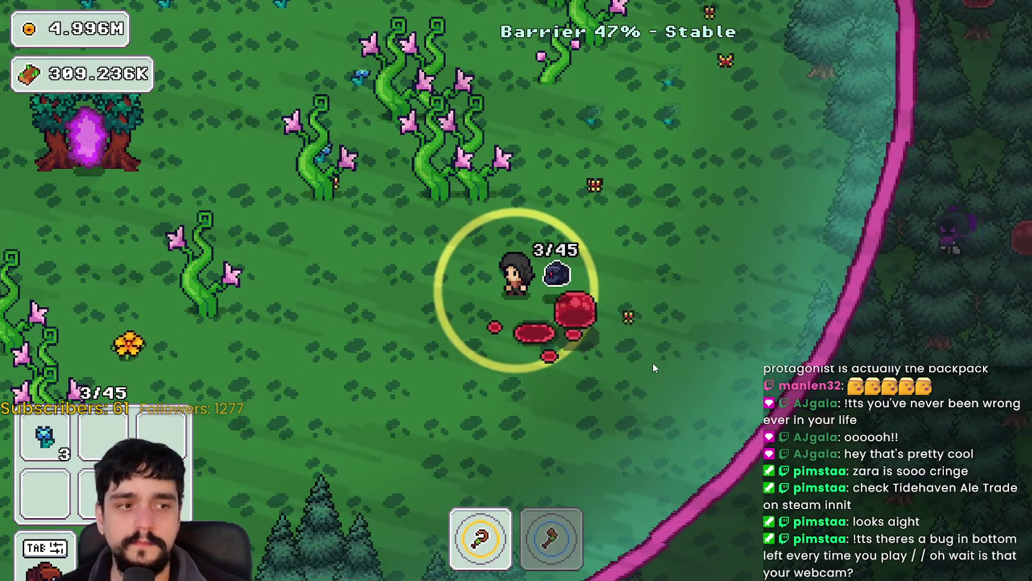
Harvest the flowering vine patch up-left, chopping vines and gathering orange flowers
{"action": "key", "text": "w"}
{"action": "key", "text": "a"}
{"action": "key", "text": "w"}
{"action": "key", "text": "a"}
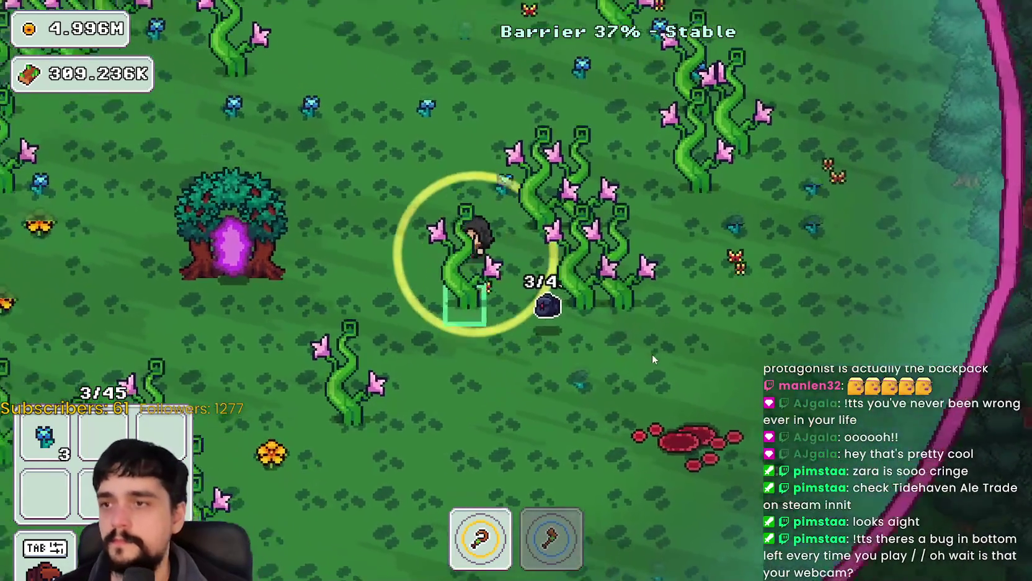
{"action": "key", "text": "w"}
{"action": "key", "text": "a"}
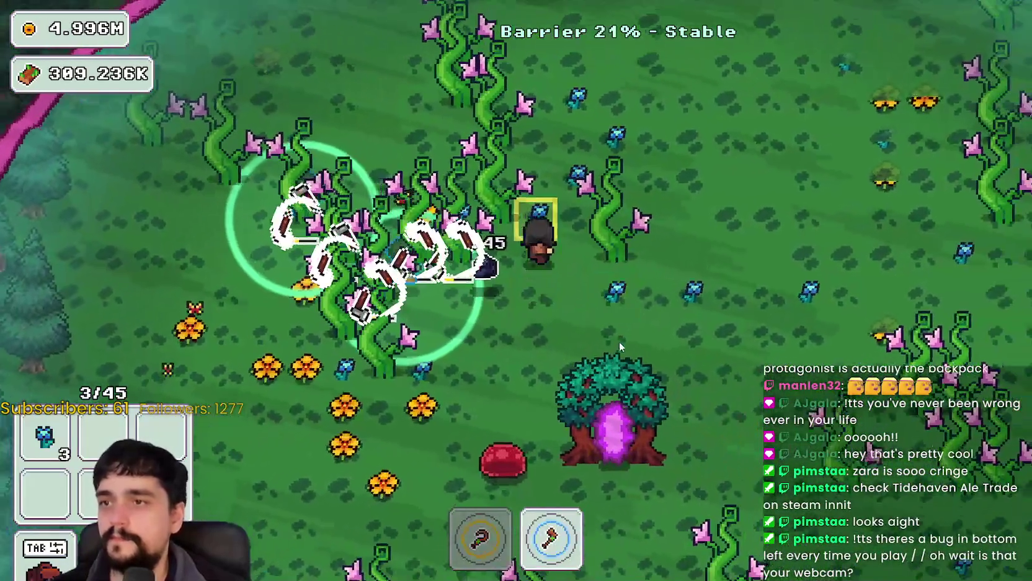
{"action": "key", "text": "a"}
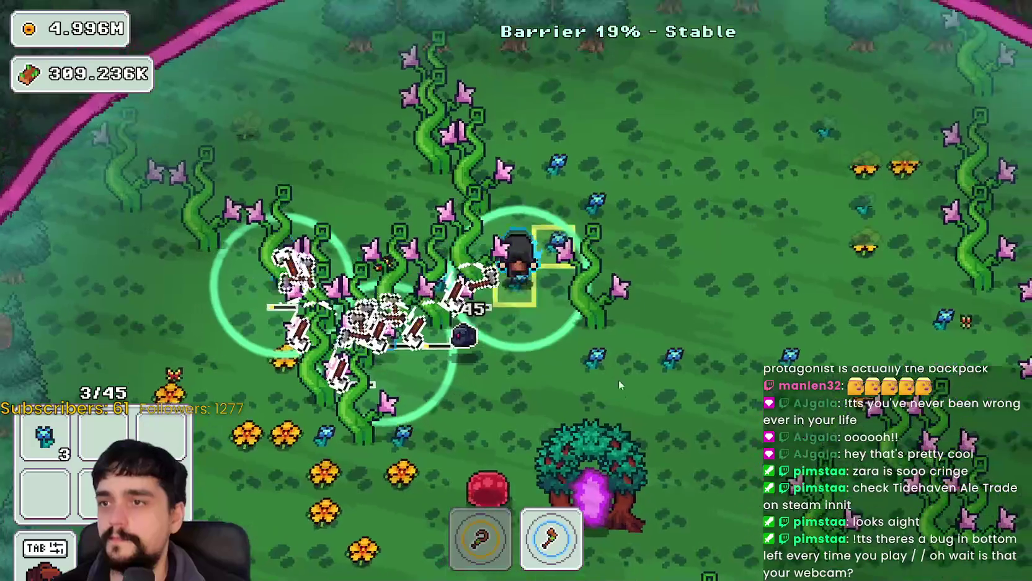
{"action": "key", "text": "s"}
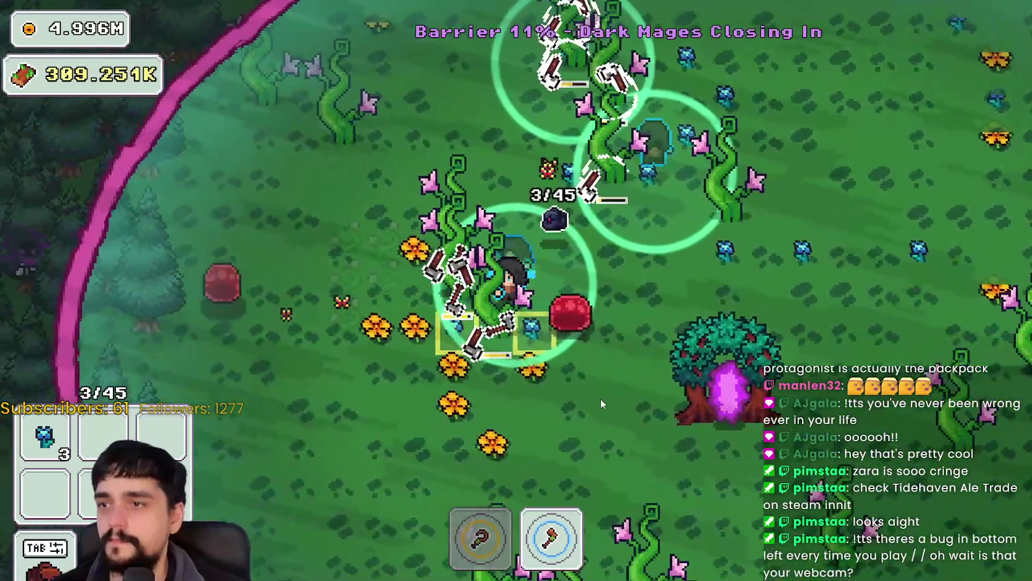
{"action": "key", "text": "s"}
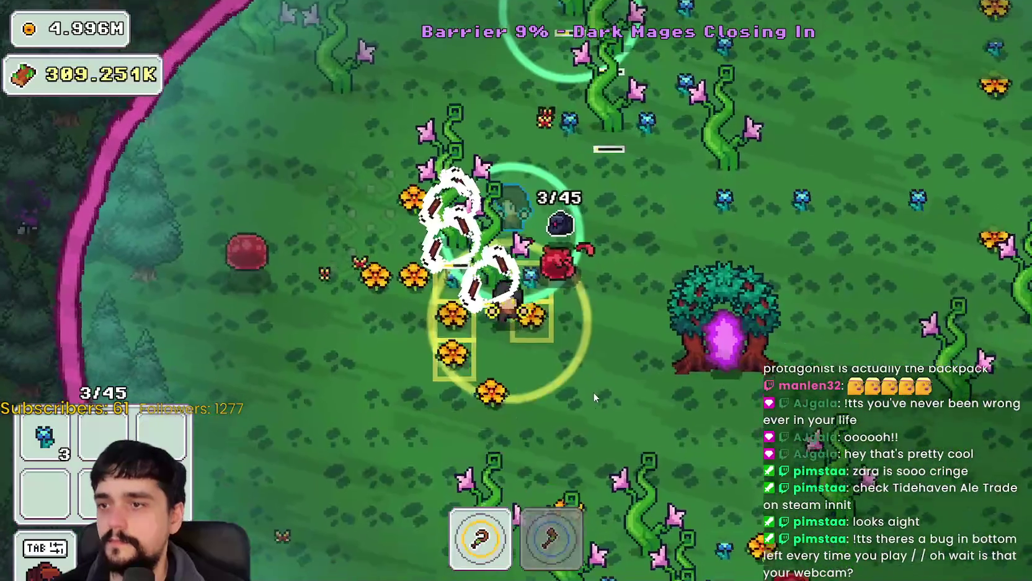
{"action": "key", "text": "a"}
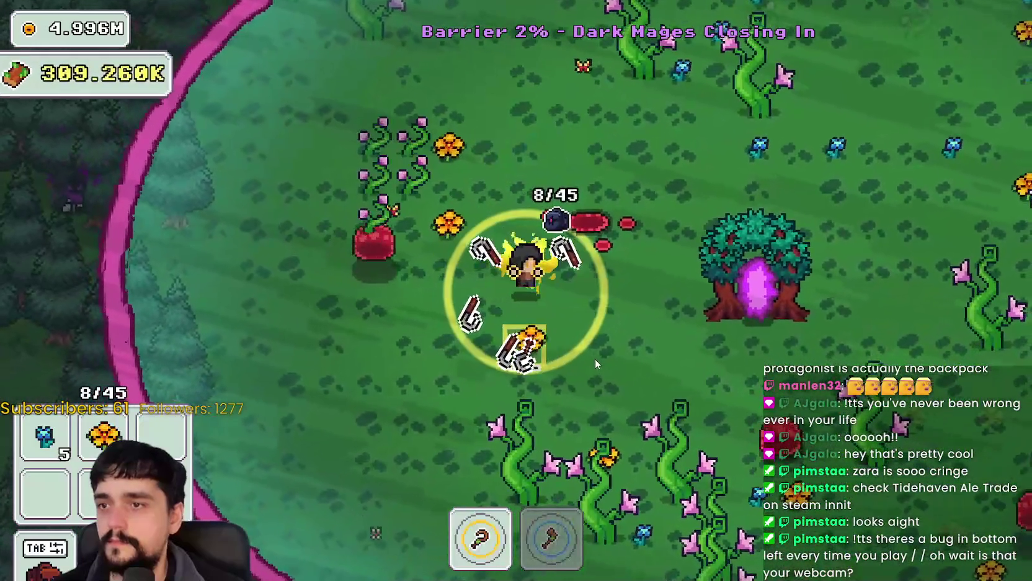
{"action": "key", "text": "a"}
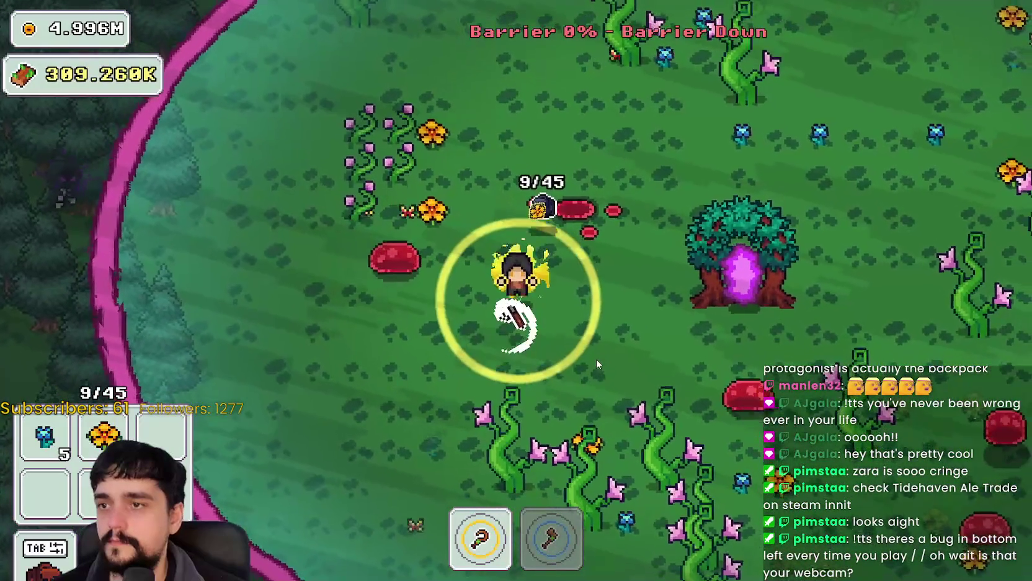
Collect a few more Forest plants while moving up-right
{"action": "key", "text": "w"}
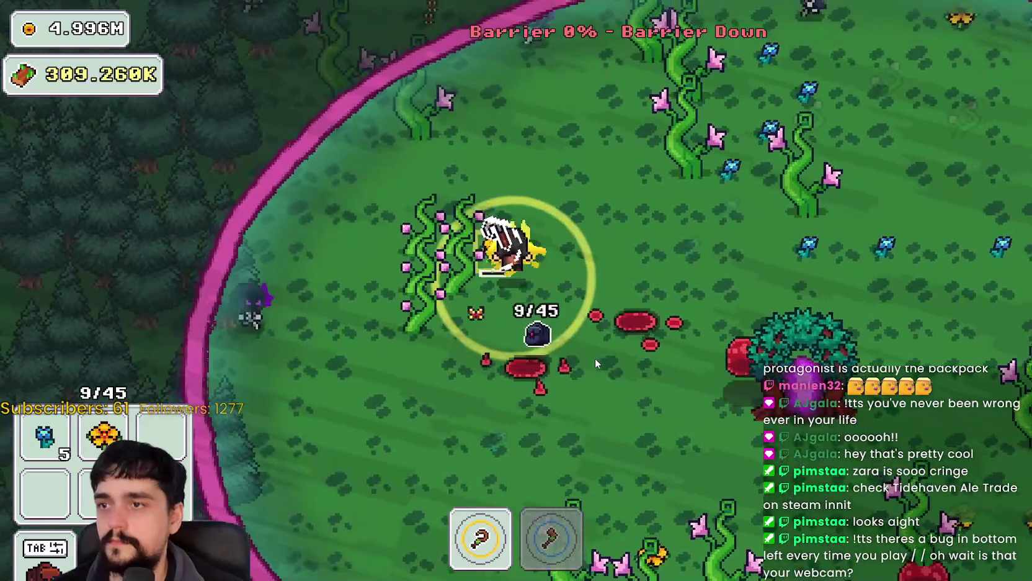
{"action": "key", "text": "d"}
{"action": "key", "text": "w"}
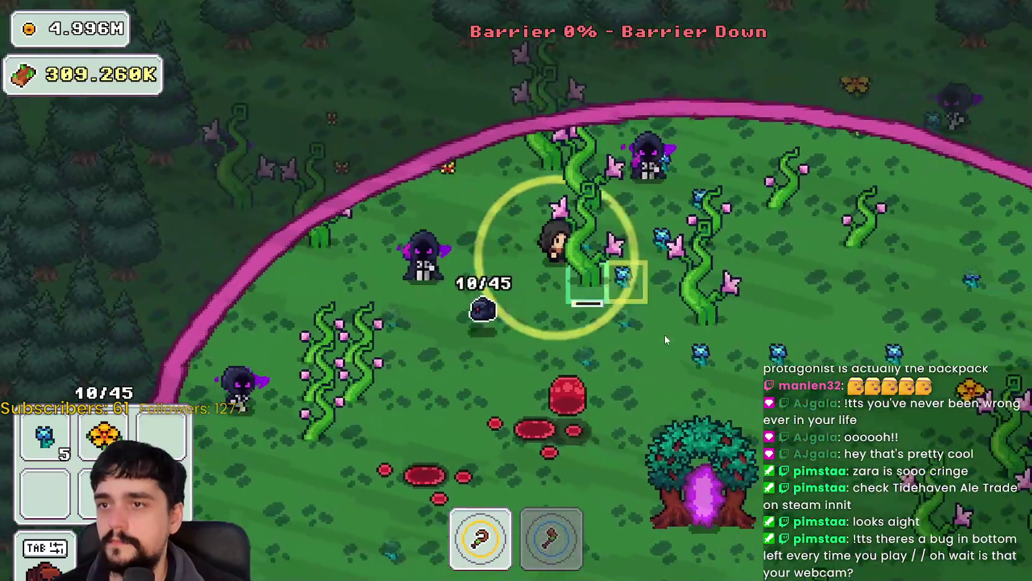
Go back through the portal tree and walk up beside the market stalls
{"action": "key", "text": "d"}
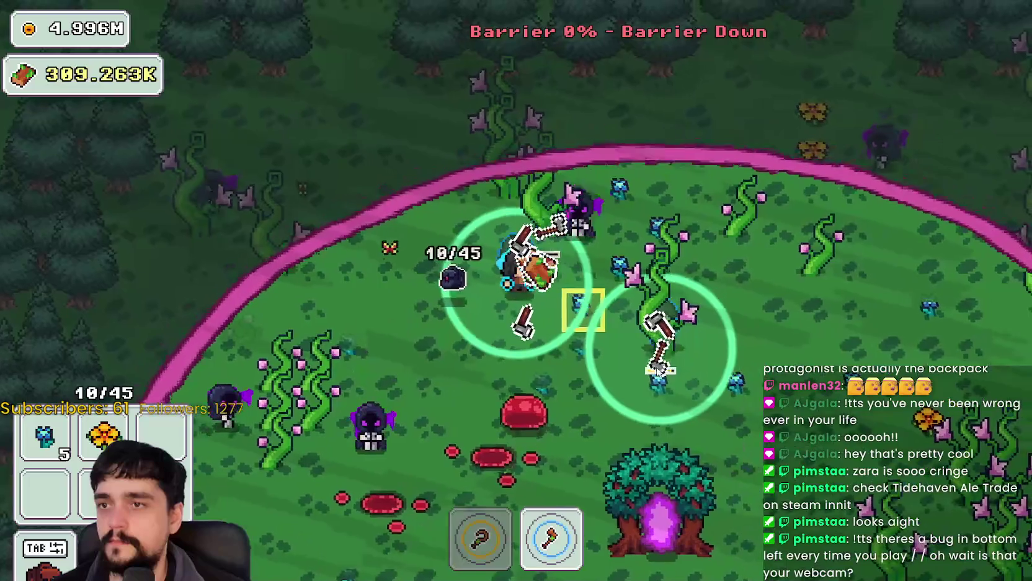
{"action": "key", "text": "s"}
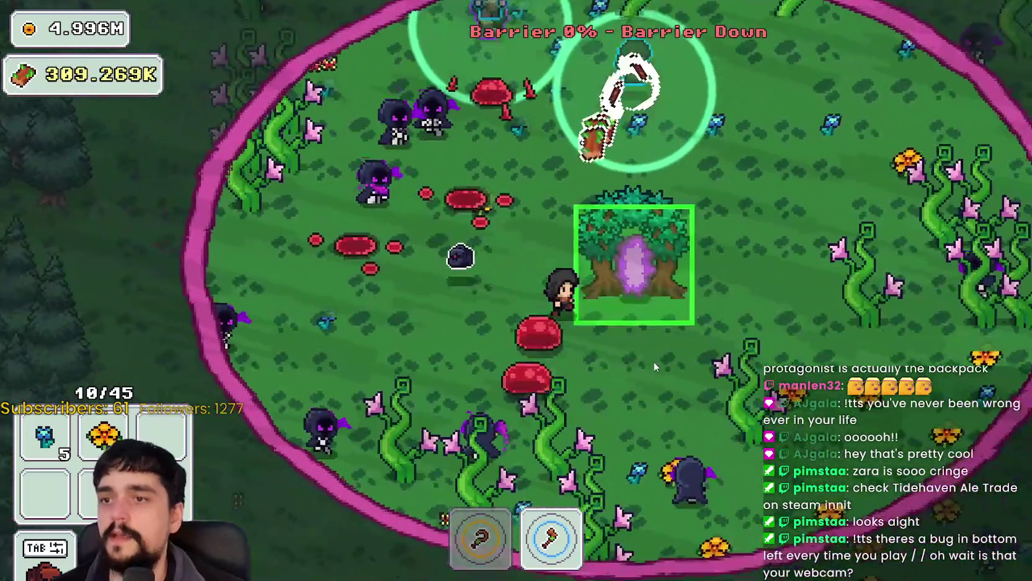
{"action": "key", "text": "e"}
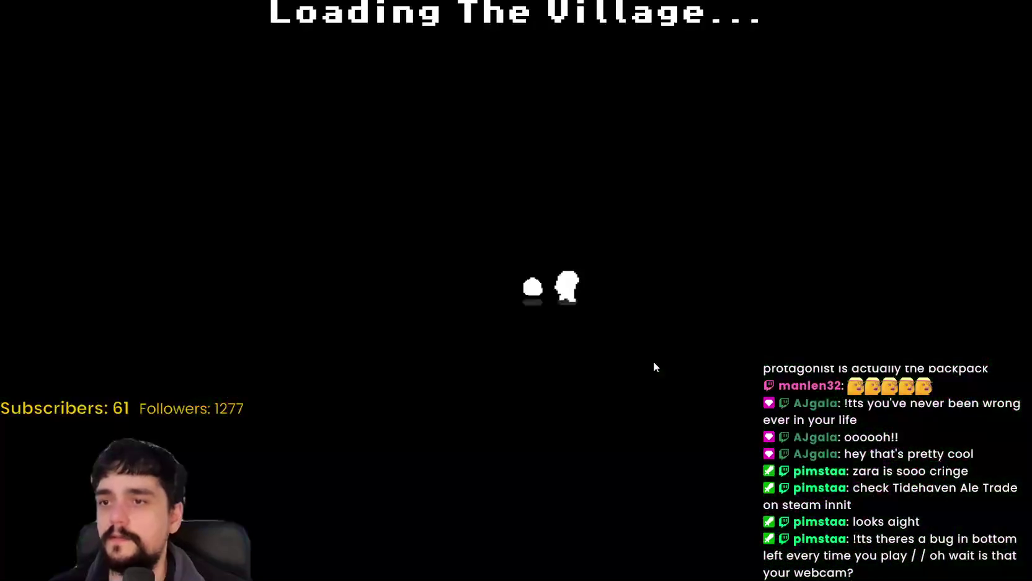
{"action": "key", "text": "d"}
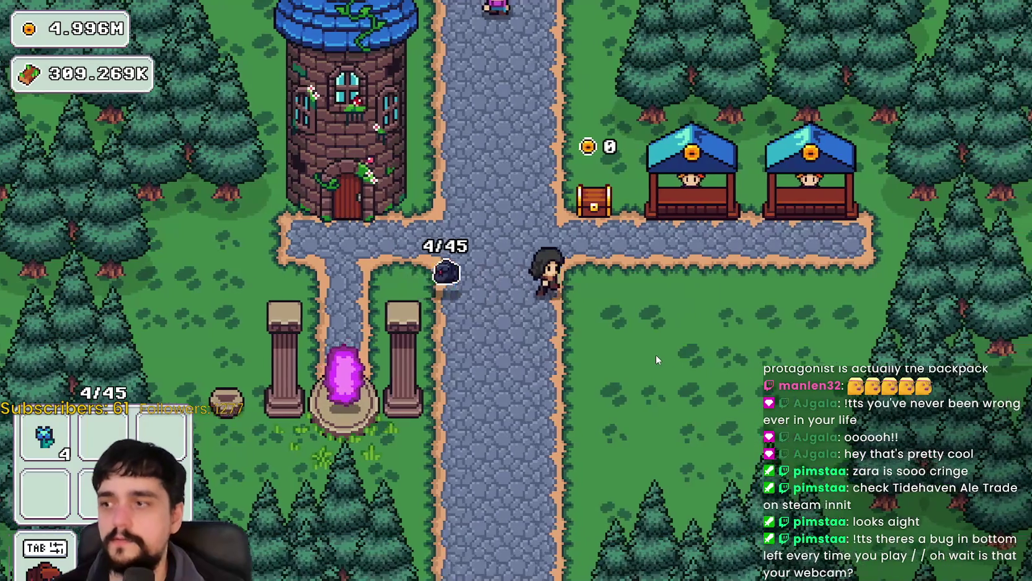
{"action": "key", "text": "w"}
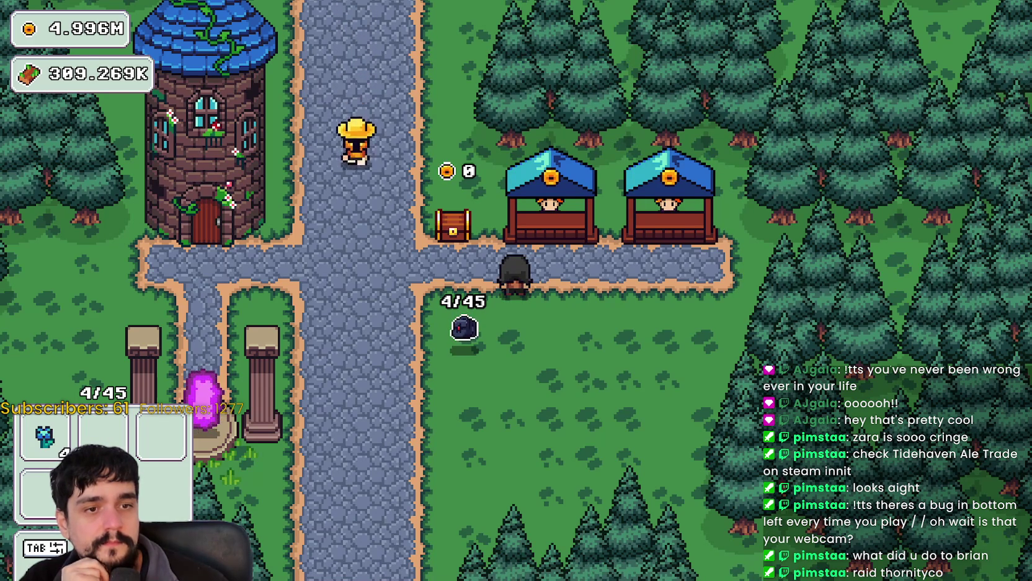
Walk the farmboy down-right through the village, carrying 4/45 in the backpack
{"action": "key", "text": "d"}
{"action": "key", "text": "s"}
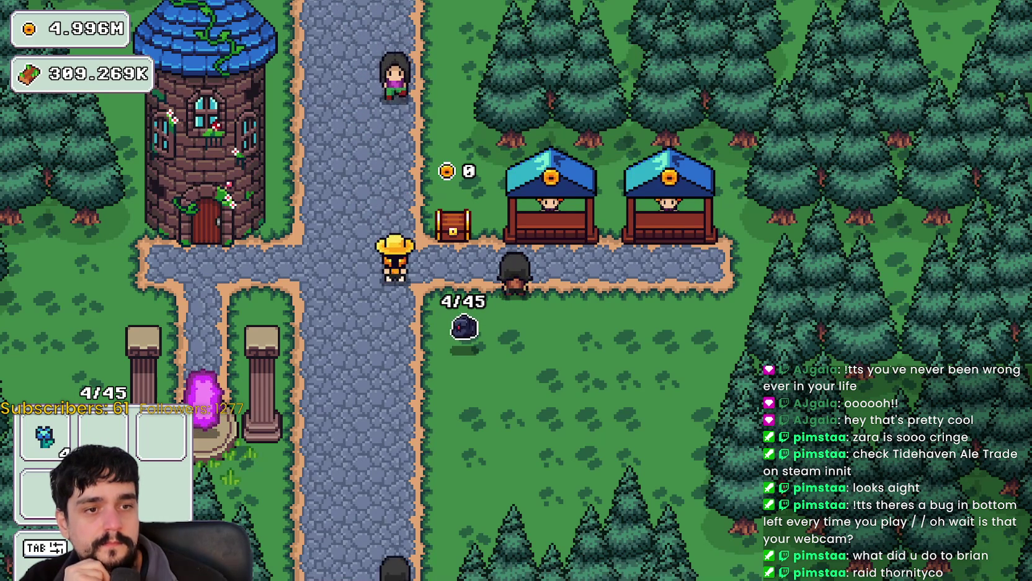
{"action": "key", "text": "s"}
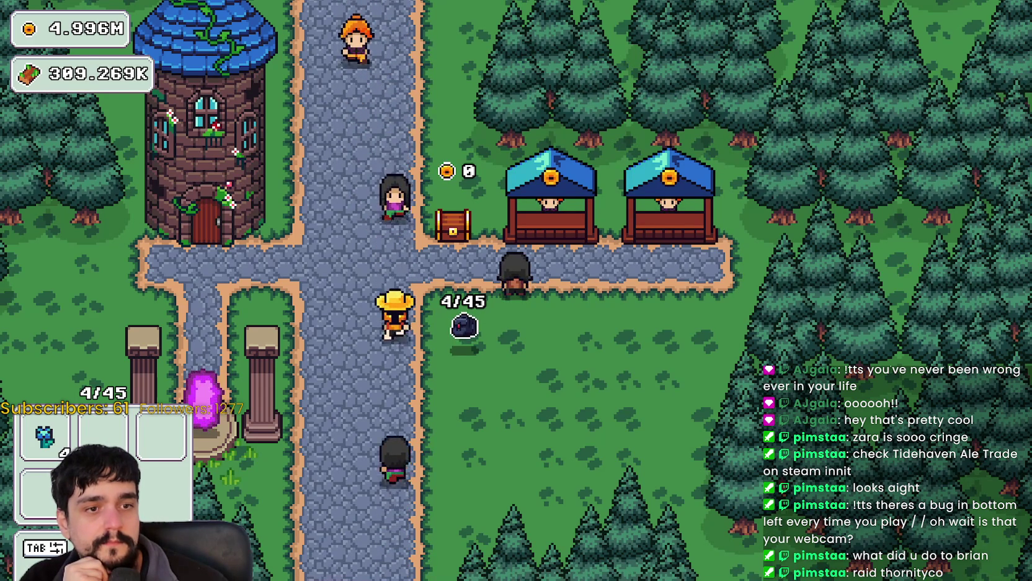
{"action": "key", "text": "s"}
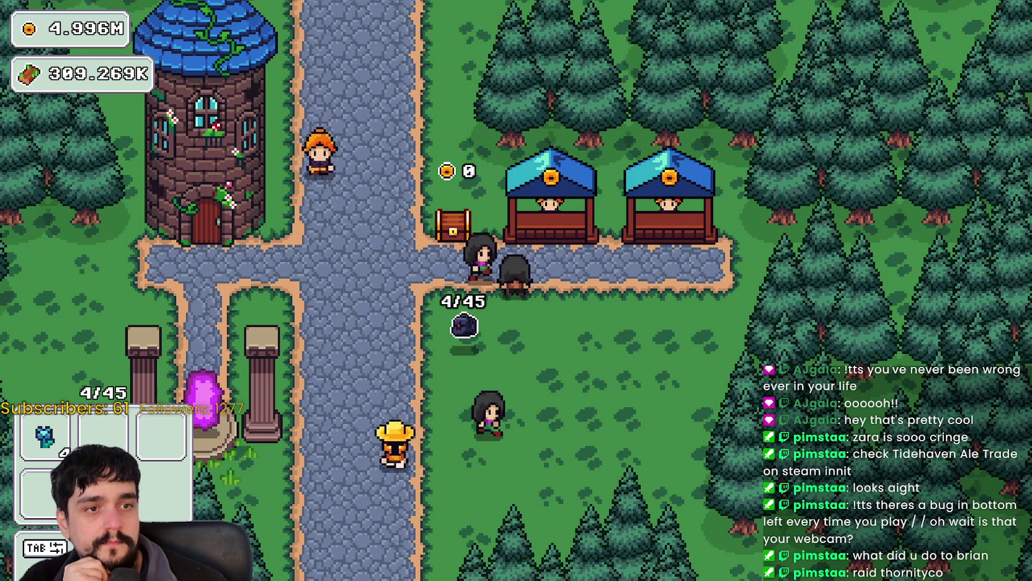
{"action": "key", "text": "s"}
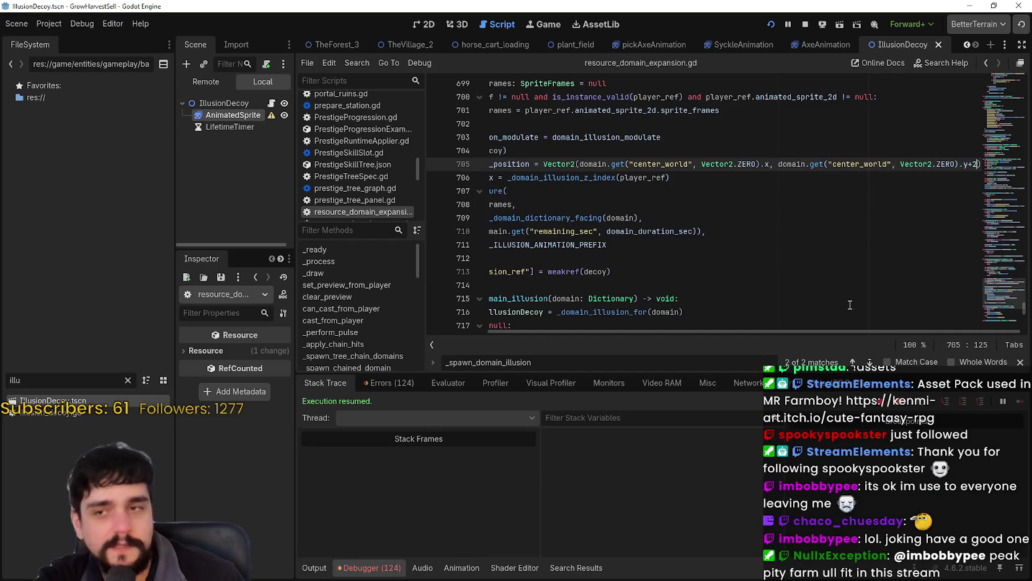
{"action": "left_click", "coordinate": [719, 229]}
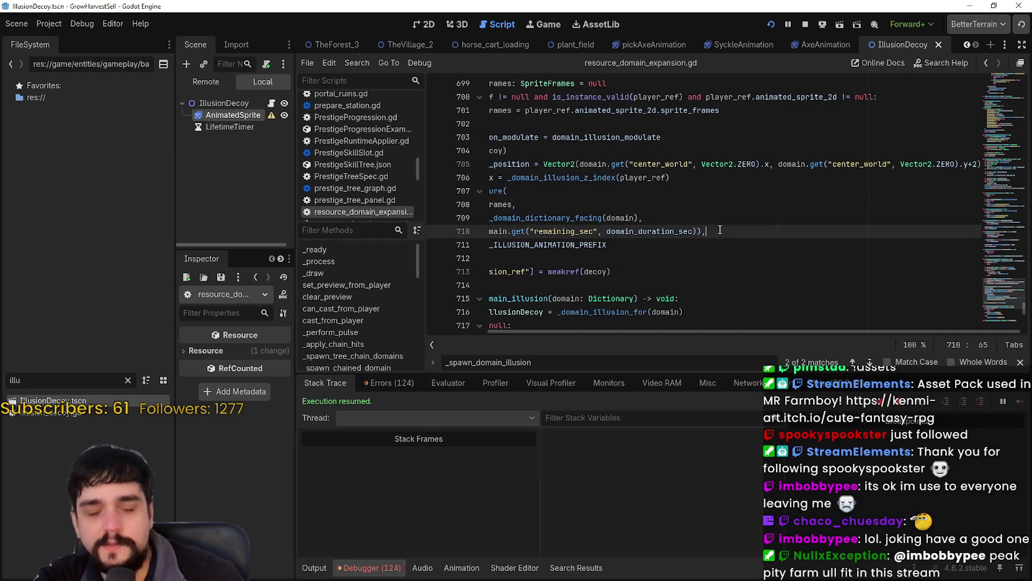
{"action": "left_click_drag", "start_coordinate": [742, 265], "coordinate": [443, 190]}
{"action": "left_click", "coordinate": [587, 233]}
{"action": "scroll", "coordinate": [589, 238], "scroll_direction": "down", "scroll_amount": 2}
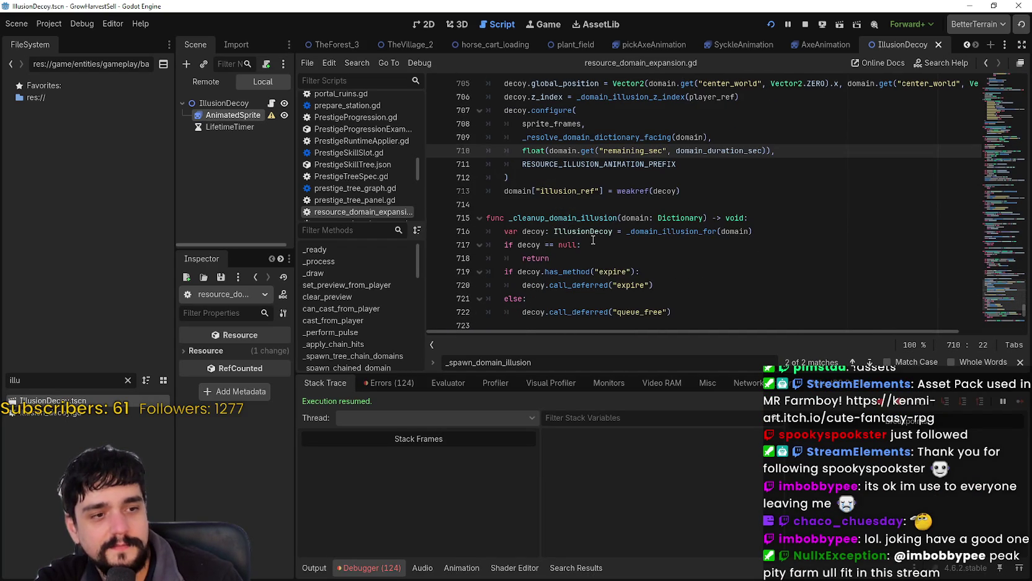
{"action": "left_click", "coordinate": [590, 241]}
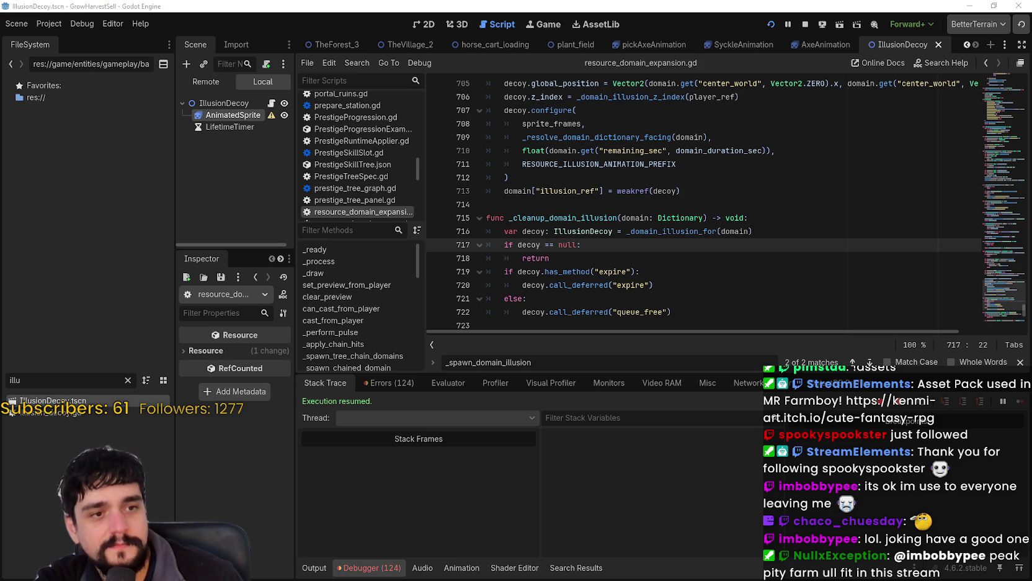
{"action": "left_click", "coordinate": [769, 177]}
{"action": "left_click", "coordinate": [788, 258]}
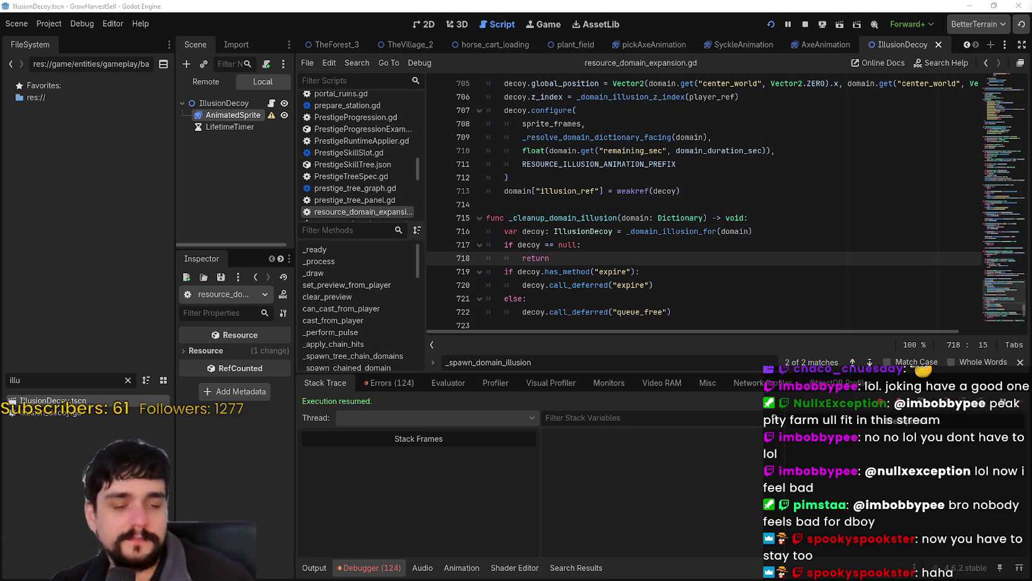
Search Steam for 'MR FARMBOY', open its store page, then bring Godot forward
{"action": "key", "text": "alt+Tab"}
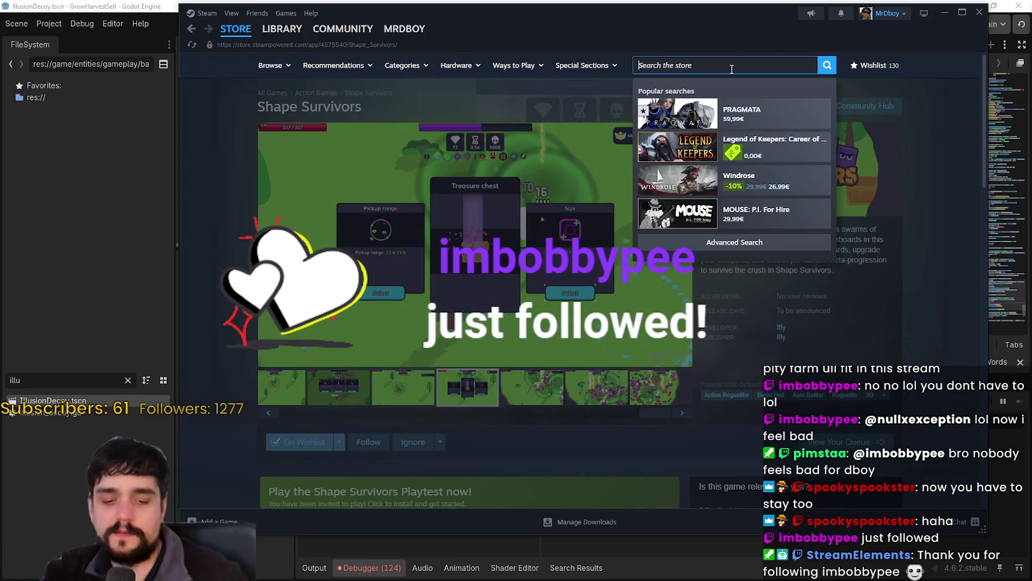
{"action": "type", "text": "MR FARMBOY"}
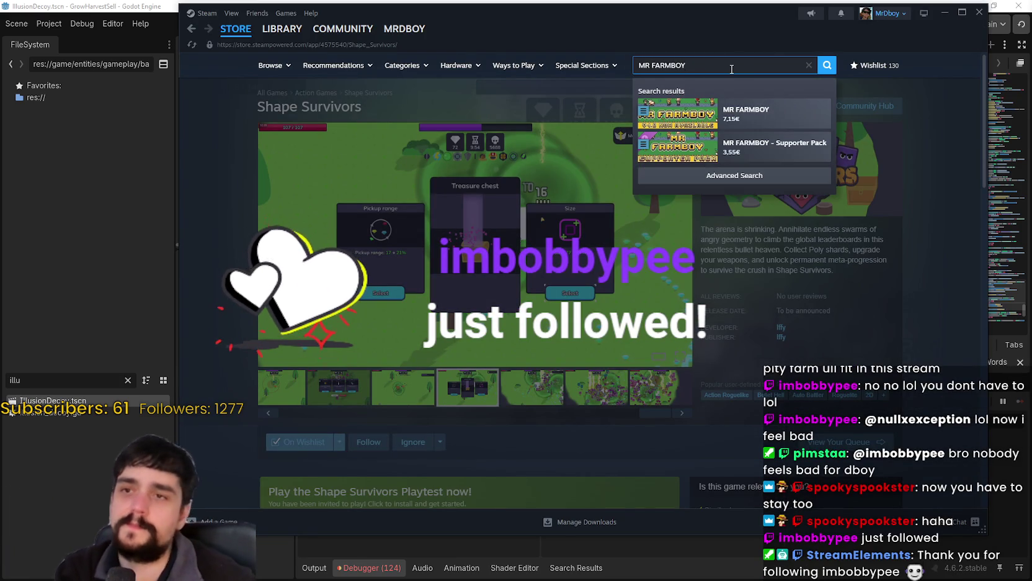
{"action": "left_click", "coordinate": [772, 110]}
{"action": "mouse_move", "coordinate": [693, 18]}
{"action": "left_mouse_down"}
{"action": "mouse_move", "coordinate": [646, 29]}
{"action": "mouse_move", "coordinate": [673, 23]}
{"action": "left_mouse_up"}
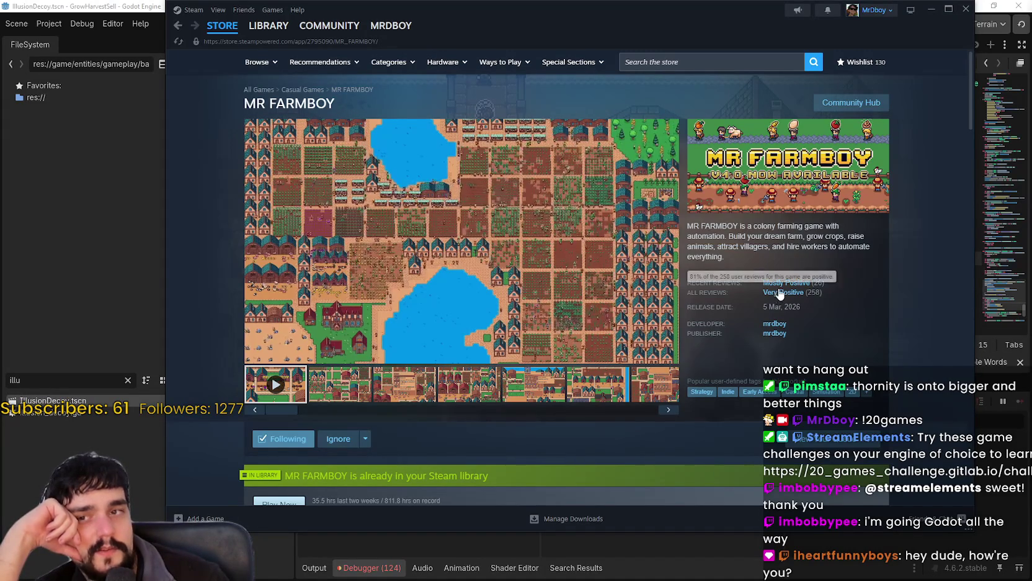
{"action": "left_click", "coordinate": [967, 534]}
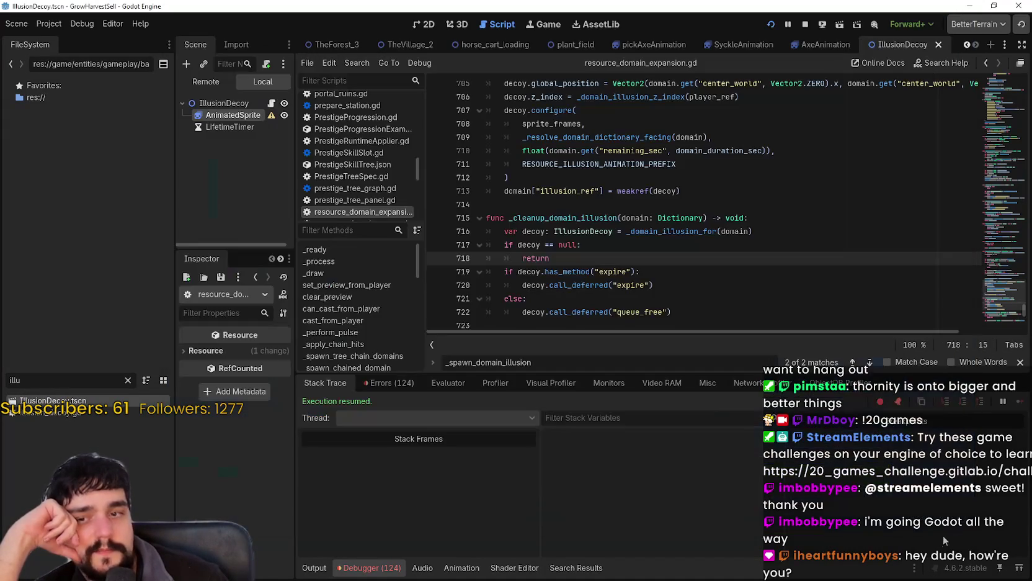